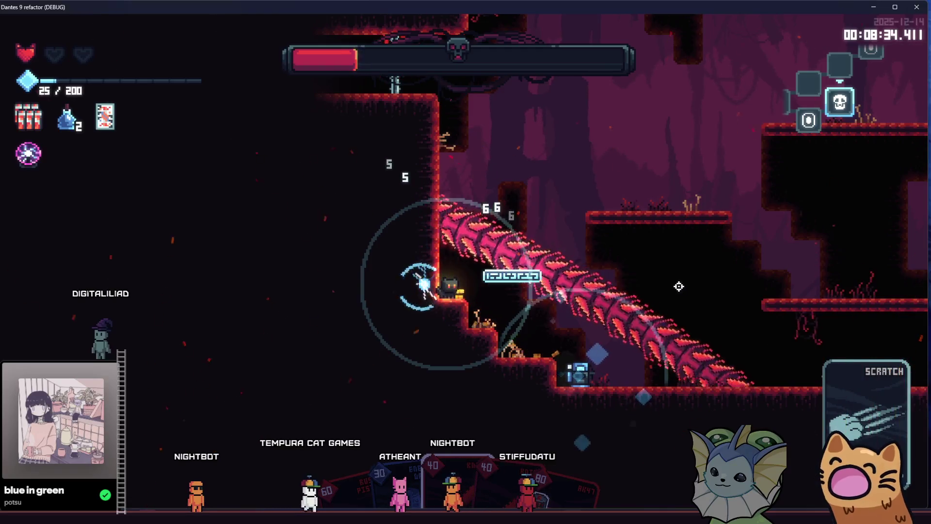
# - Fight rightward through the cave, shooting enemies and jumping onto the higher ledge
pyautogui.press('d')
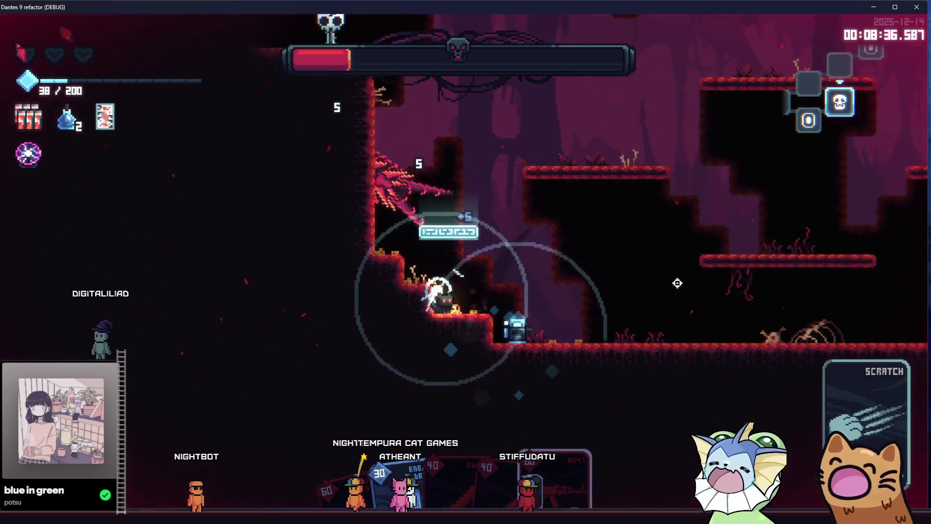
pyautogui.click(623, 260)
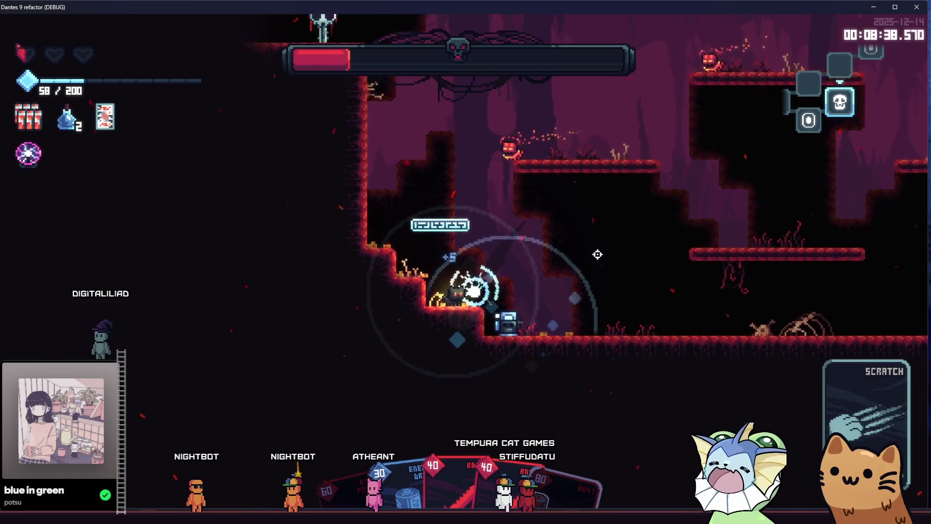
pyautogui.press('d')
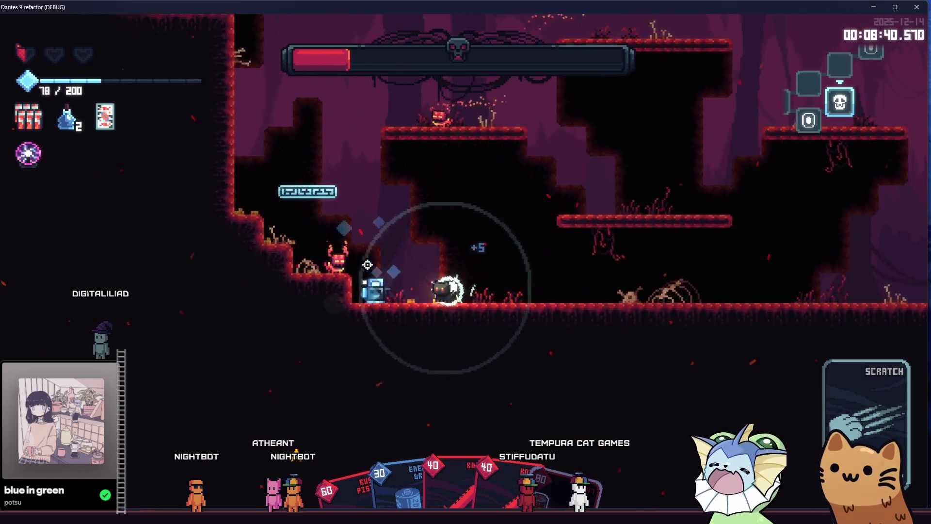
pyautogui.press('d')
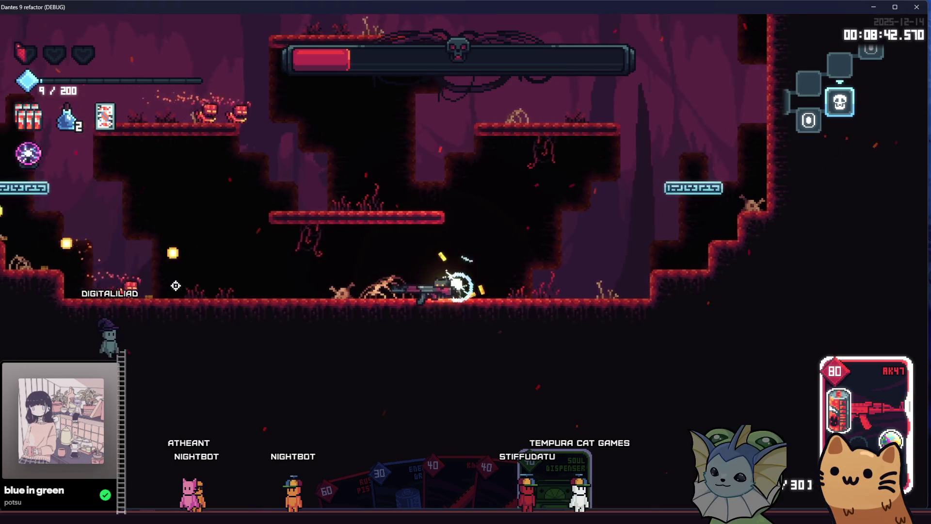
pyautogui.click(174, 286)
pyautogui.press('d')
pyautogui.click(174, 286)
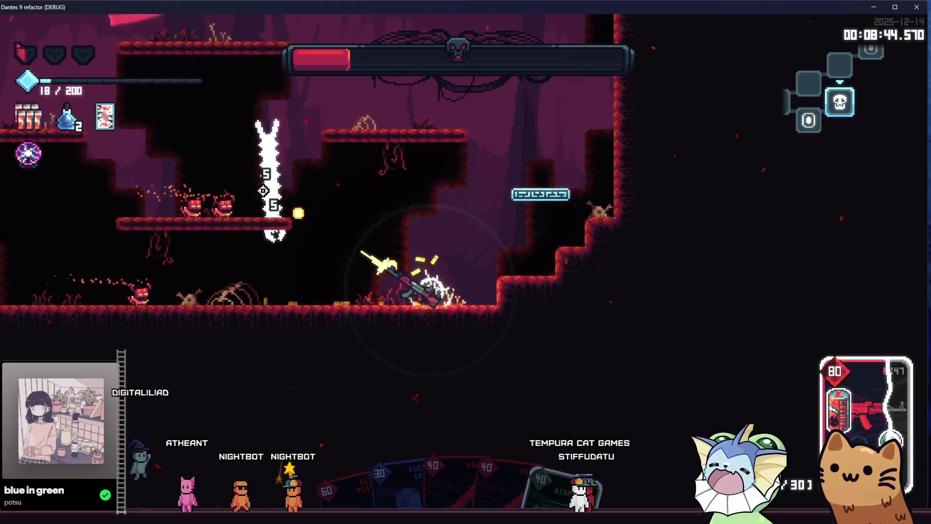
pyautogui.click(256, 250)
pyautogui.press('space')
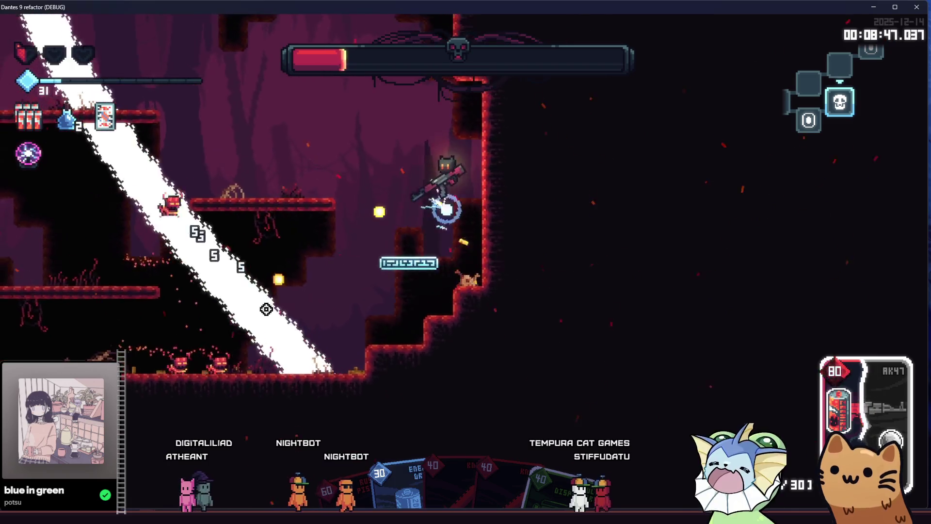
# - Run back left across the ledge attacking enemies, then push right into the next area until dying
pyautogui.click(266, 309)
pyautogui.press('a')
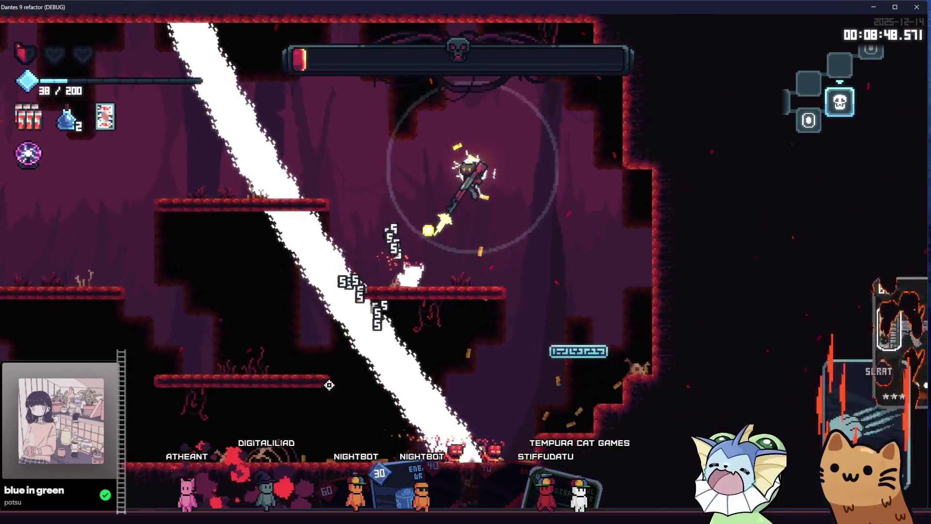
pyautogui.press('a')
pyautogui.click(394, 397)
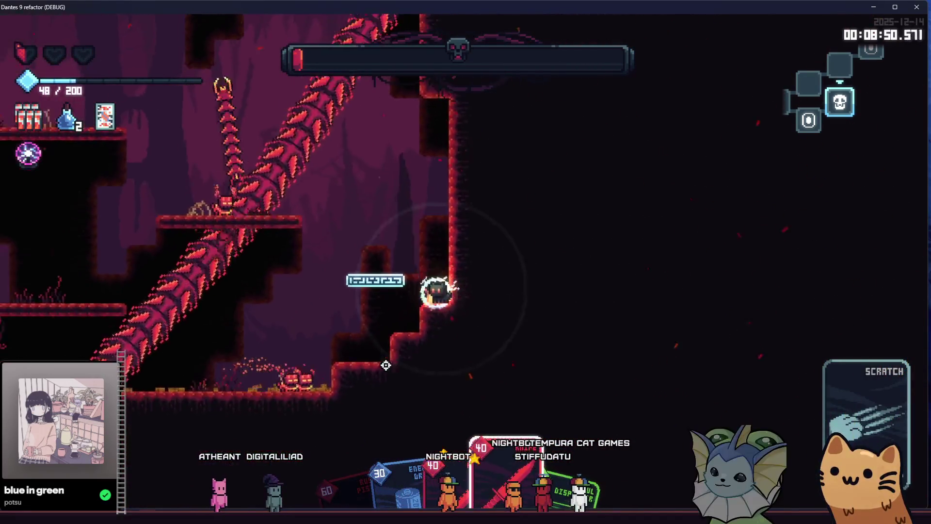
pyautogui.click(385, 356)
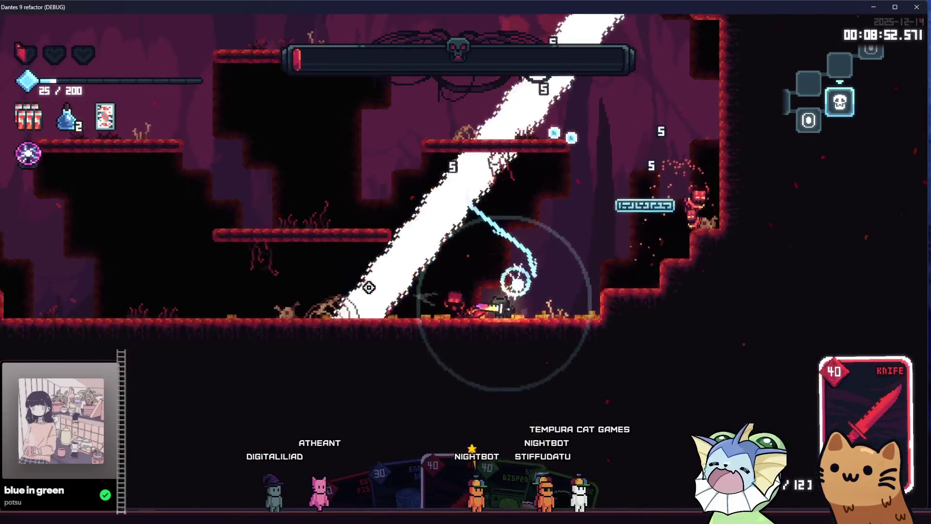
pyautogui.press('a')
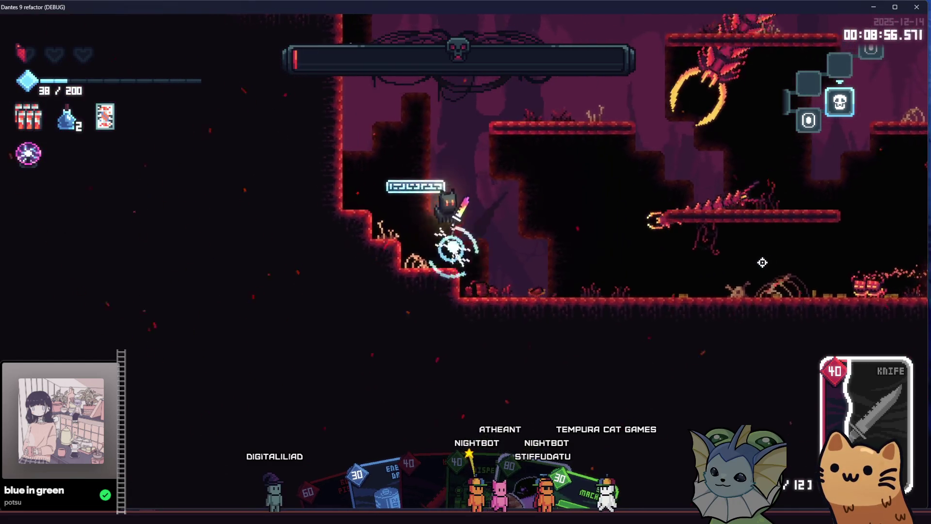
pyautogui.press('a')
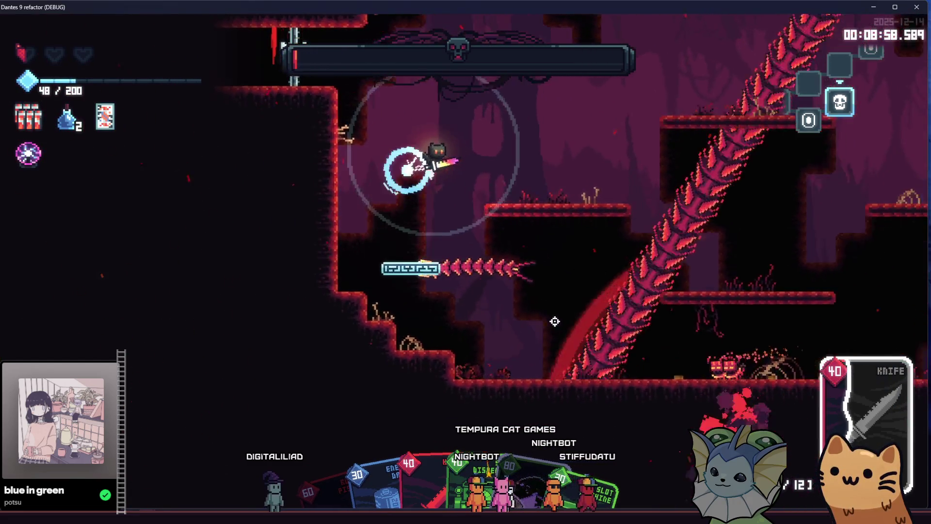
pyautogui.press('d')
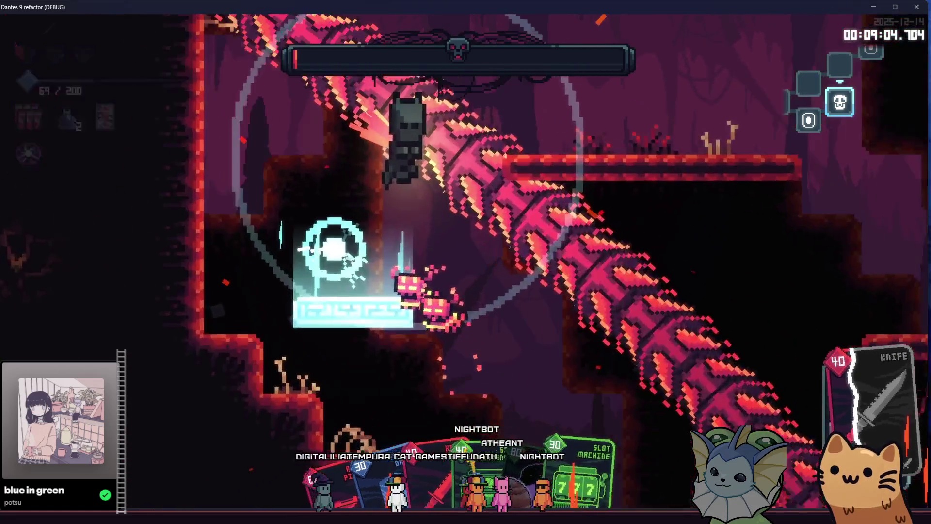
pyautogui.press('d')
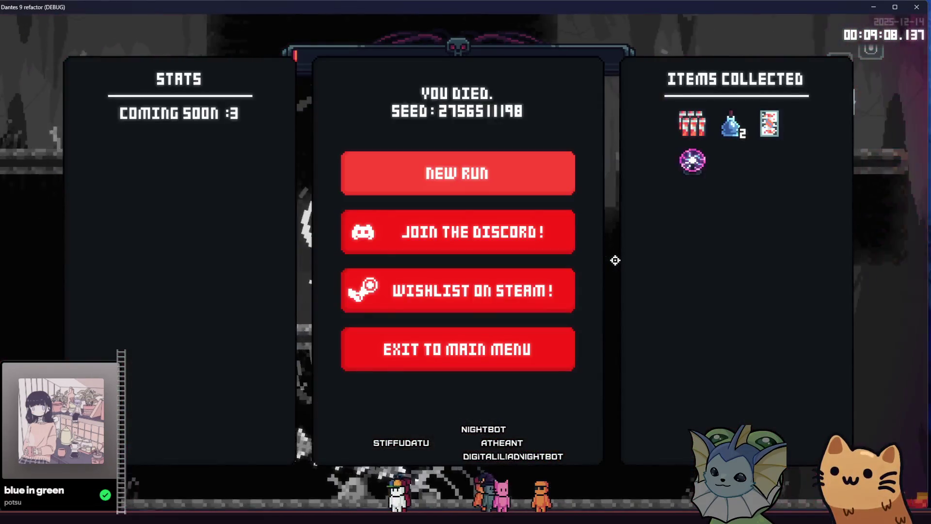
# - Exit the death screen to the main menu and stop the game to return to the Godot editor
pyautogui.click(530, 351)
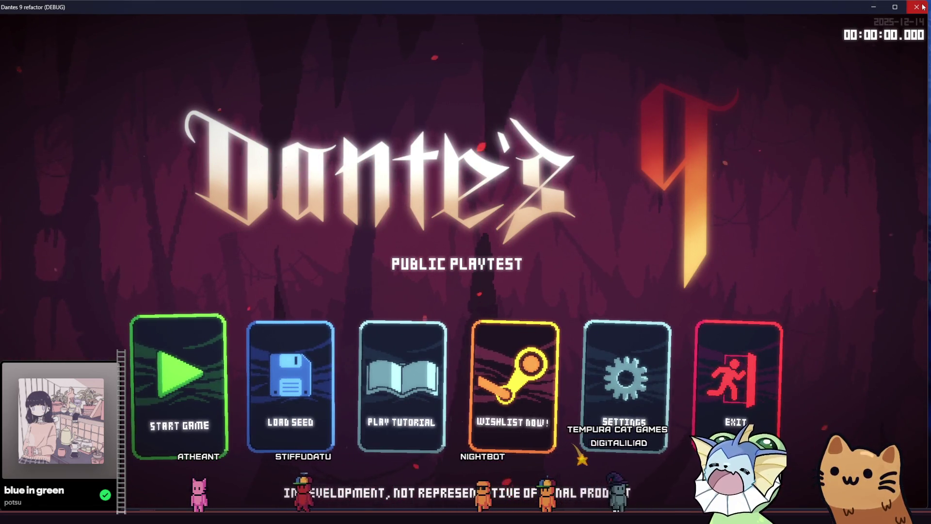
pyautogui.press('F8')
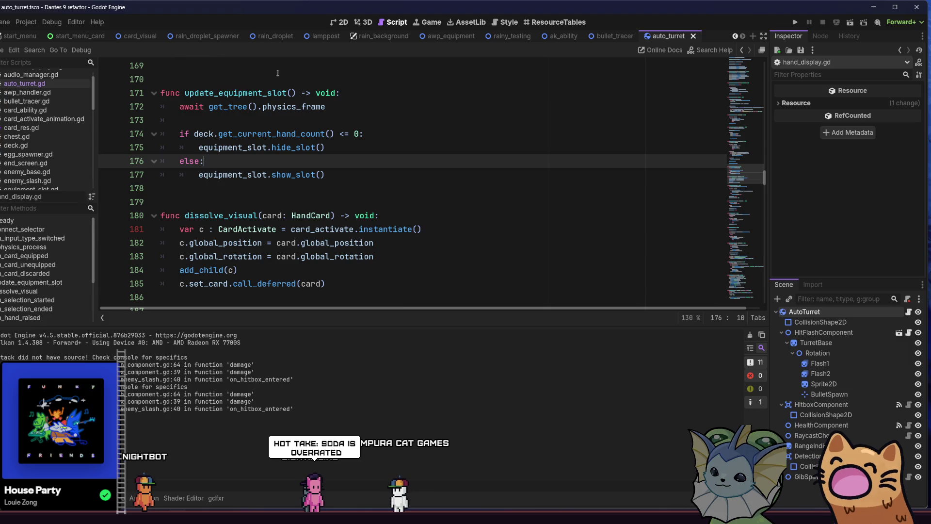
# - Select 1.721–3.529 s on the Robot_Move track in Audacity, then open File Explorer on the game's sfx folder
pyautogui.hotkey('alt', 'Tab')
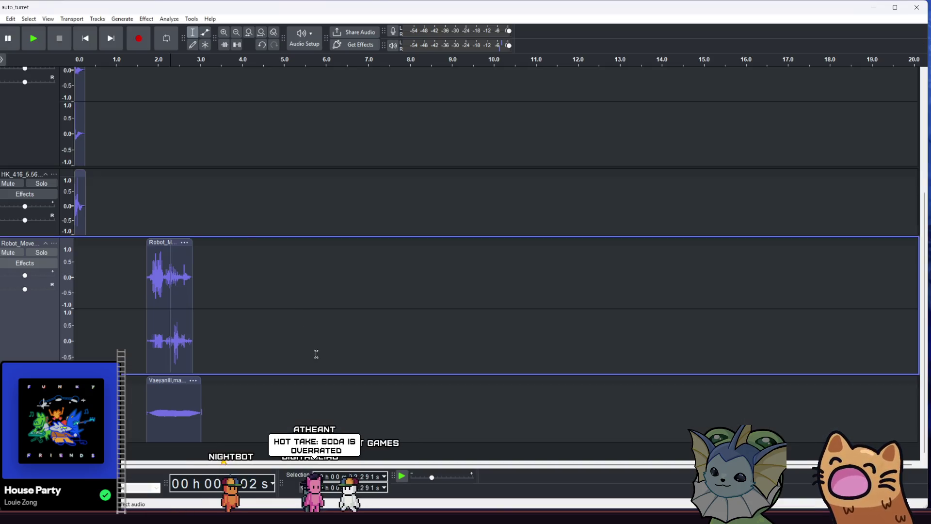
pyautogui.moveTo(222, 383)
pyautogui.mouseDown()
pyautogui.moveTo(147, 335)
pyautogui.moveTo(146, 323)
pyautogui.mouseUp()
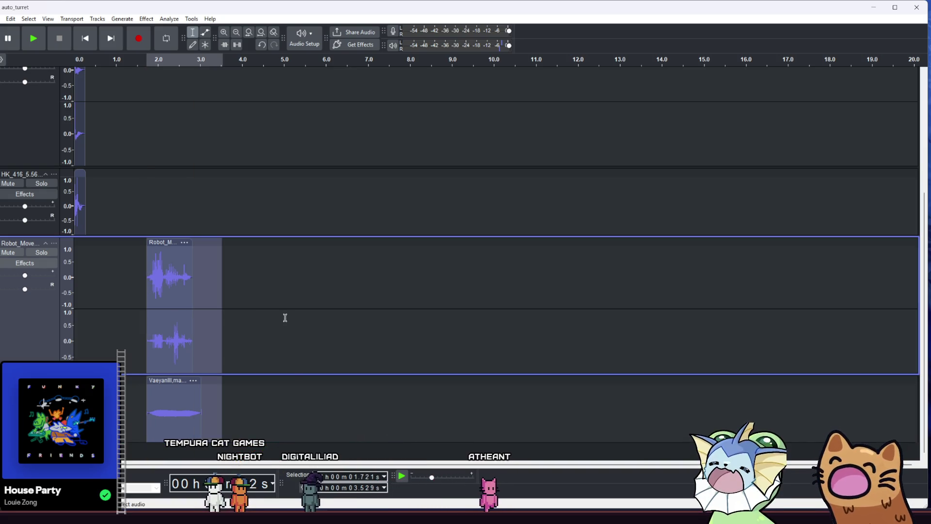
pyautogui.press('super+e')
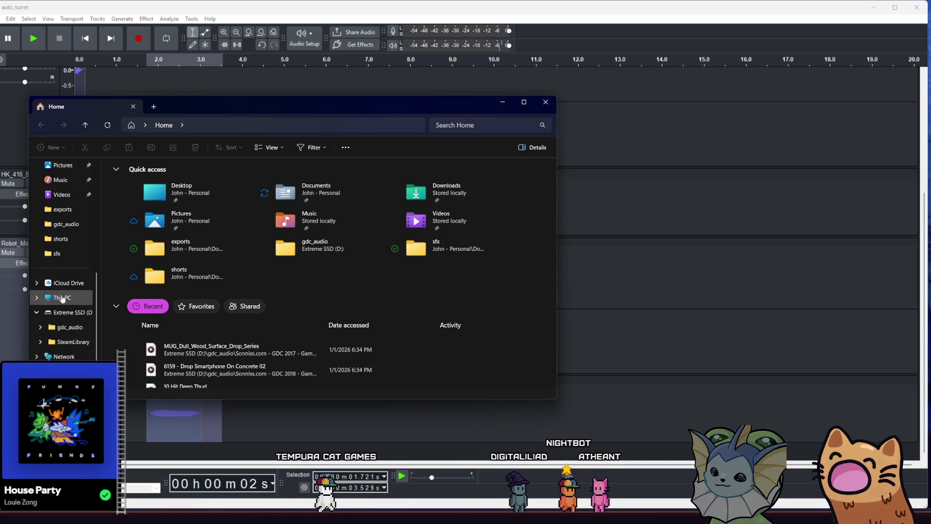
pyautogui.click(74, 253)
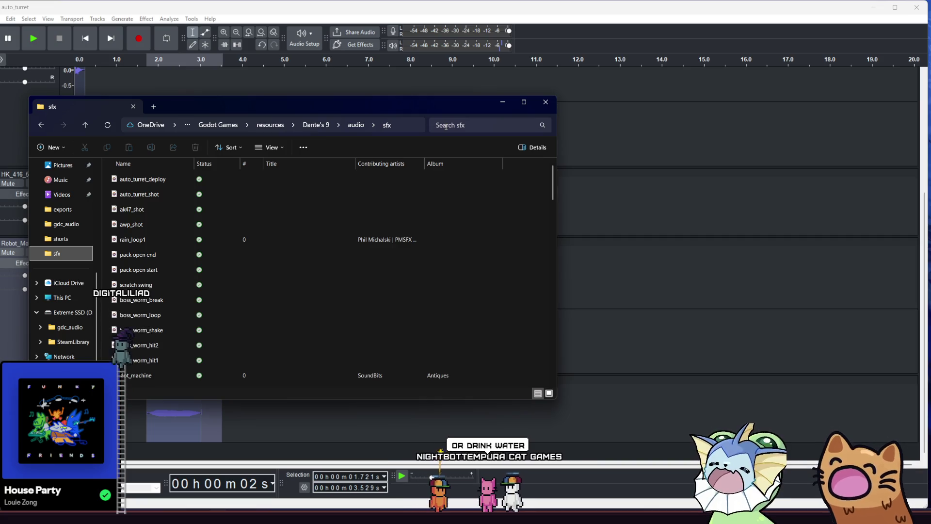
# - Browse from the sfx folder to the gdc_audio library on Extreme SSD (D:) and focus its search box
pyautogui.click(446, 125)
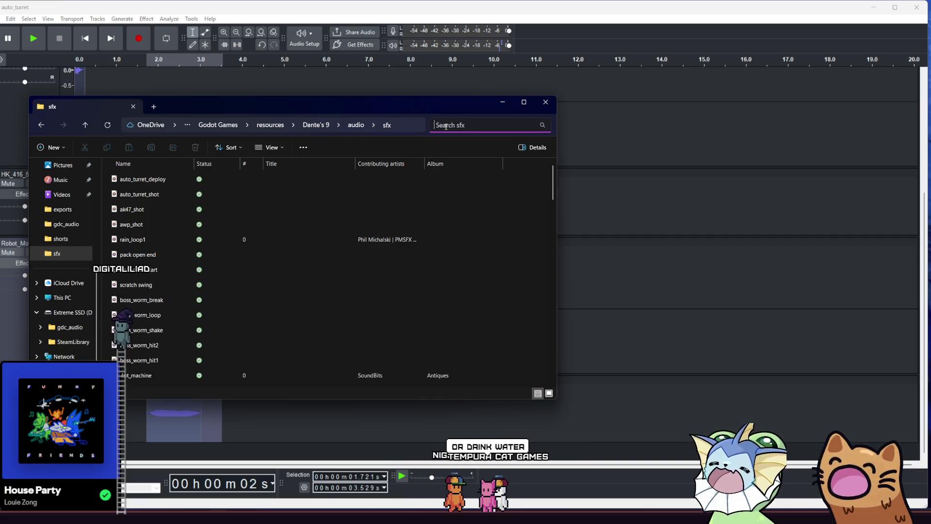
pyautogui.click(70, 332)
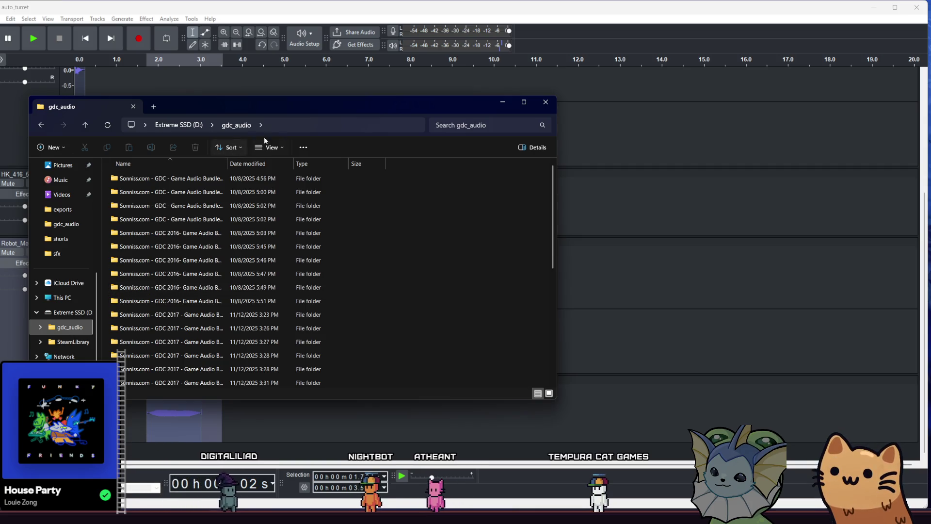
pyautogui.click(435, 125)
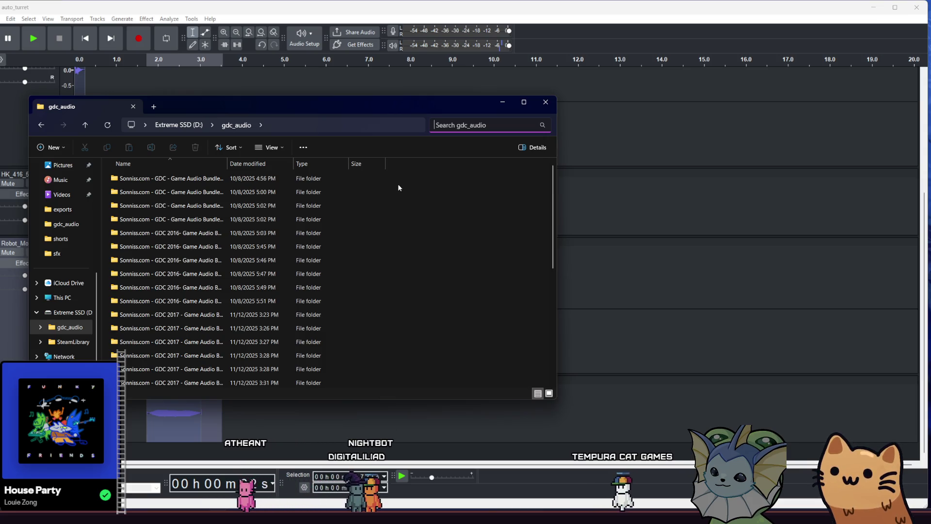
# - Search gdc_audio for 'drop' and preview drop_multiple_boxes_003, the hammer drop impact and peugeot_106 metal plates sounds
pyautogui.write('drop')
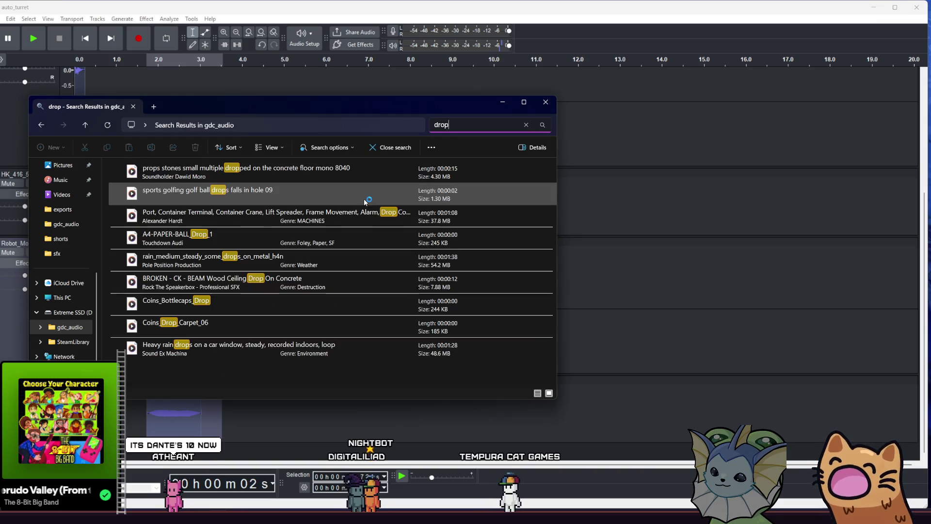
pyautogui.scroll(-7, 291, 275)
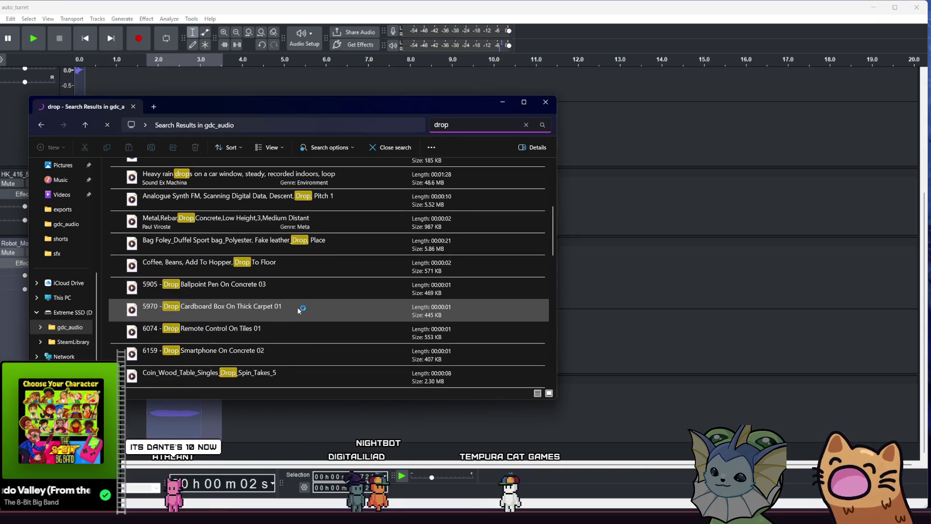
pyautogui.scroll(1, 315, 203)
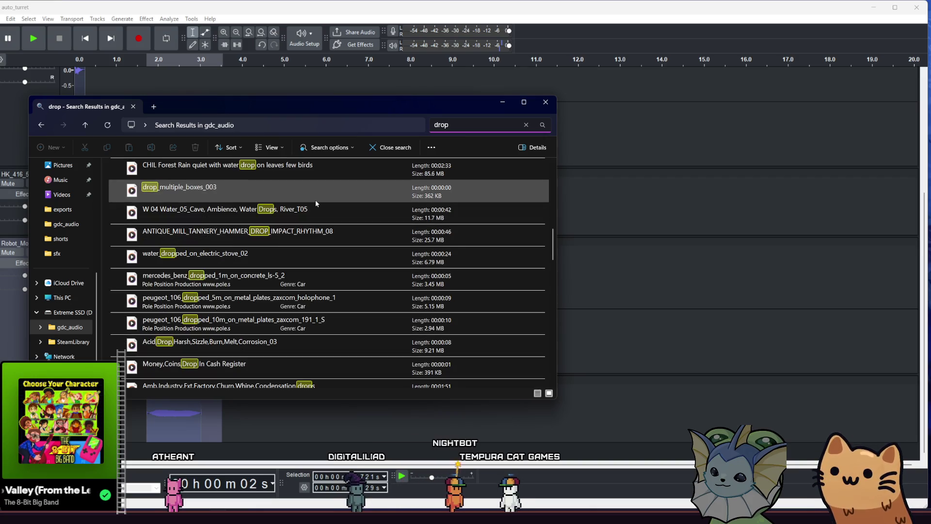
pyautogui.doubleClick(325, 194)
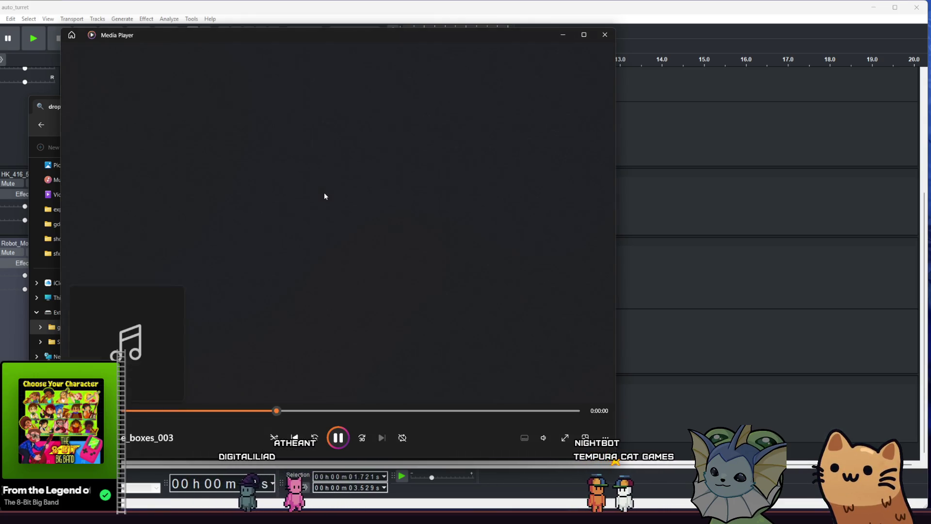
pyautogui.click(610, 35)
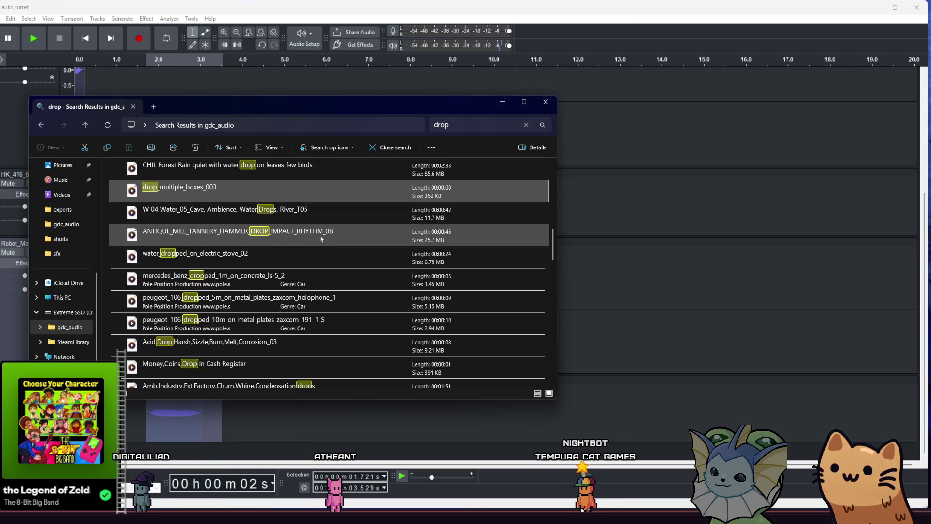
pyautogui.doubleClick(343, 233)
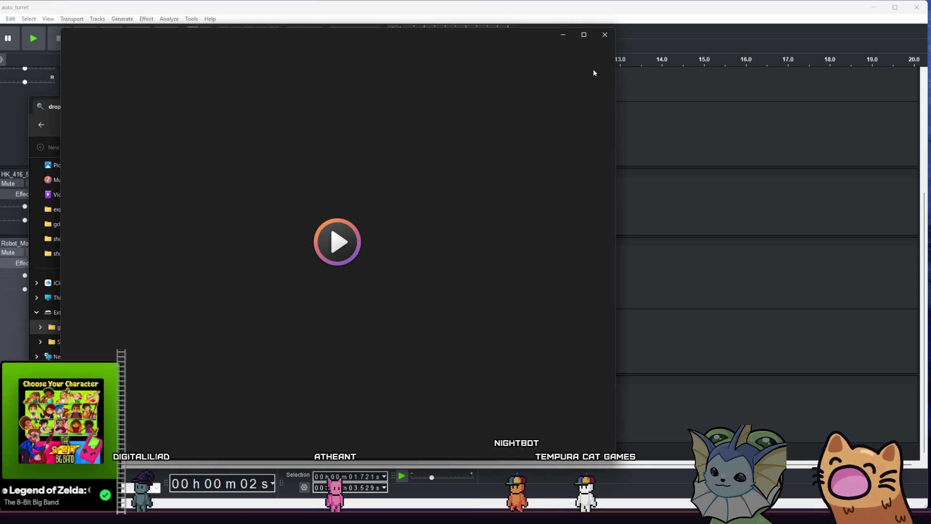
pyautogui.click(609, 35)
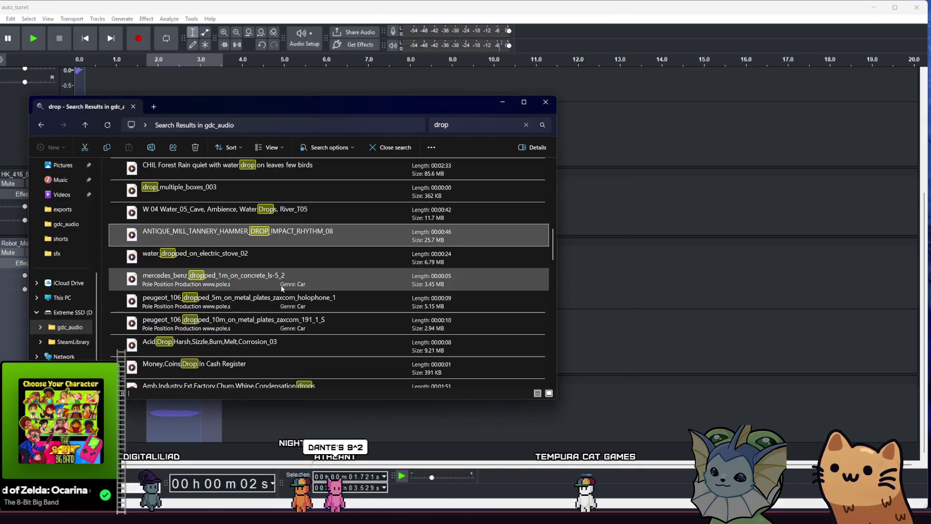
pyautogui.doubleClick(326, 275)
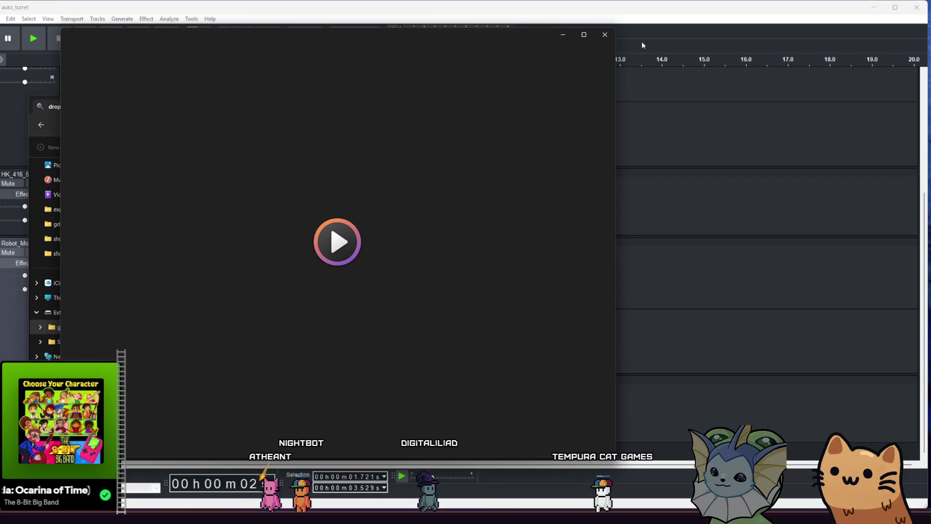
pyautogui.click(605, 35)
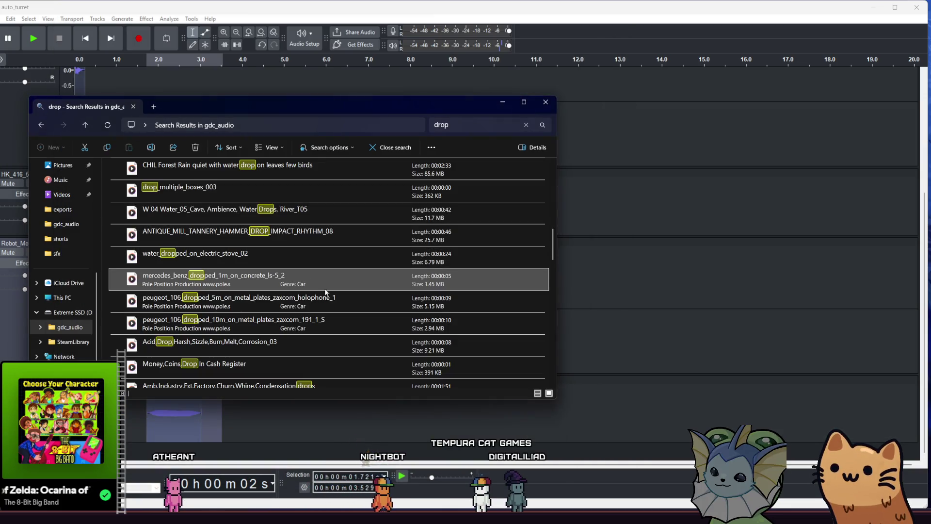
pyautogui.doubleClick(379, 305)
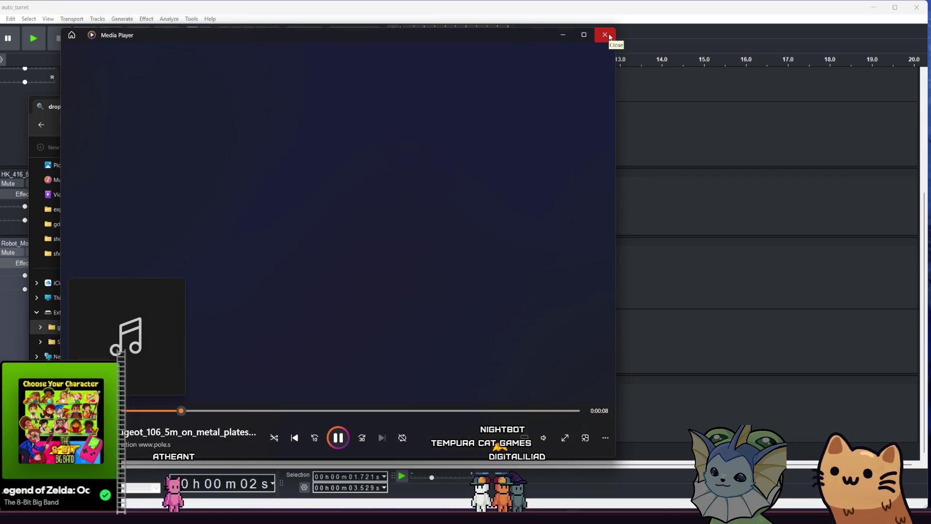
pyautogui.click(605, 35)
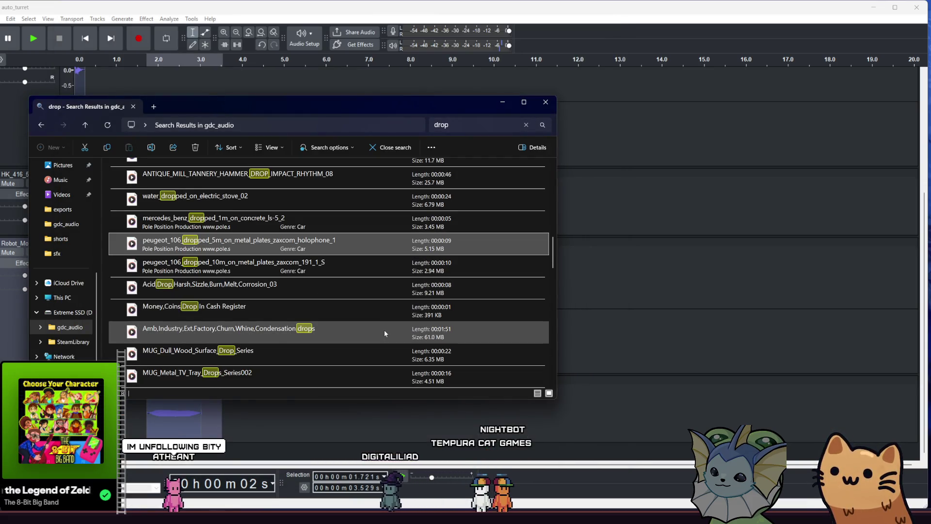
# - Preview the MUG wood, TV tray and tile floor drops, plus the cans and gym metal handle drops
pyautogui.scroll(-1, 371, 339)
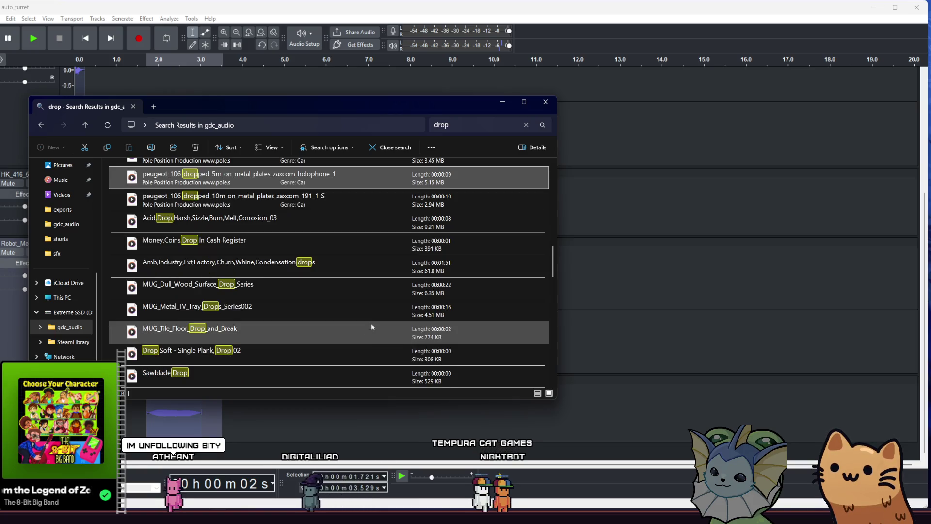
pyautogui.doubleClick(372, 287)
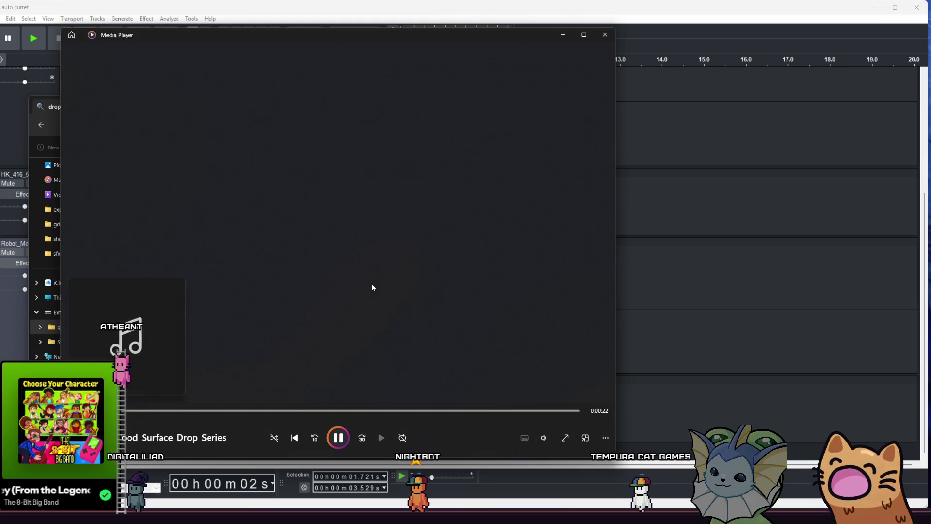
pyautogui.click(240, 411)
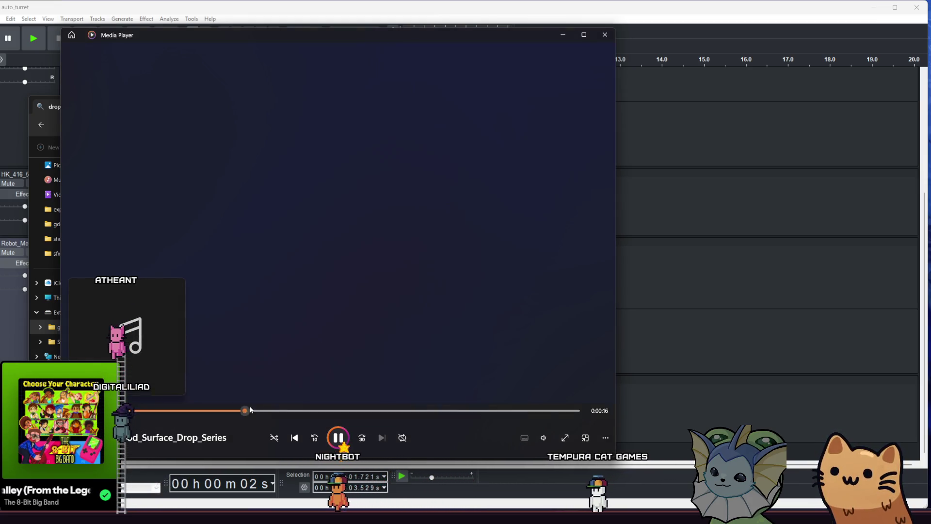
pyautogui.click(605, 35)
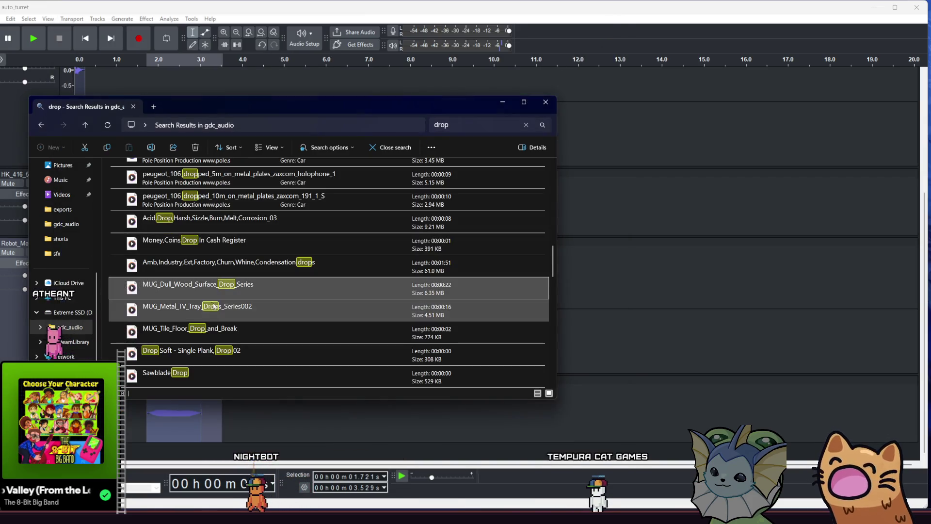
pyautogui.doubleClick(270, 310)
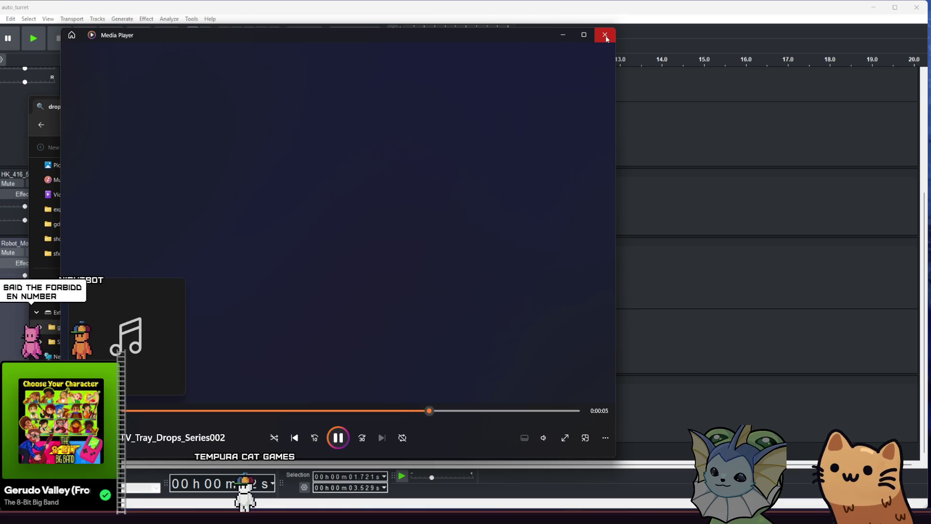
pyautogui.click(606, 39)
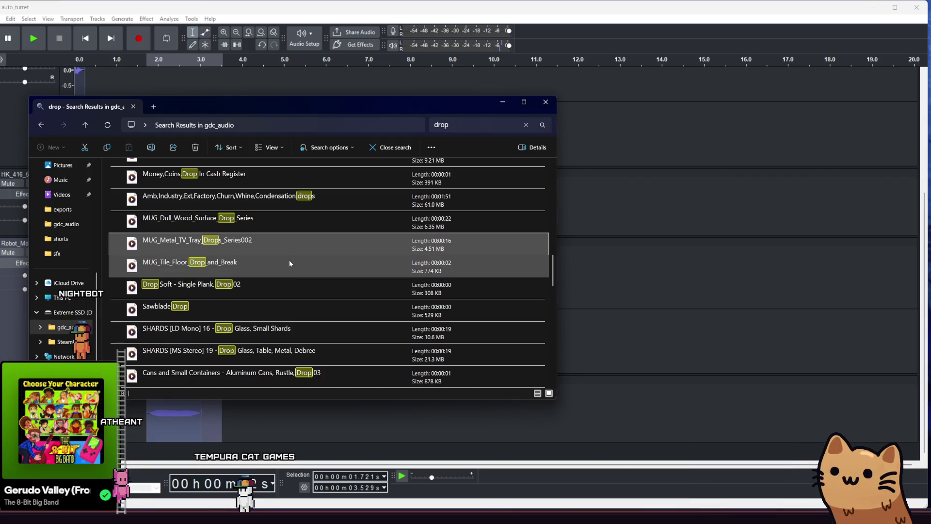
pyautogui.doubleClick(290, 266)
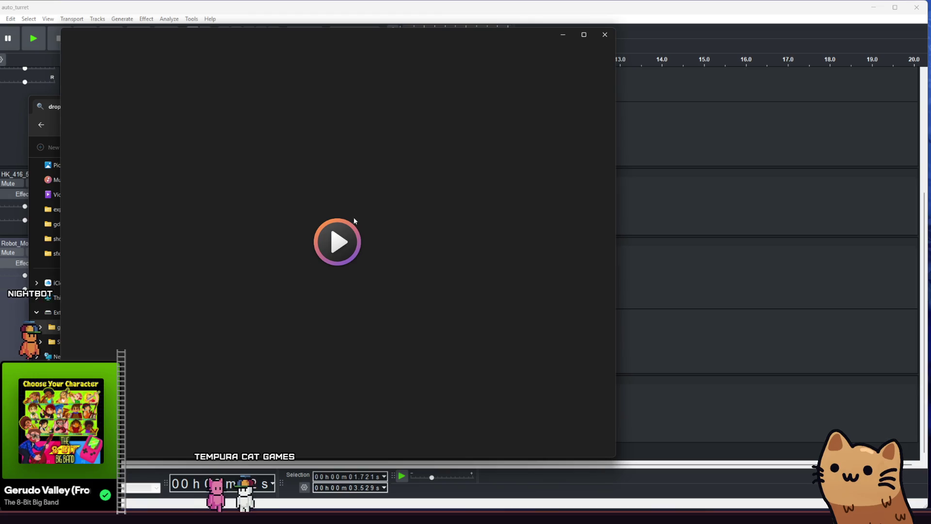
pyautogui.click(607, 39)
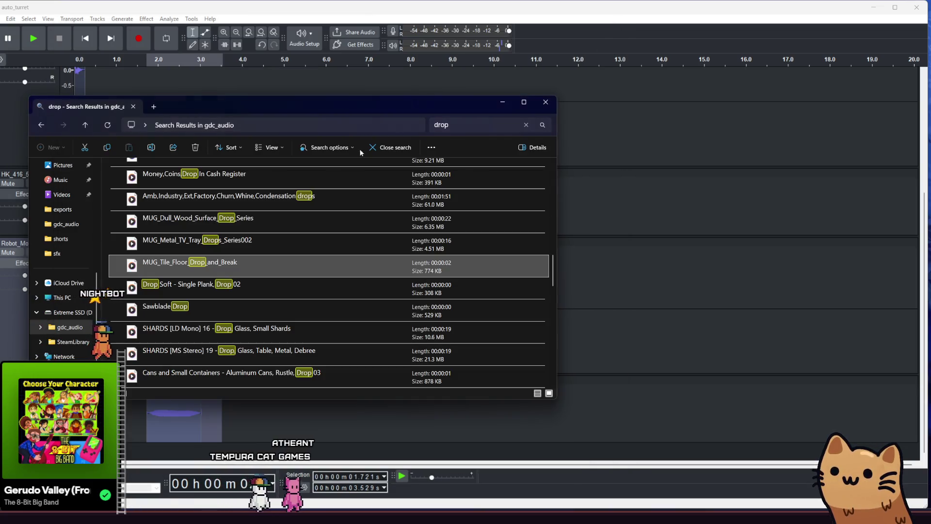
pyautogui.click(310, 290)
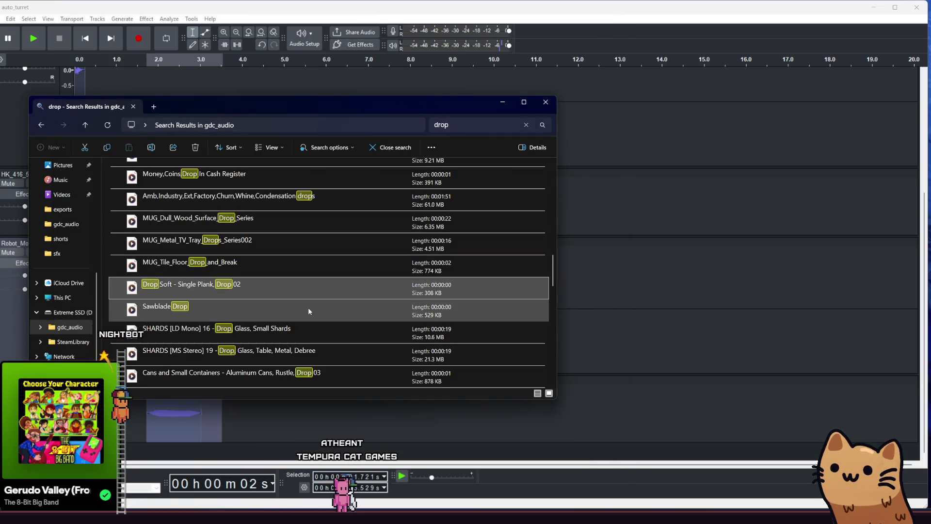
pyautogui.scroll(-1, 320, 312)
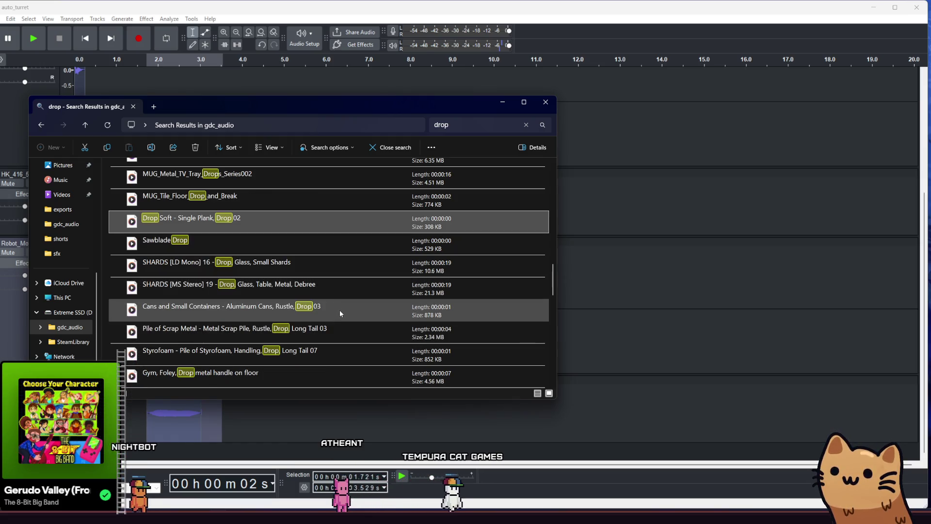
pyautogui.doubleClick(339, 310)
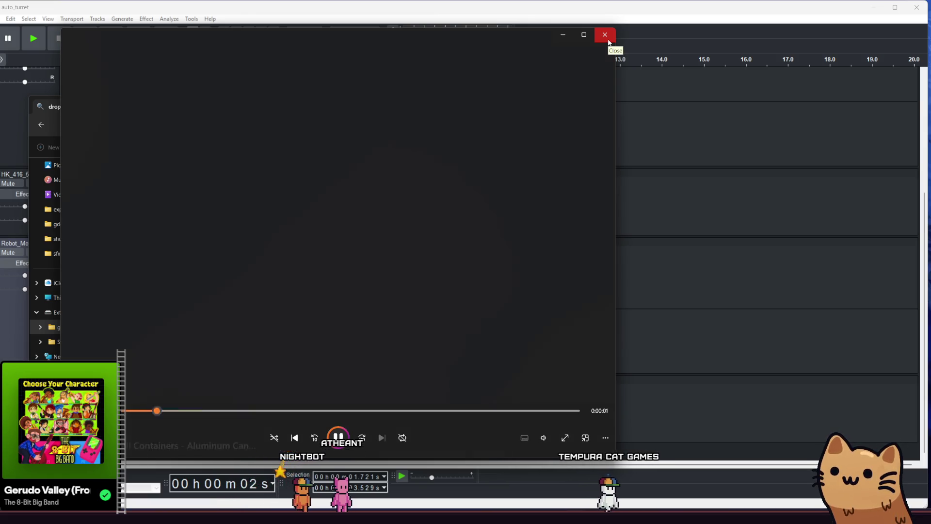
pyautogui.click(607, 39)
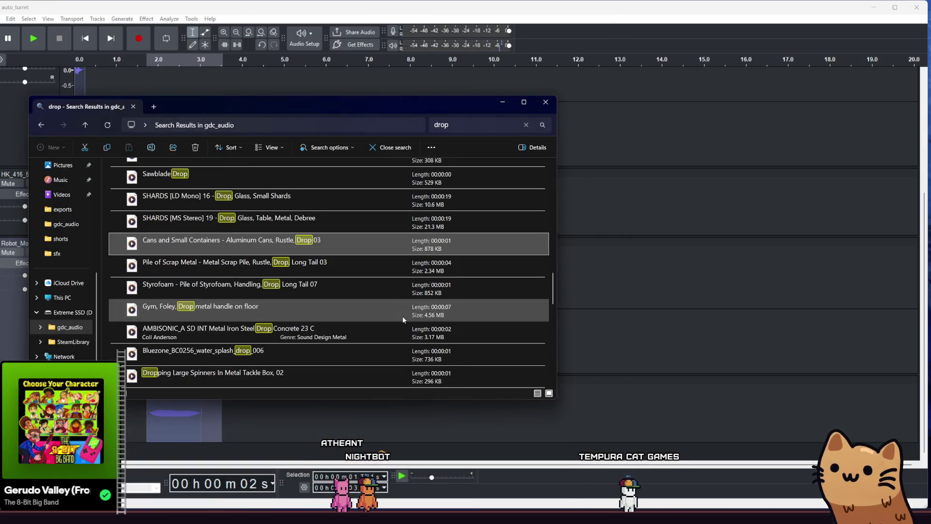
pyautogui.doubleClick(382, 316)
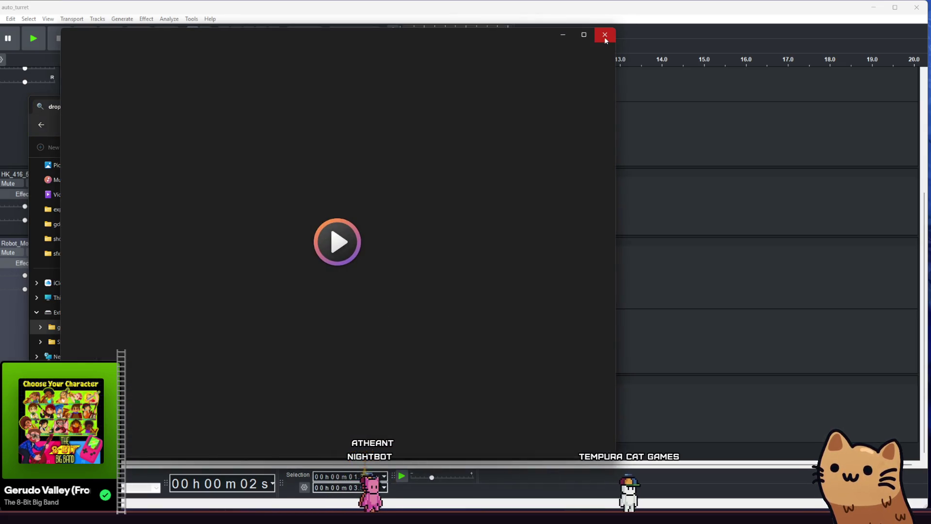
pyautogui.click(604, 37)
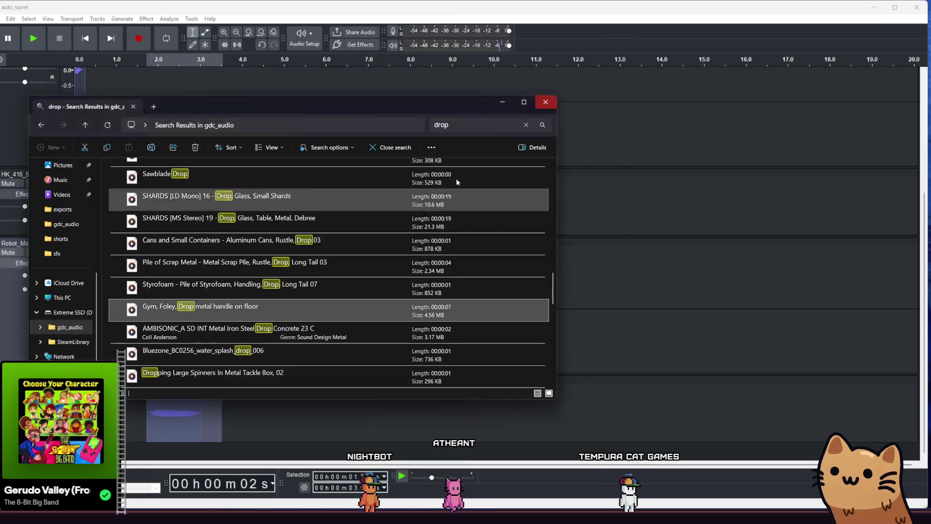
# - Scroll through the rest of the drop results looking for further candidates
pyautogui.scroll(-1, 304, 334)
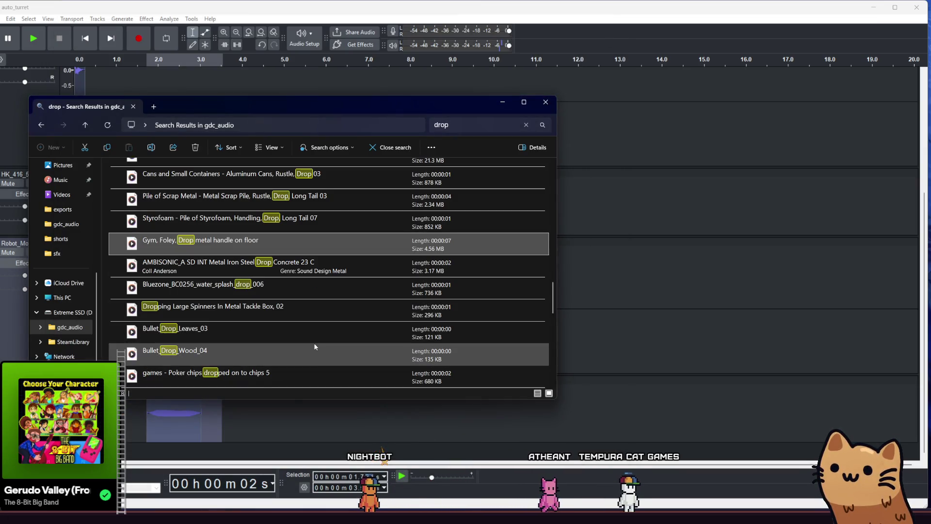
pyautogui.scroll(-1, 371, 314)
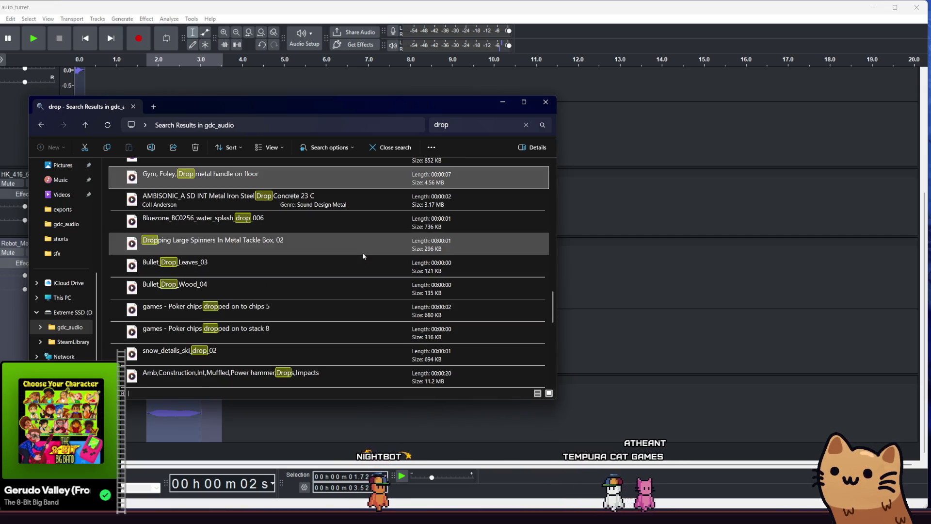
pyautogui.scroll(1, 381, 352)
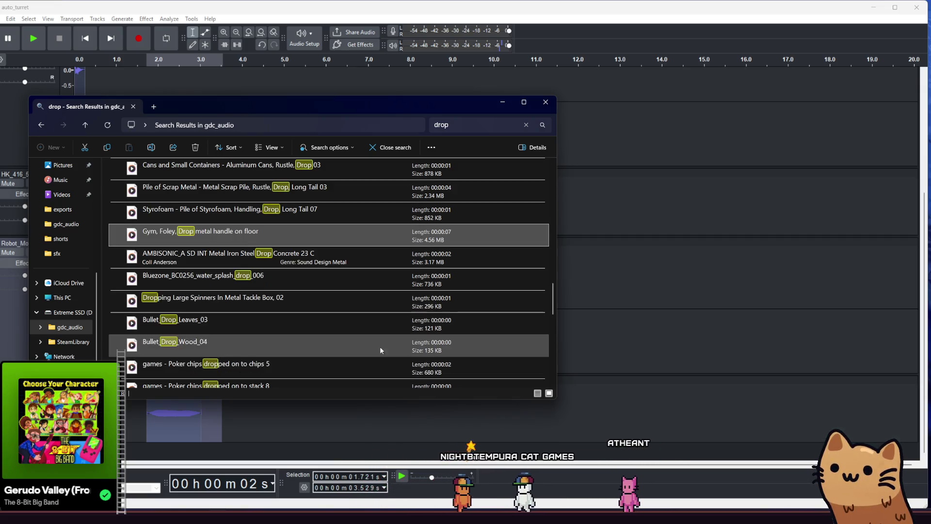
pyautogui.scroll(-1, 364, 330)
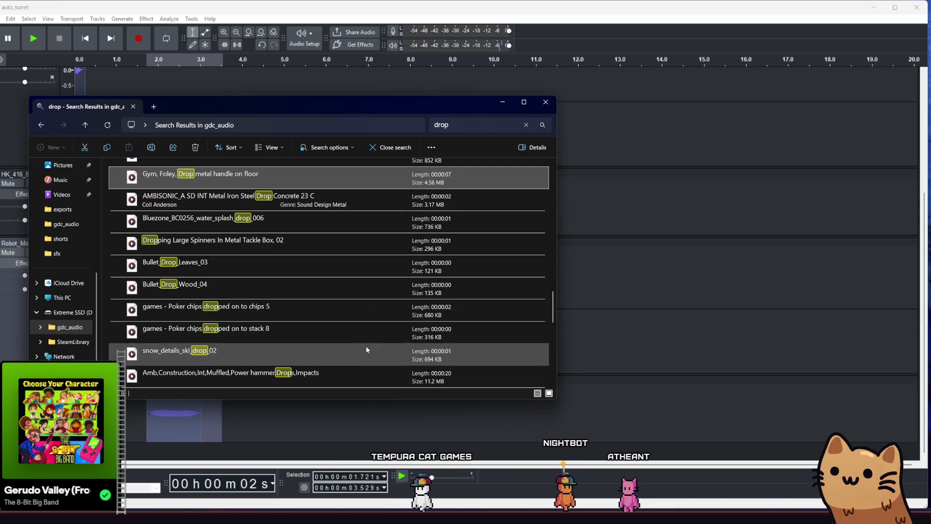
pyautogui.scroll(1, 366, 322)
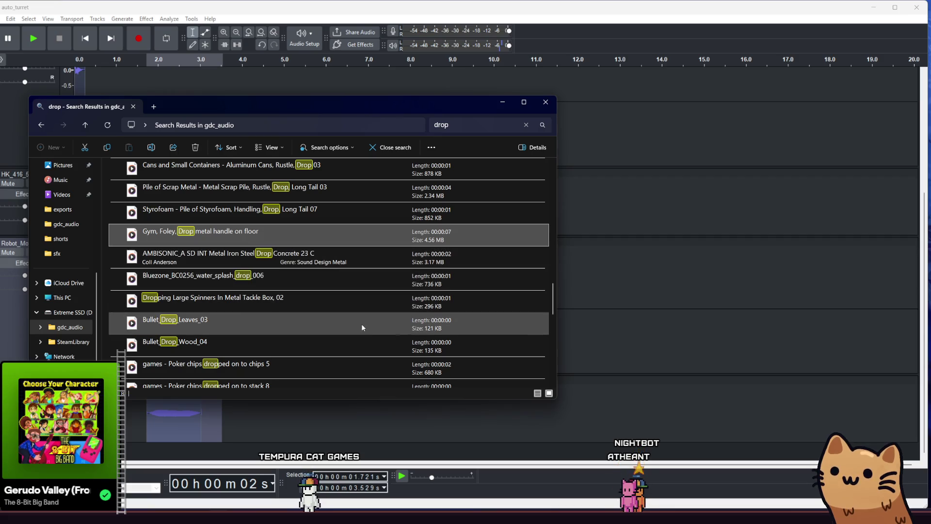
pyautogui.scroll(-1, 367, 304)
pyautogui.scroll(-1, 368, 316)
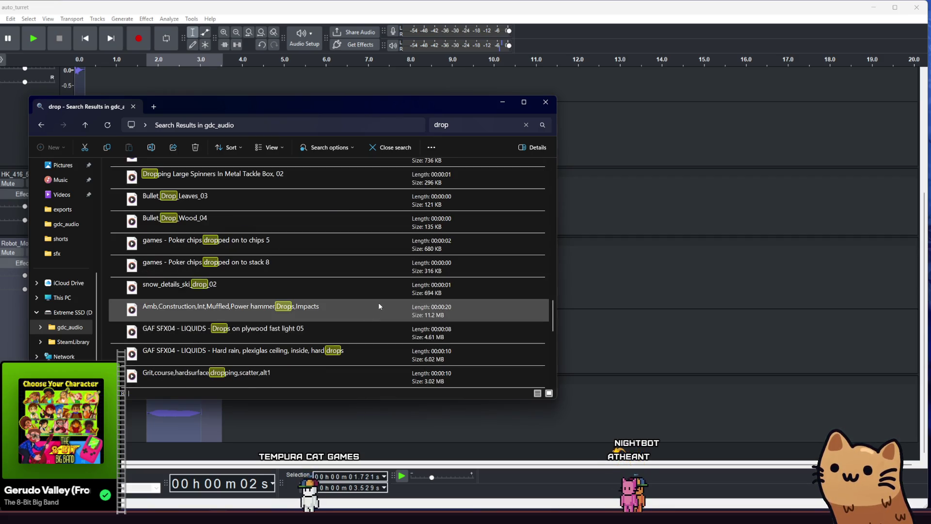
pyautogui.scroll(-1, 379, 302)
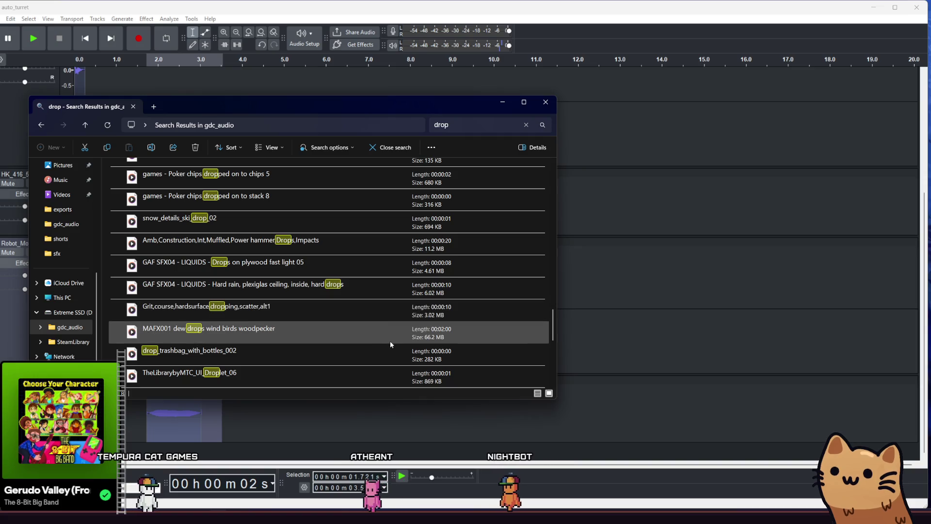
pyautogui.scroll(-1, 371, 351)
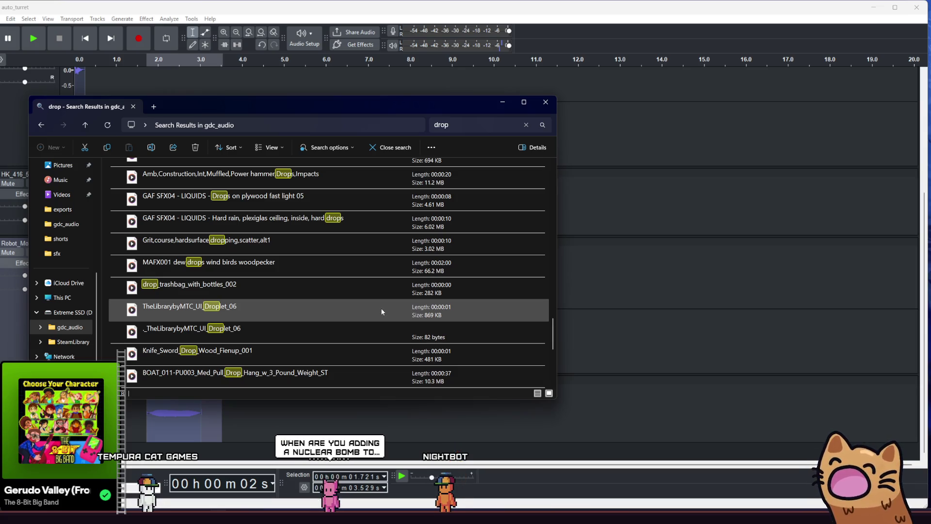
pyautogui.scroll(-1, 378, 301)
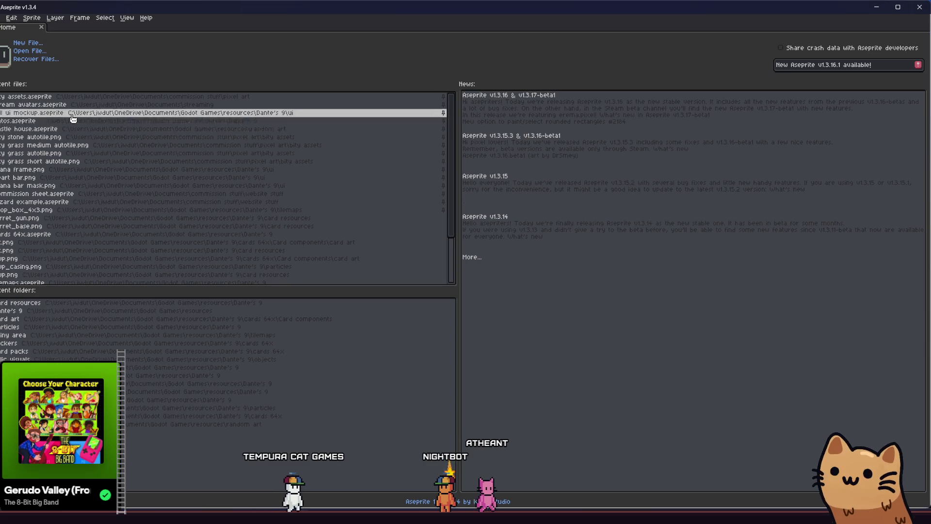
# - Open cards 64x.aseprite and flip through the frame 45, Paw of Midas, CARD and HEAL card frames
pyautogui.click(111, 235)
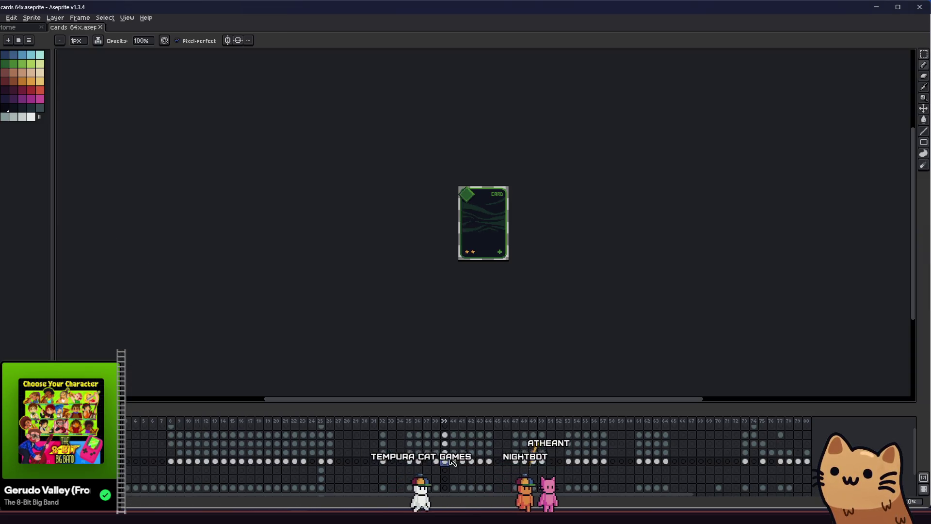
pyautogui.click(499, 453)
pyautogui.click(544, 461)
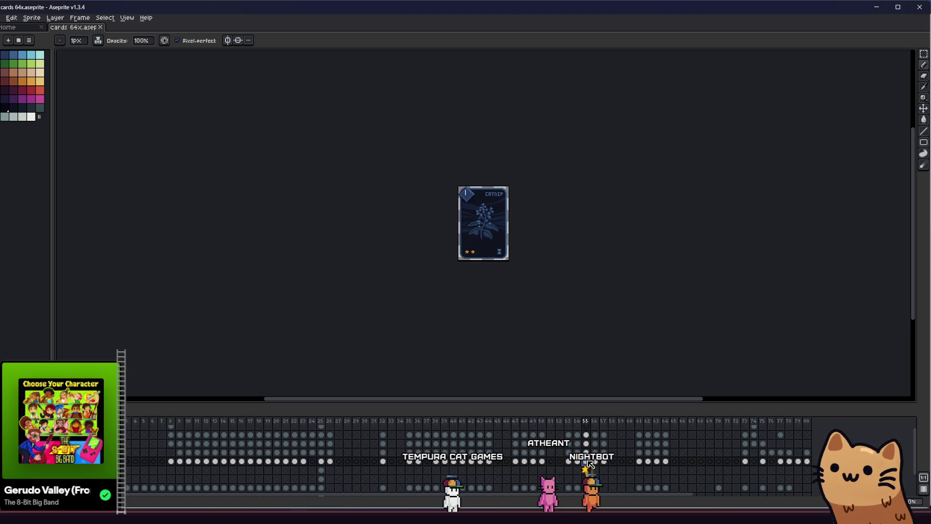
pyautogui.click(604, 453)
pyautogui.press('Right')
pyautogui.press('Right')
pyautogui.press('Right')
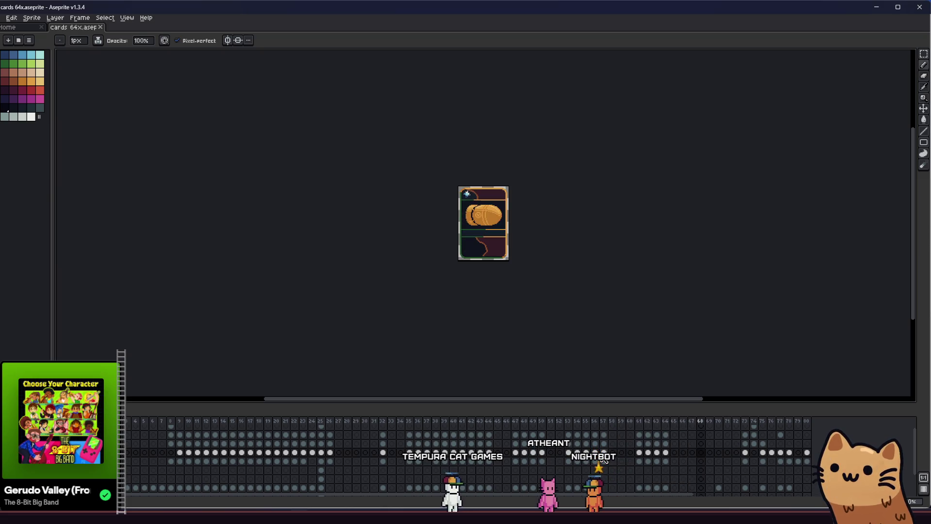
# - Zoom into the card canvas to inspect the sprite, then return to the Godot editor
pyautogui.scroll(4, 436, 207)
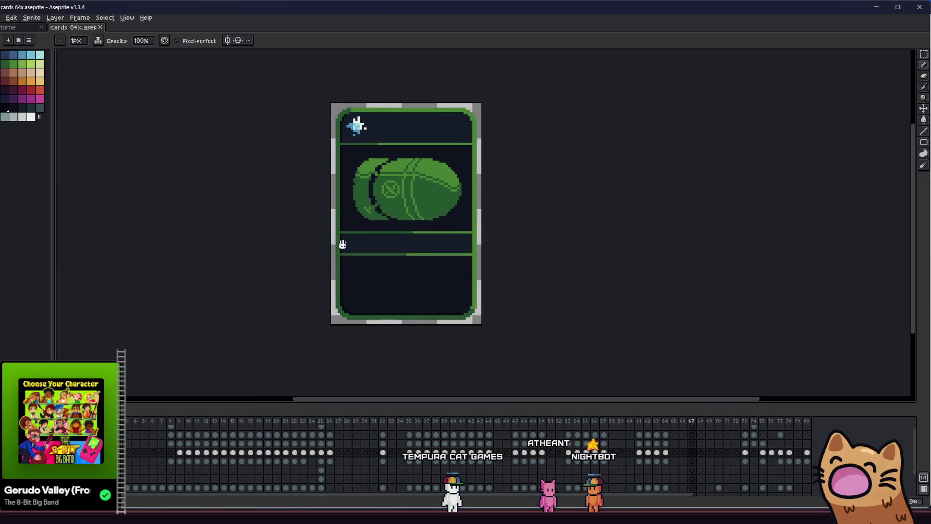
pyautogui.scroll(1, 381, 193)
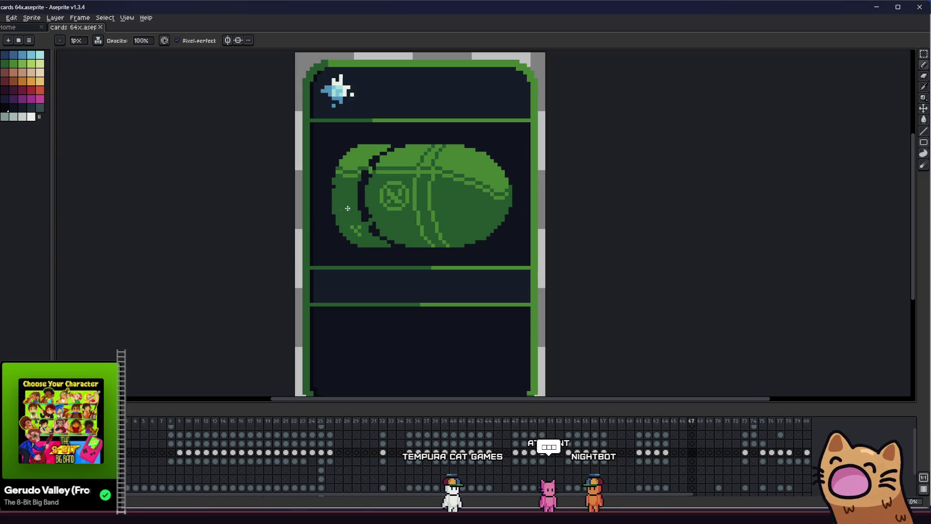
pyautogui.scroll(-4, 297, 219)
pyautogui.scroll(3, 291, 223)
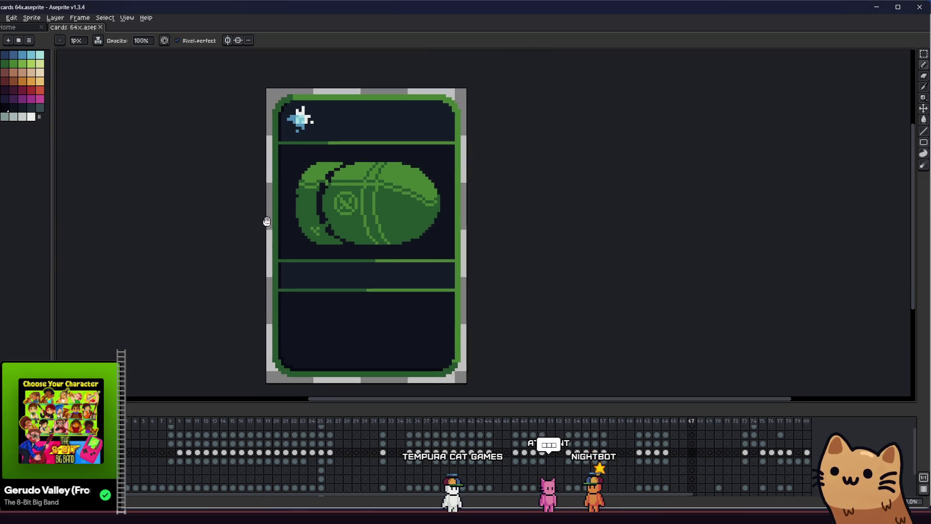
pyautogui.hscroll(-1, 308, 289)
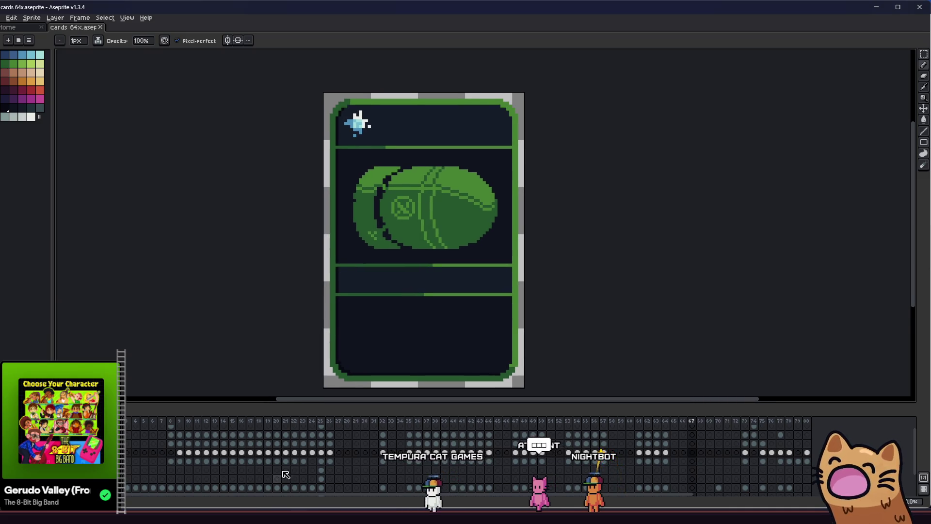
pyautogui.hotkey('alt', 'Tab')
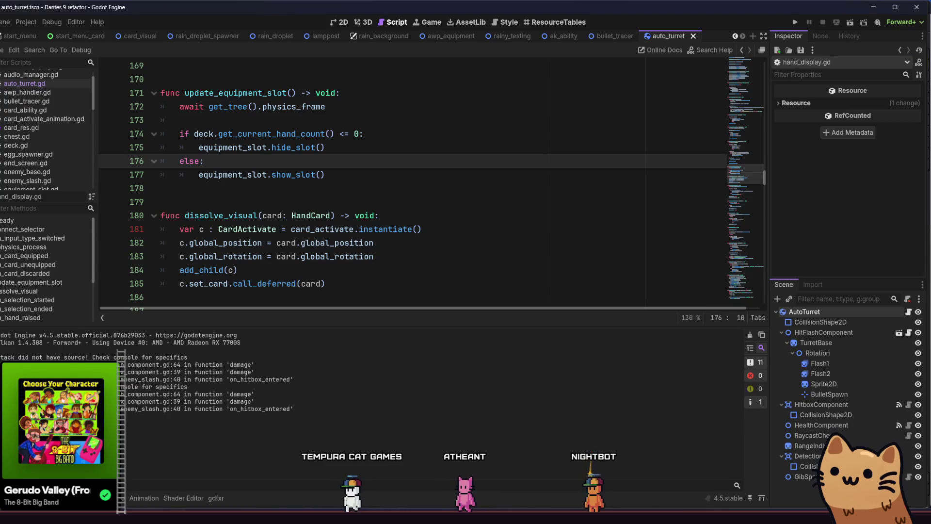
# - Bring back the drop search results and play Drop Rock On Rock Debris_RBD 03
pyautogui.moveTo(228, 516)
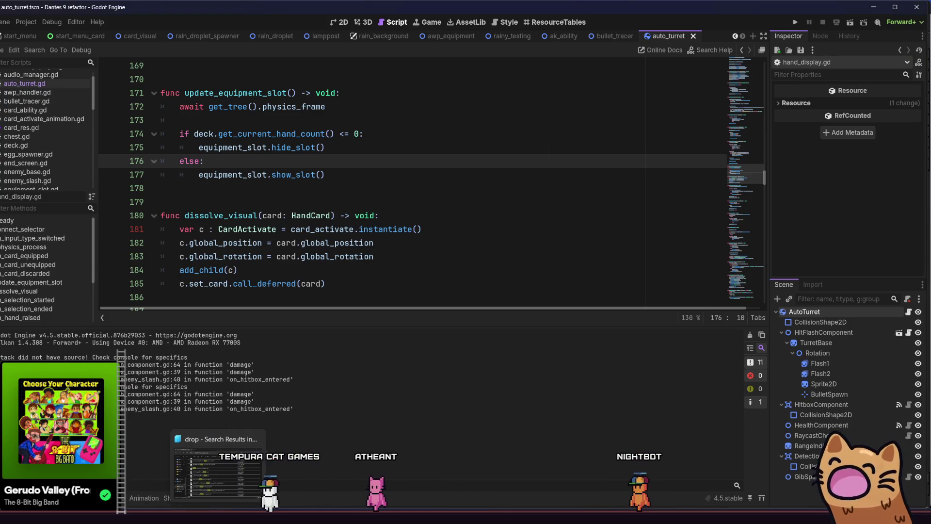
pyautogui.click(227, 454)
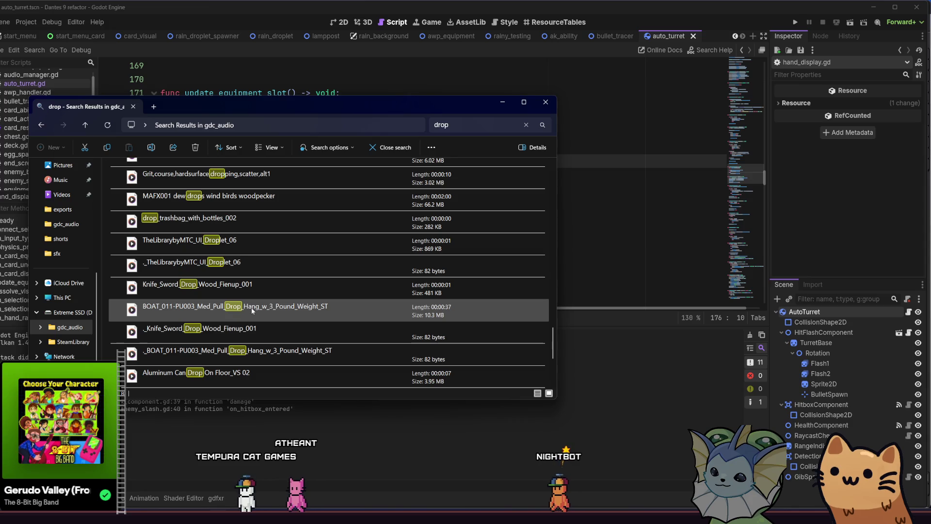
pyautogui.scroll(-1, 266, 337)
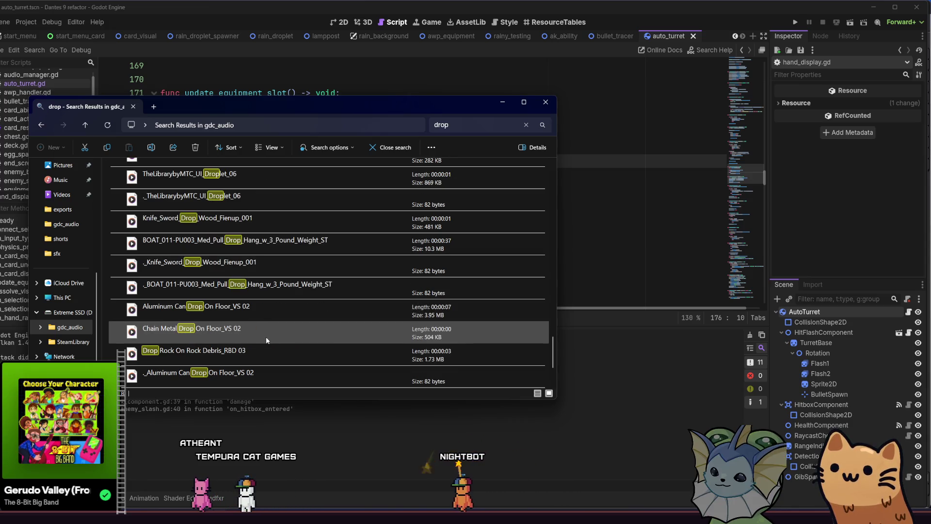
pyautogui.click(266, 357)
pyautogui.doubleClick(266, 358)
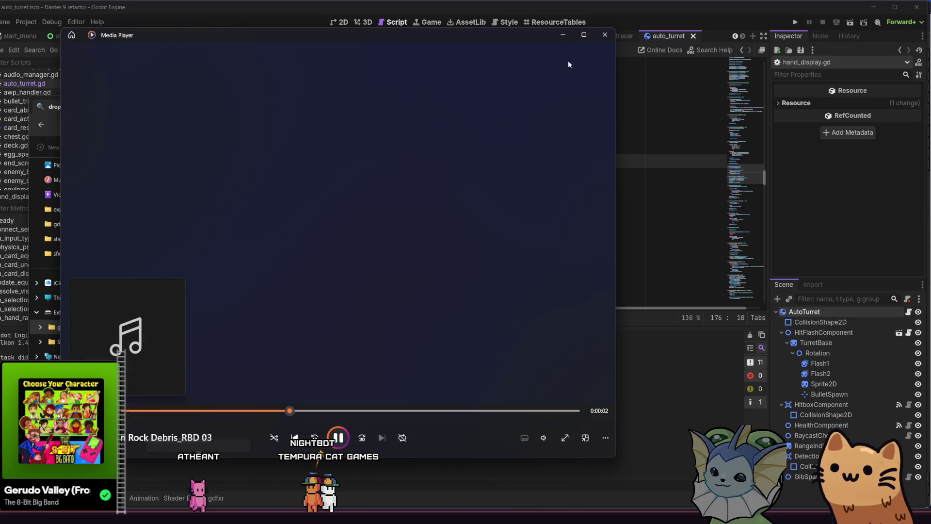
pyautogui.click(612, 33)
# - Try the unsupported underscore-prefixed metal rattle file, then play Drop Fall Metal Rattle Scrap Debris_UC 10
pyautogui.scroll(-2, 289, 293)
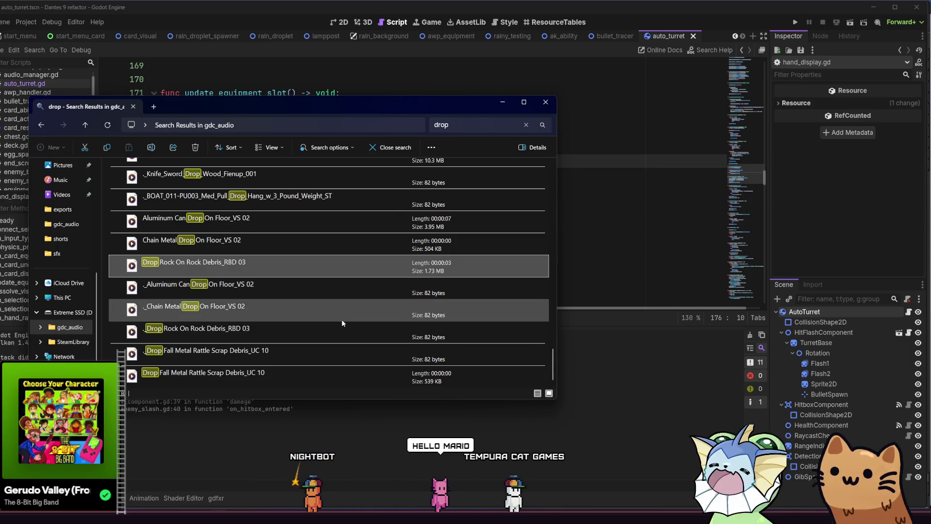
pyautogui.doubleClick(332, 360)
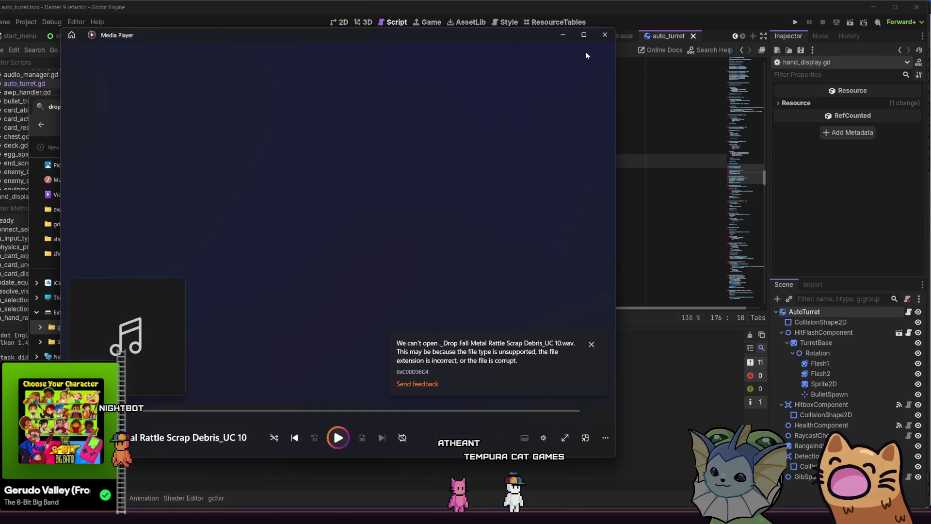
pyautogui.click(612, 37)
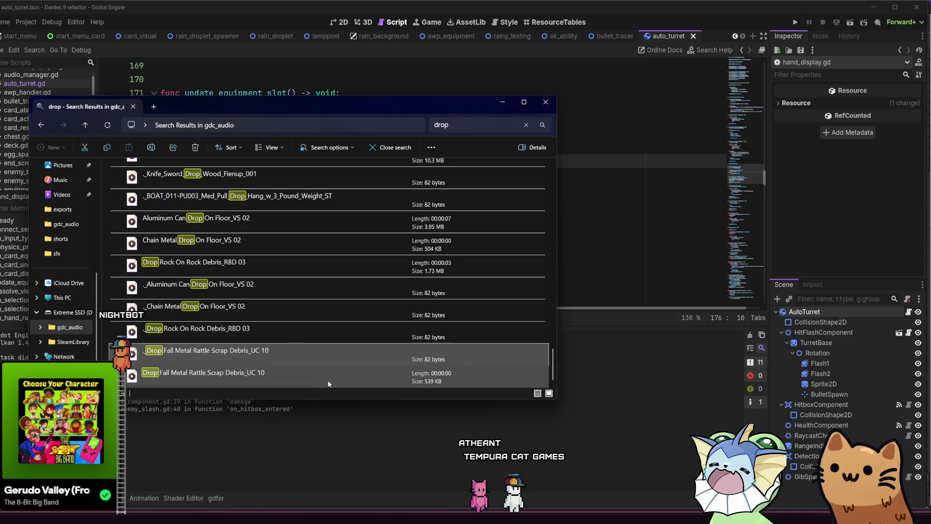
pyautogui.doubleClick(330, 376)
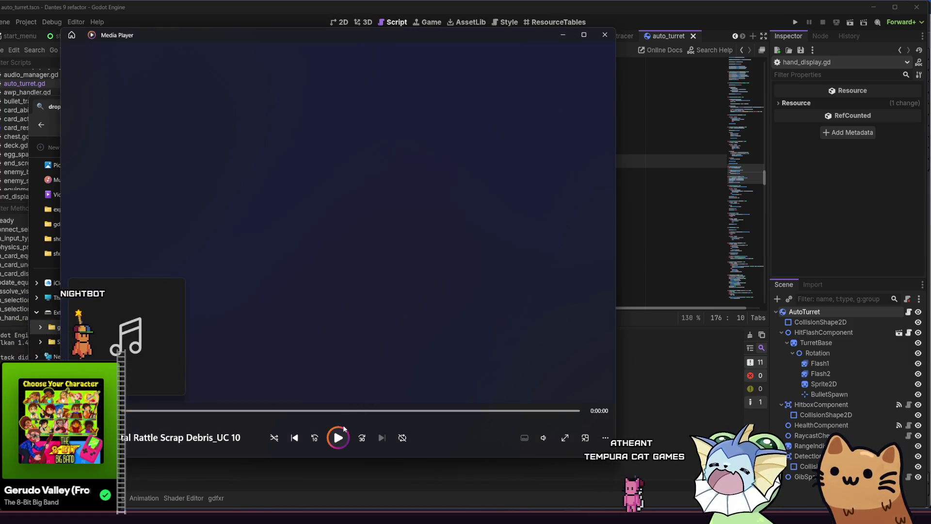
pyautogui.click(600, 38)
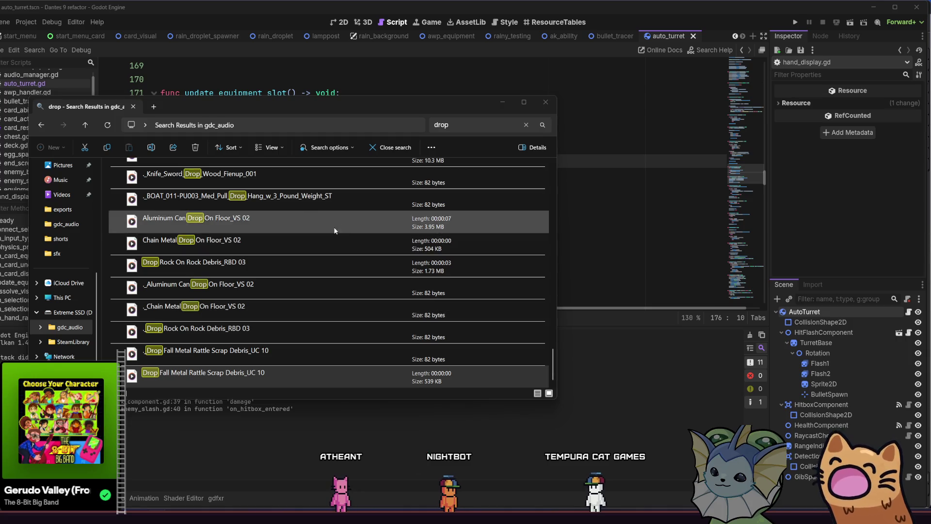
pyautogui.click(441, 125)
# - Search gdc_audio for 'deploy', then replace the fruitless query with a 'metal' search
pyautogui.write('deploy')
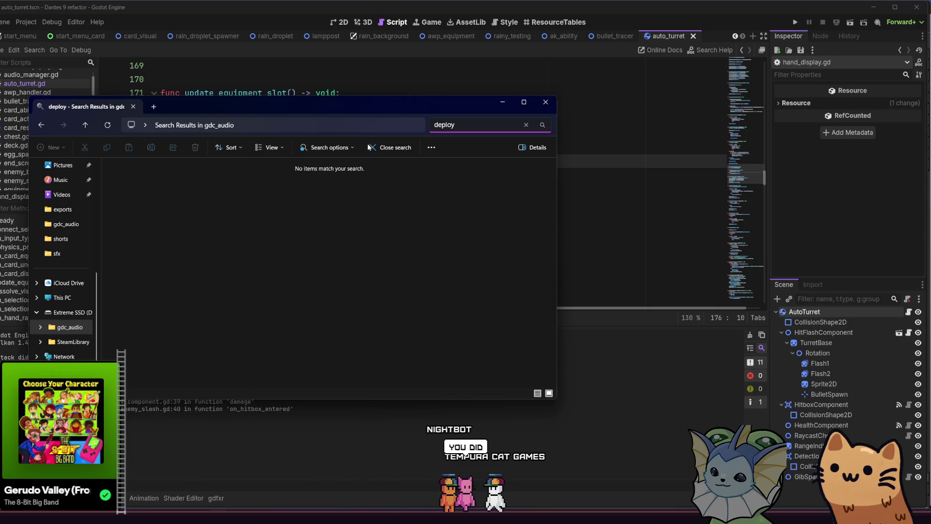
pyautogui.hotkey('ctrl', 'a')
pyautogui.press('BackSpace')
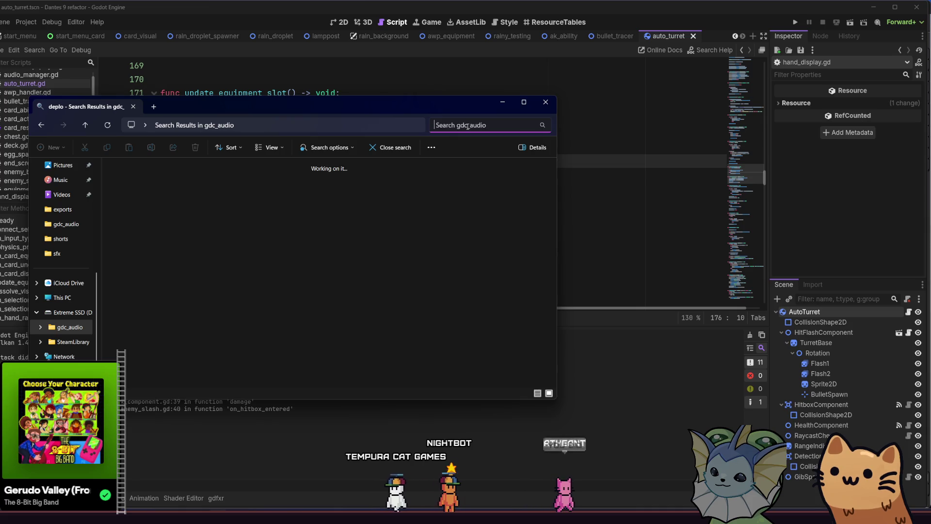
pyautogui.write('metal')
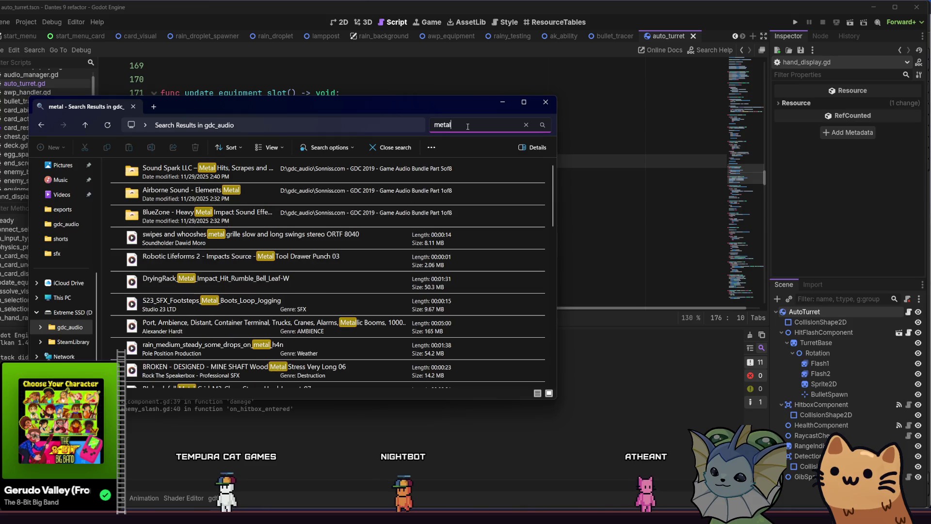
# - Preview the Robotic Lifeforms metal tool drawer punch from the metal results, then return to Audacity
pyautogui.scroll(-1, 283, 246)
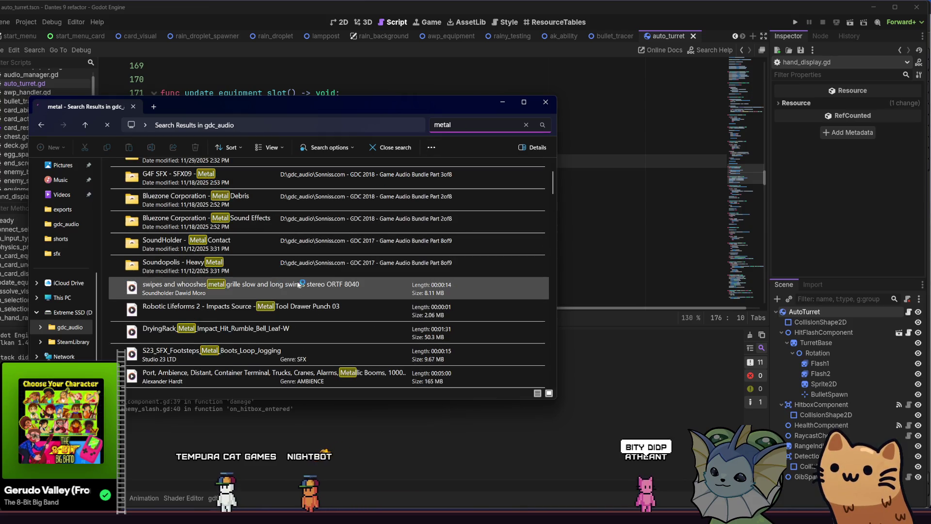
pyautogui.scroll(-1, 335, 310)
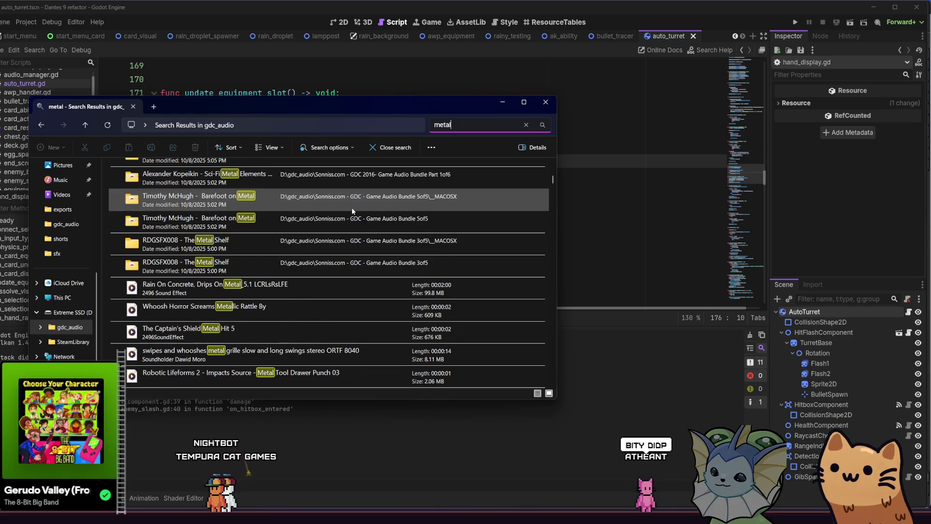
pyautogui.scroll(-1, 333, 291)
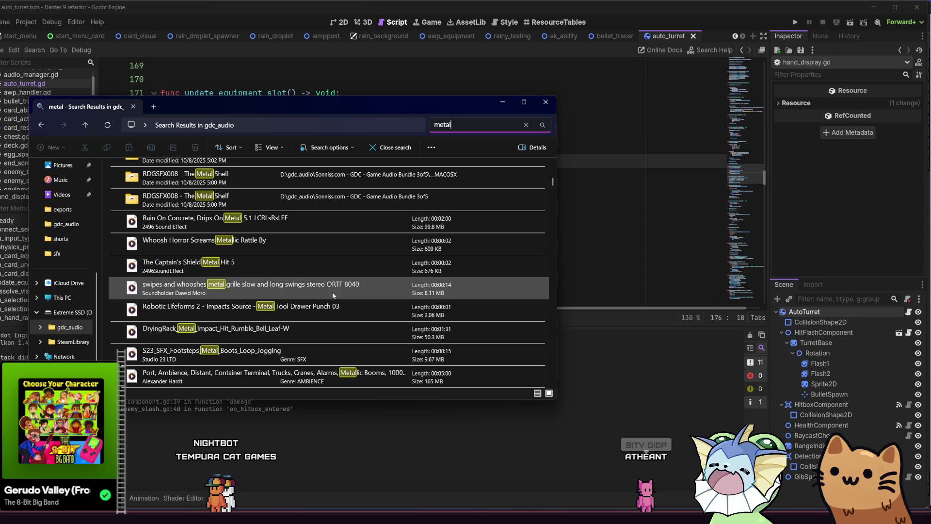
pyautogui.doubleClick(346, 312)
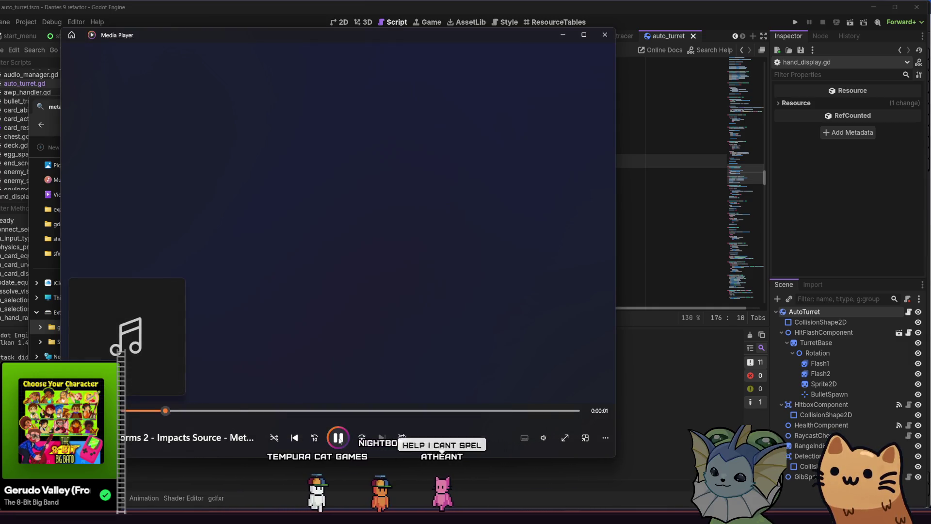
pyautogui.click(604, 35)
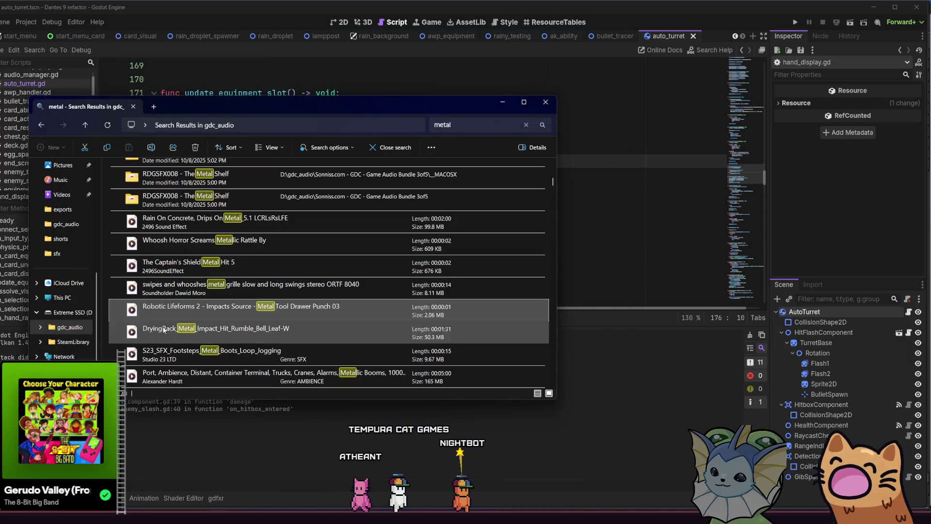
pyautogui.hotkey('alt', 'Tab')
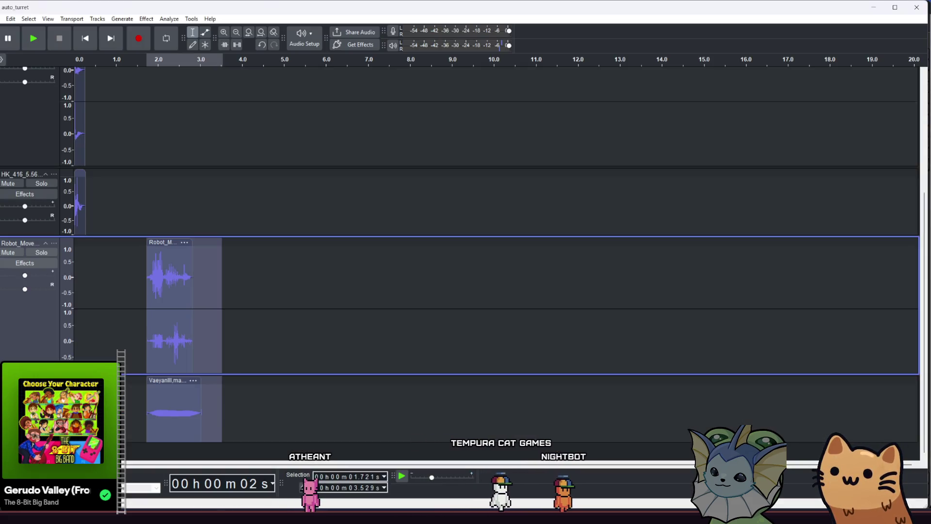
# - Import the Robotic Lifeforms metal tool drawer punch as a new track, aligned with the other clips near 1.7 s
pyautogui.hotkey('alt', 'Tab')
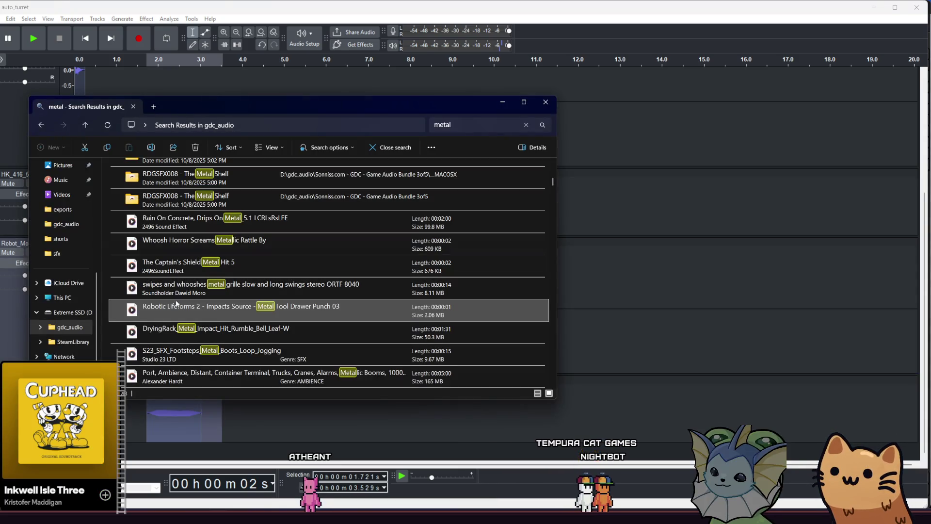
pyautogui.moveTo(324, 441); pyautogui.dragTo(324, 441)
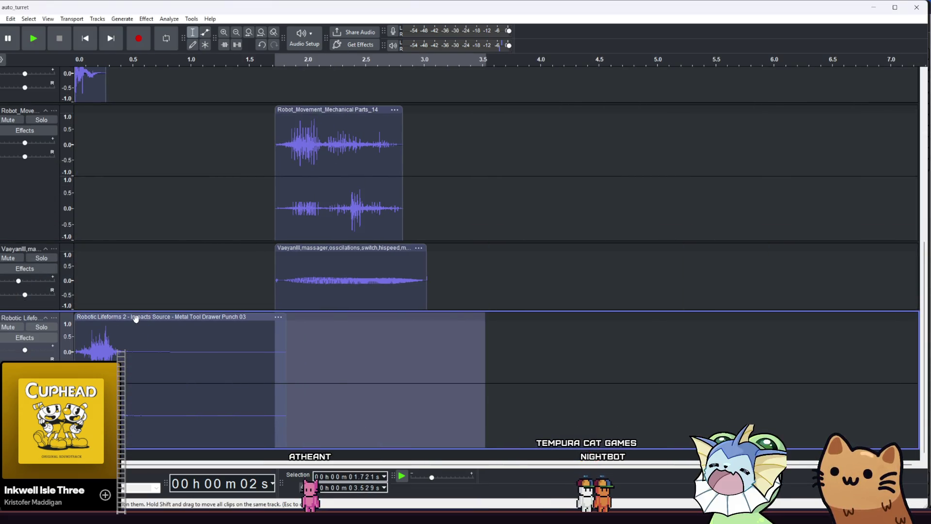
pyautogui.moveTo(136, 318); pyautogui.dragTo(338, 311)
# - Play back the layered clips around 1.75–4.0 s to check the mix, then select the Robot_Movement clip
pyautogui.moveTo(277, 339)
pyautogui.mouseDown()
pyautogui.moveTo(401, 347)
pyautogui.moveTo(275, 359)
pyautogui.mouseUp()
pyautogui.press('space')
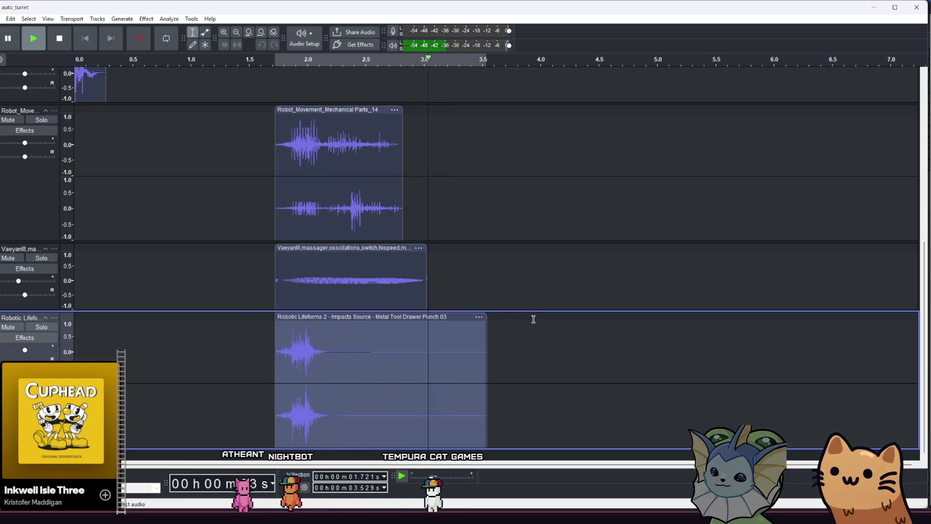
pyautogui.click(497, 342)
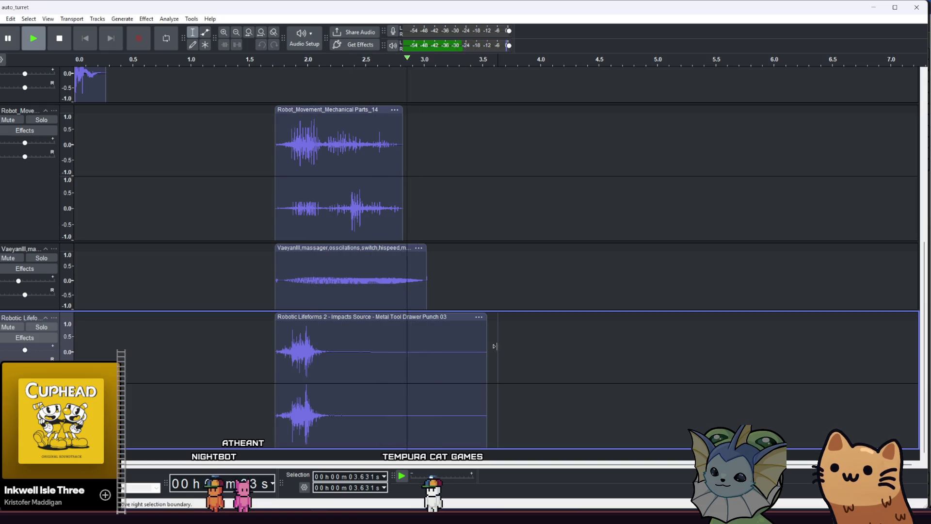
pyautogui.moveTo(540, 334); pyautogui.dragTo(276, 341)
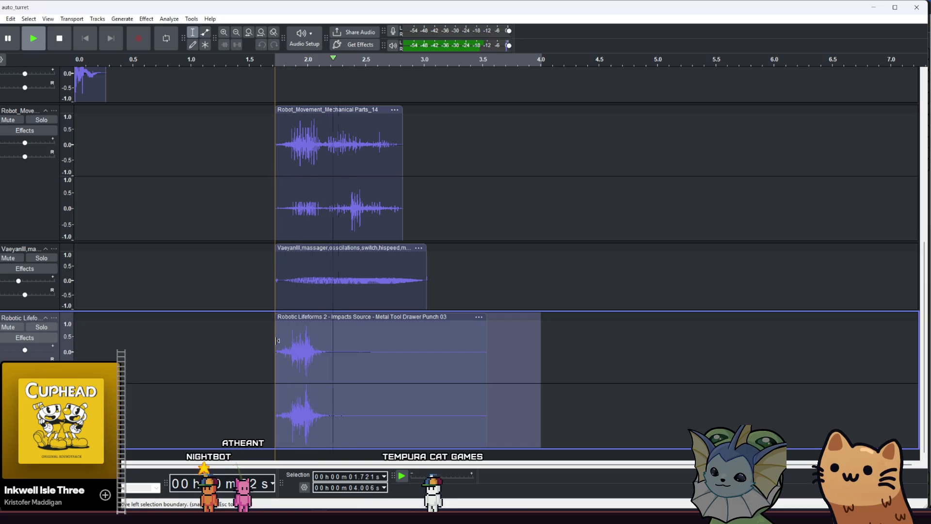
pyautogui.doubleClick(336, 165)
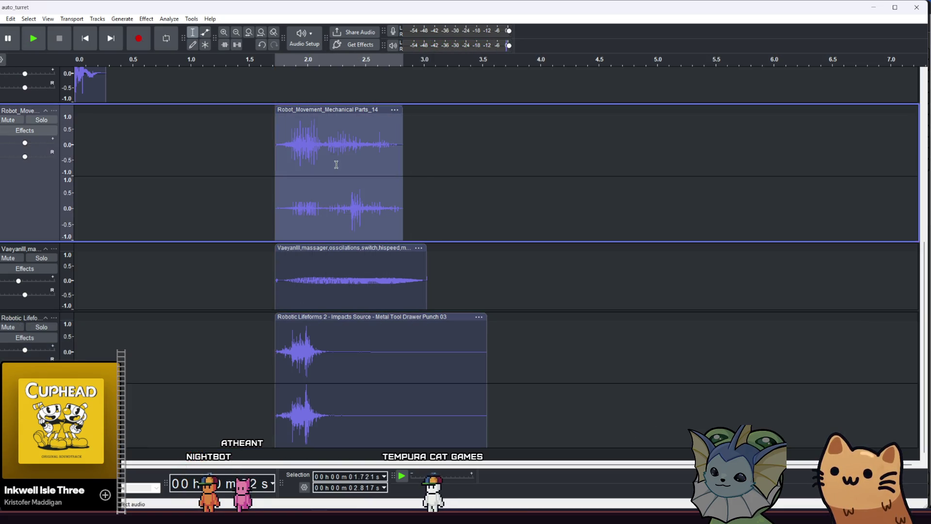
pyautogui.click(54, 110)
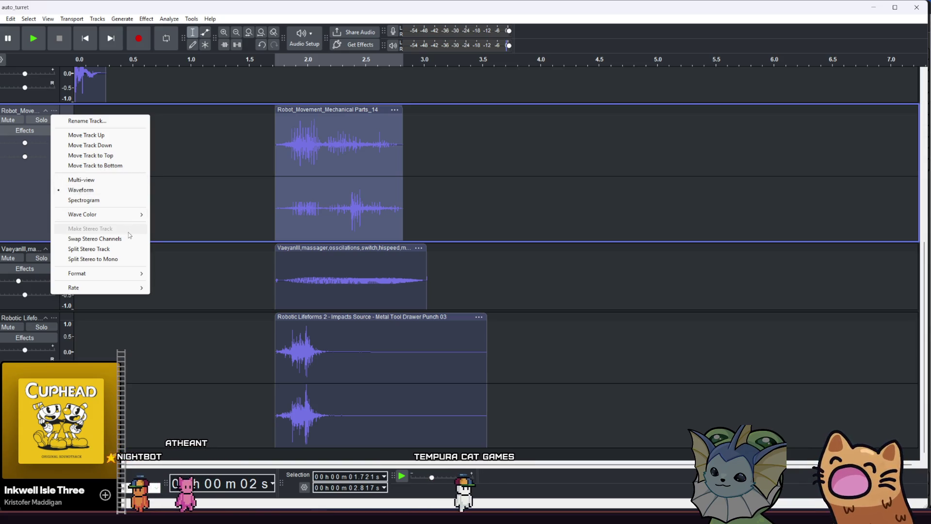
# - Split Robot_Movement into two mono tracks and play the Robotic Lifeforms span to hear the layers
pyautogui.click(129, 258)
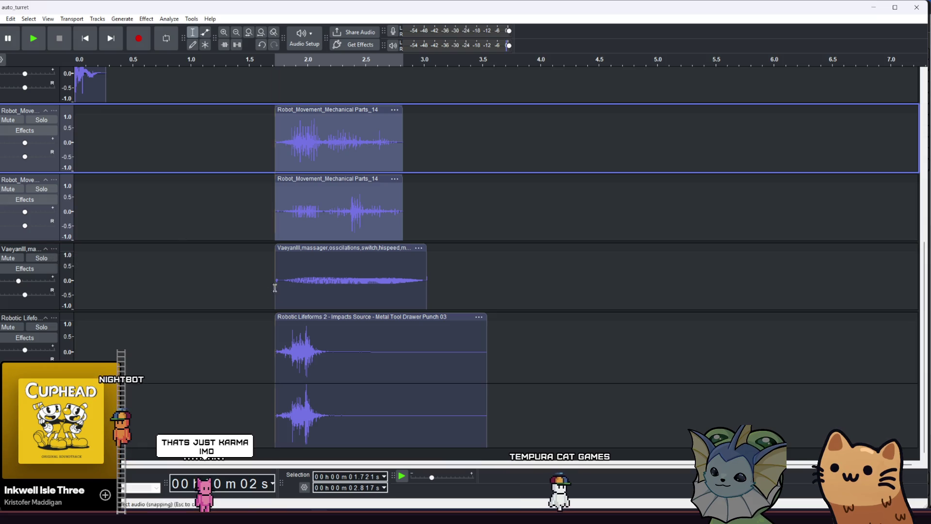
pyautogui.moveTo(279, 359)
pyautogui.mouseDown()
pyautogui.moveTo(511, 373)
pyautogui.moveTo(487, 374)
pyautogui.mouseUp()
pyautogui.press('space')
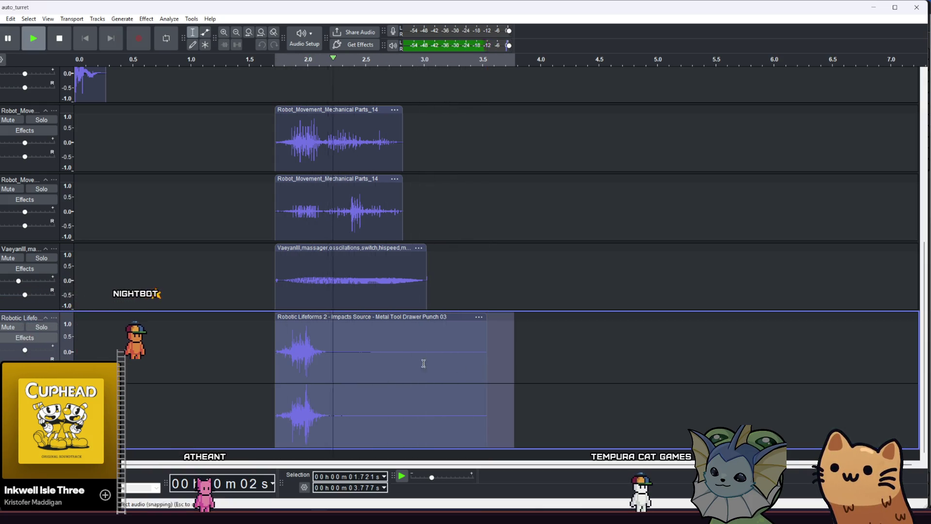
pyautogui.click(398, 355)
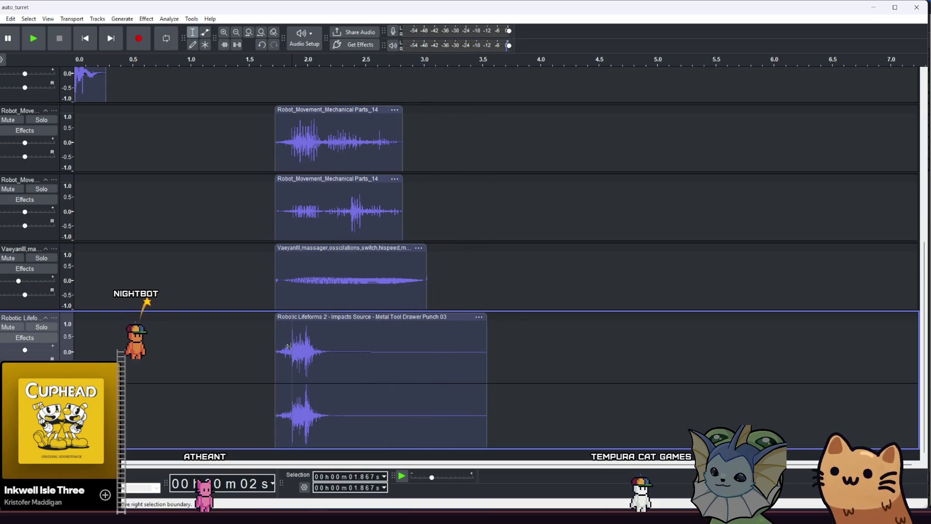
pyautogui.click(318, 275)
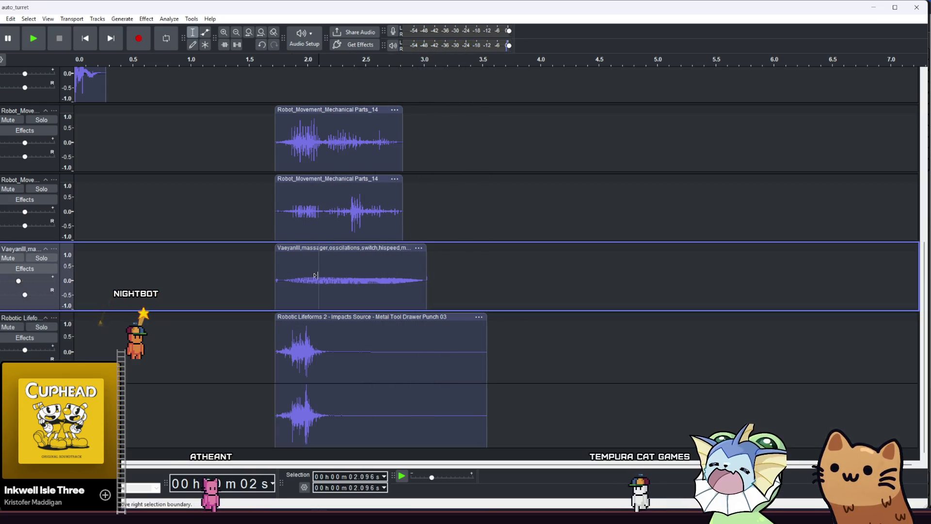
pyautogui.click(307, 144)
pyautogui.doubleClick(308, 145)
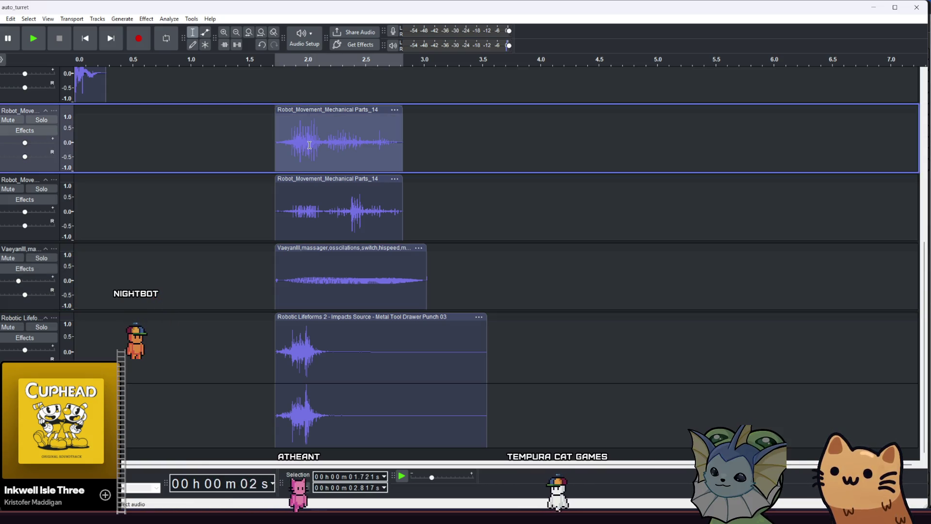
# - Raise both Robot_Movement tracks to +2 dB and lower the Robotic Lifeforms track to -3 dB
pyautogui.moveTo(28, 142); pyautogui.dragTo(31, 141)
pyautogui.moveTo(25, 212); pyautogui.dragTo(30, 215)
pyautogui.moveTo(25, 350); pyautogui.dragTo(22, 350)
# - Select 1.721–3.517 s across all tracks, play the combined sound, and open the audio export
pyautogui.click(275, 156)
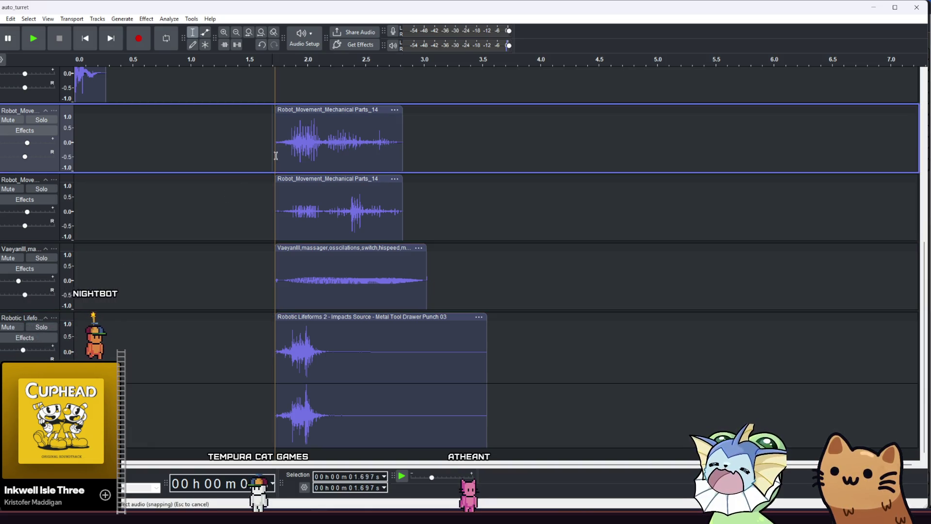
pyautogui.keyDown('shift'); pyautogui.click(484, 376); pyautogui.keyUp('shift')
pyautogui.press('space')
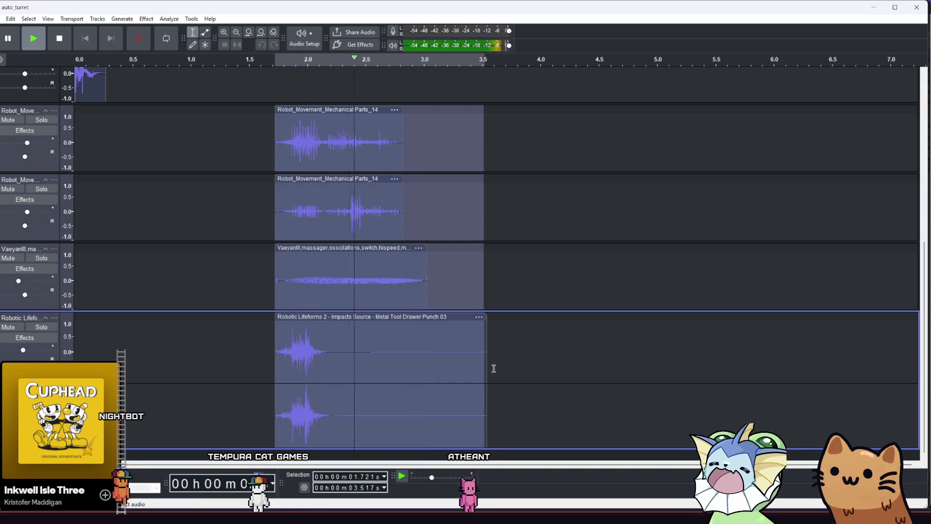
pyautogui.press('space')
pyautogui.press('space')
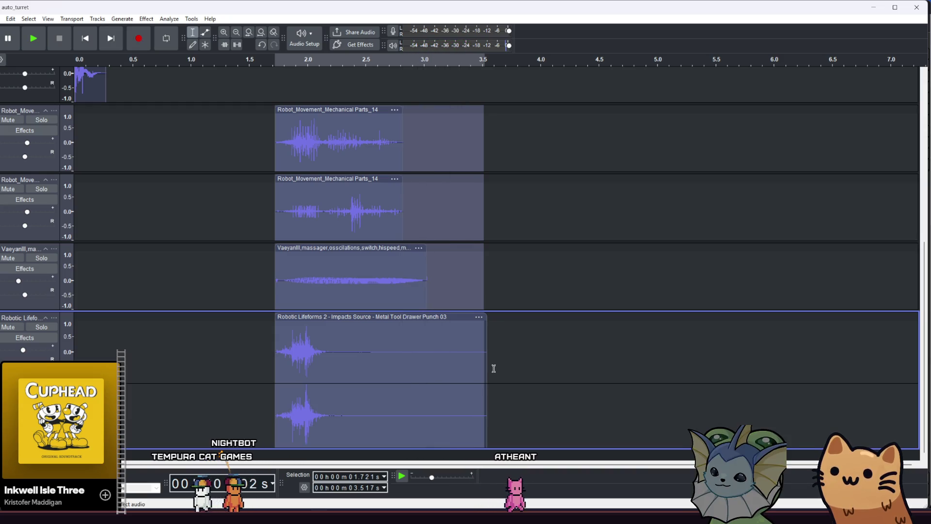
pyautogui.press('space')
pyautogui.click(3, 18)
pyautogui.click(59, 107)
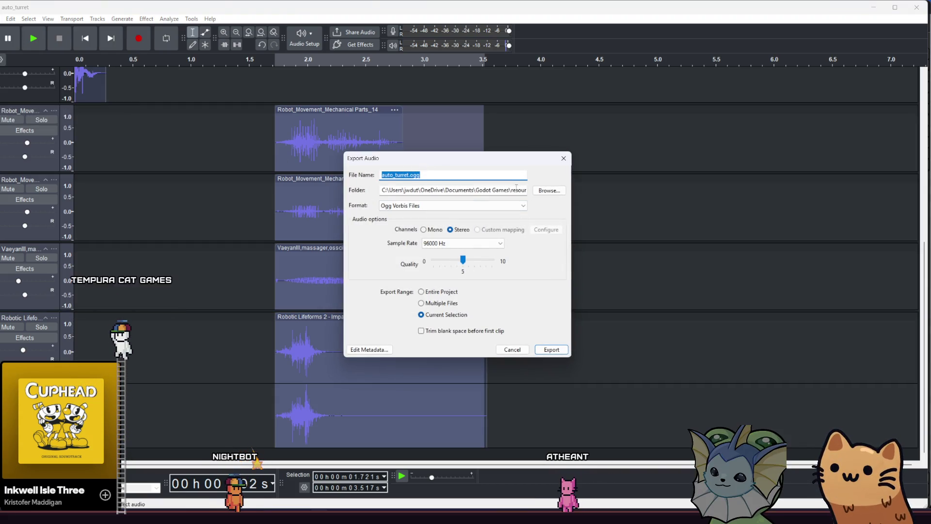
# - Export the Audacity mix as auto_turret_deploy.ogg into the sfx folder, replacing the existing file
pyautogui.click(548, 191)
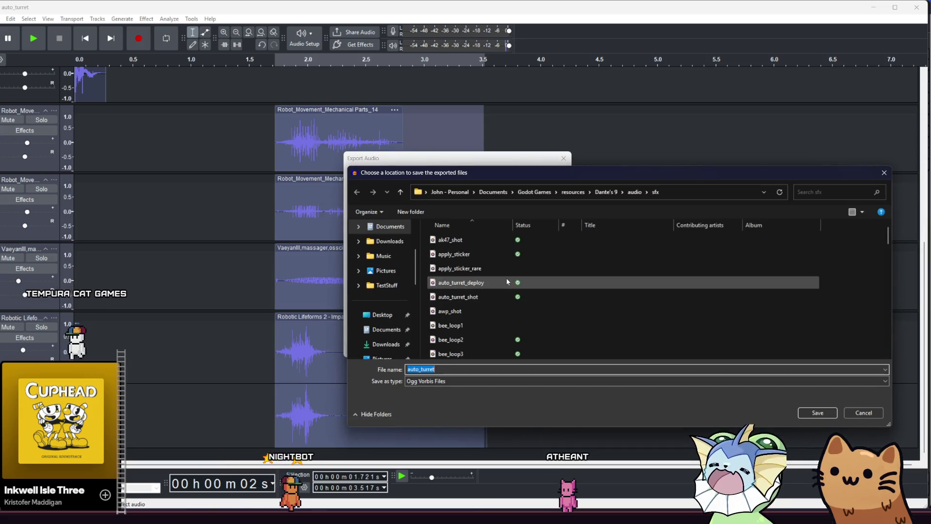
pyautogui.click(509, 282)
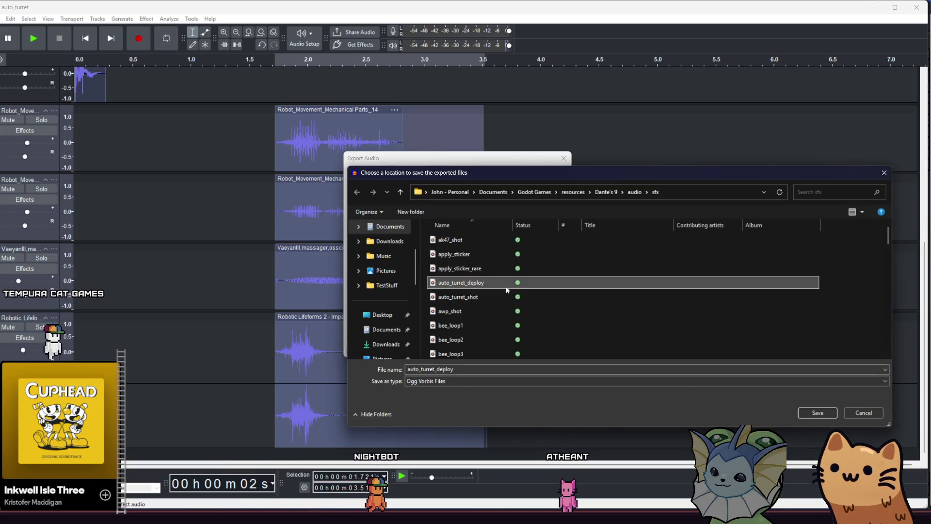
pyautogui.click(818, 414)
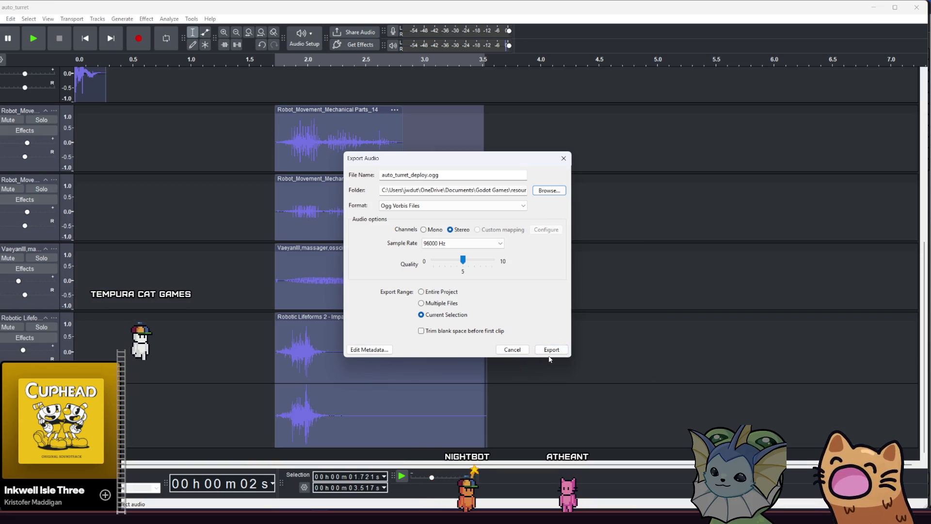
pyautogui.click(552, 351)
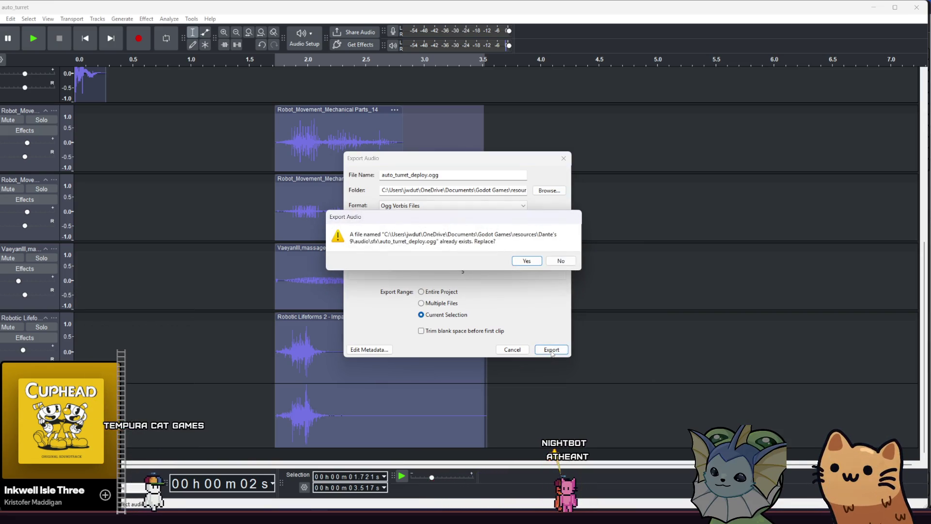
pyautogui.click(540, 262)
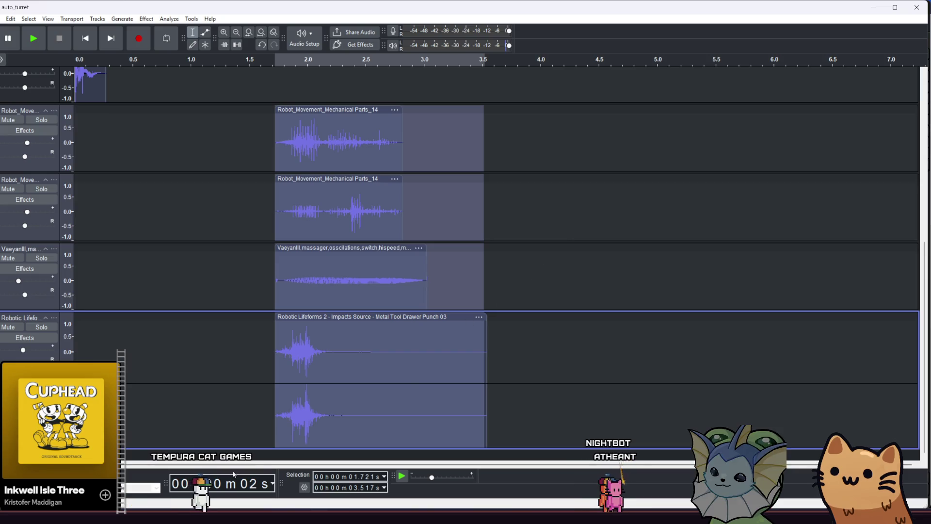
pyautogui.hotkey('alt', 'Tab')
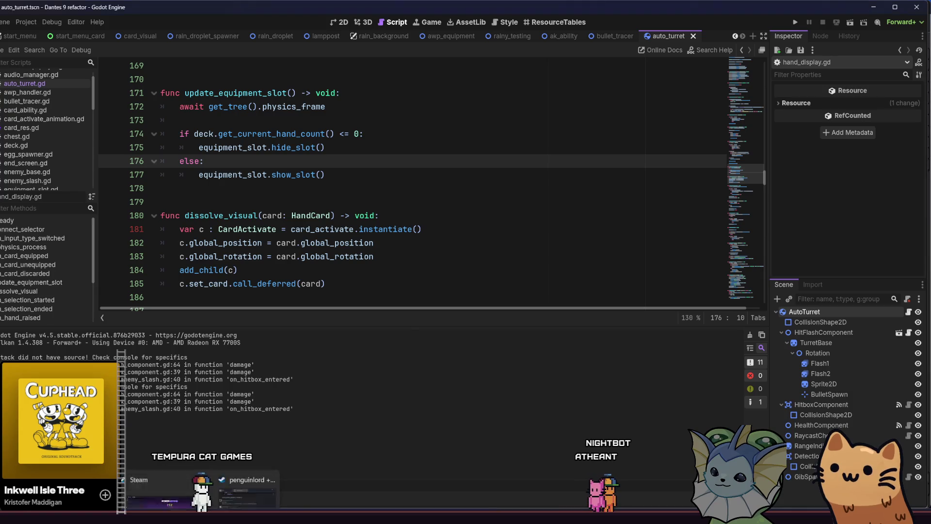
# - Check the updated auto_turret_deploy file in the sfx folder, then return to Godot so it reimports
pyautogui.click(57, 253)
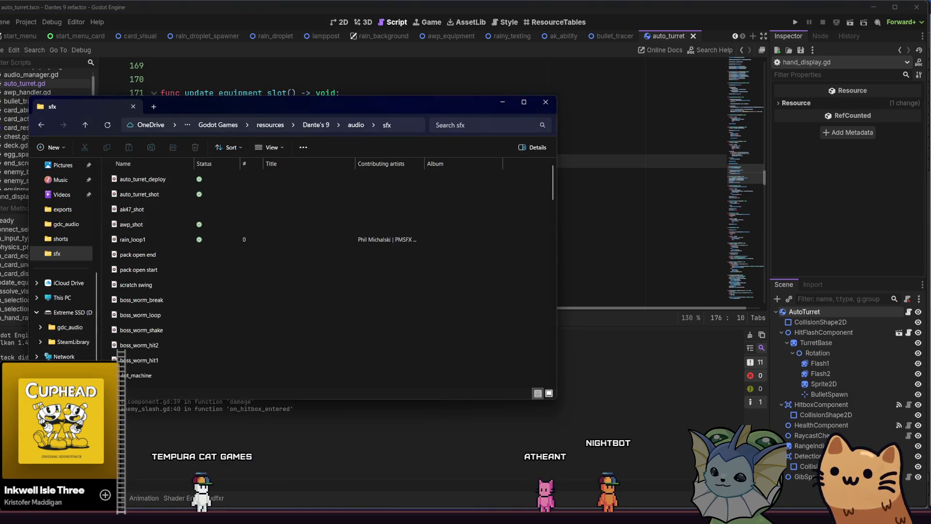
pyautogui.hotkey('alt', 'Tab')
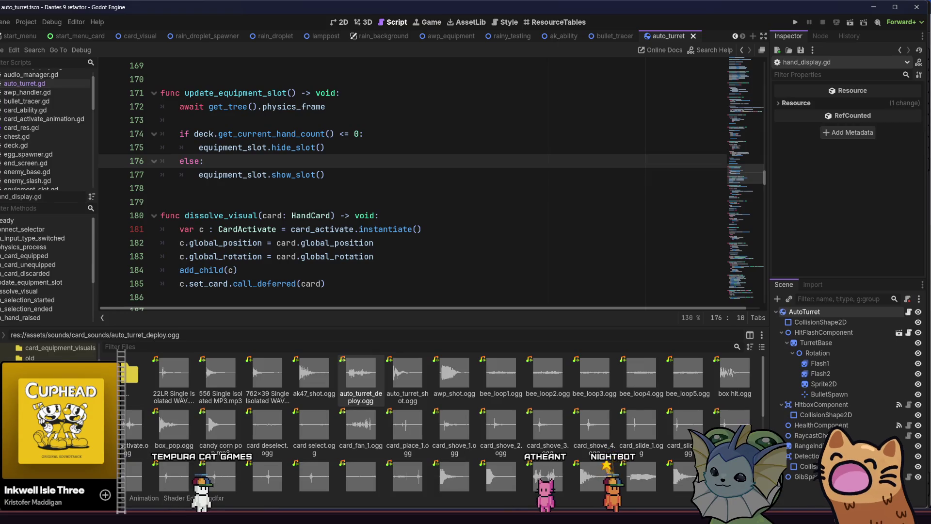
pyautogui.hotkey('alt', 'Tab')
pyautogui.click(170, 182)
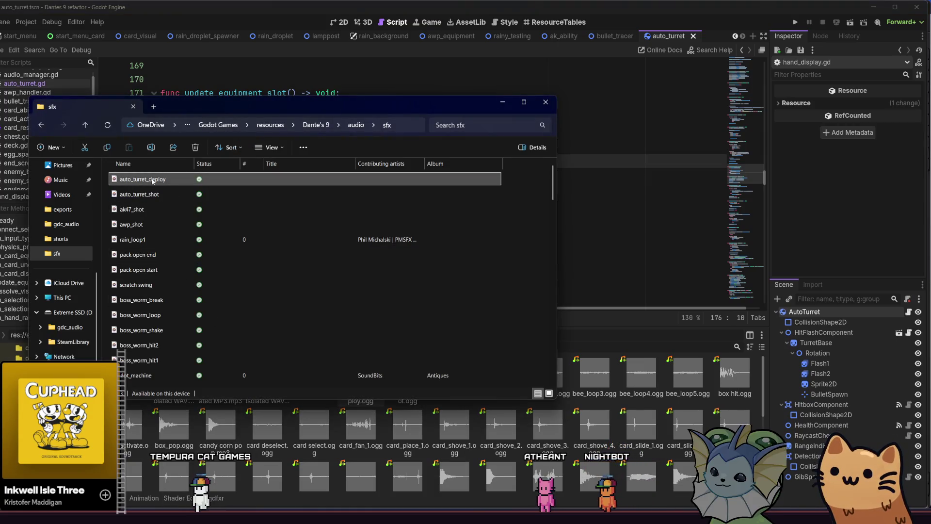
pyautogui.click(670, 213)
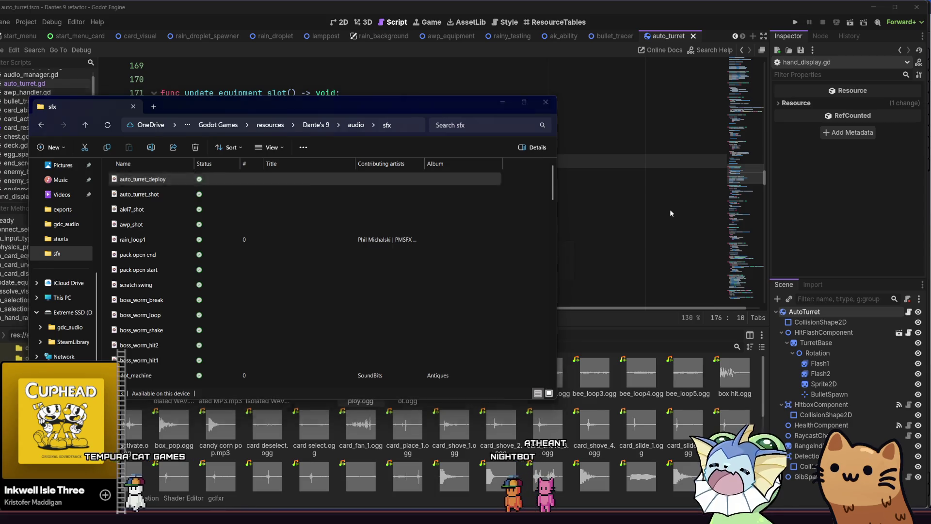
# - From the script editor, launch the game project with Run Project
pyautogui.click(503, 201)
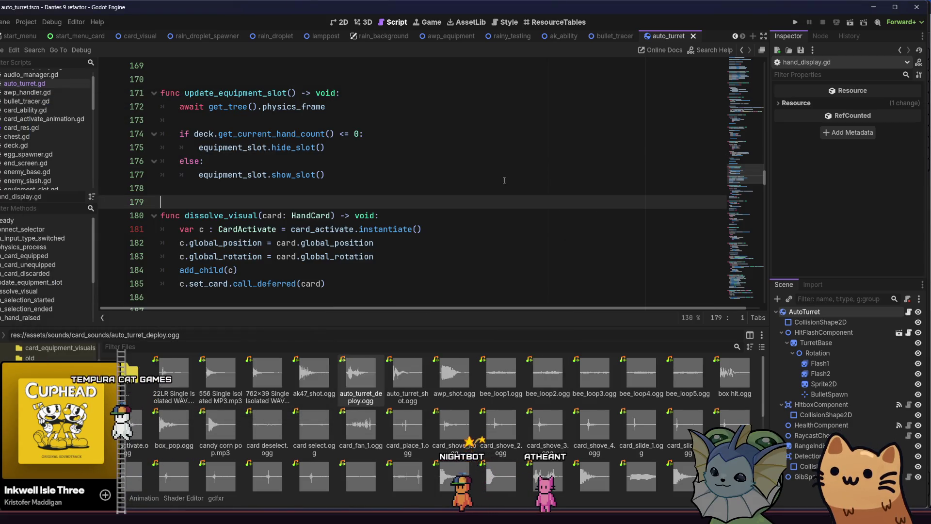
pyautogui.click(461, 177)
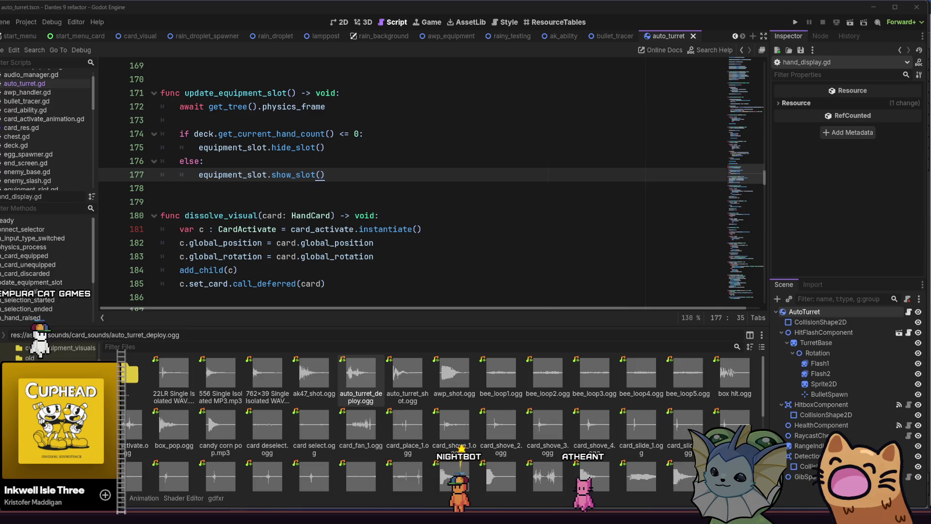
pyautogui.click(798, 21)
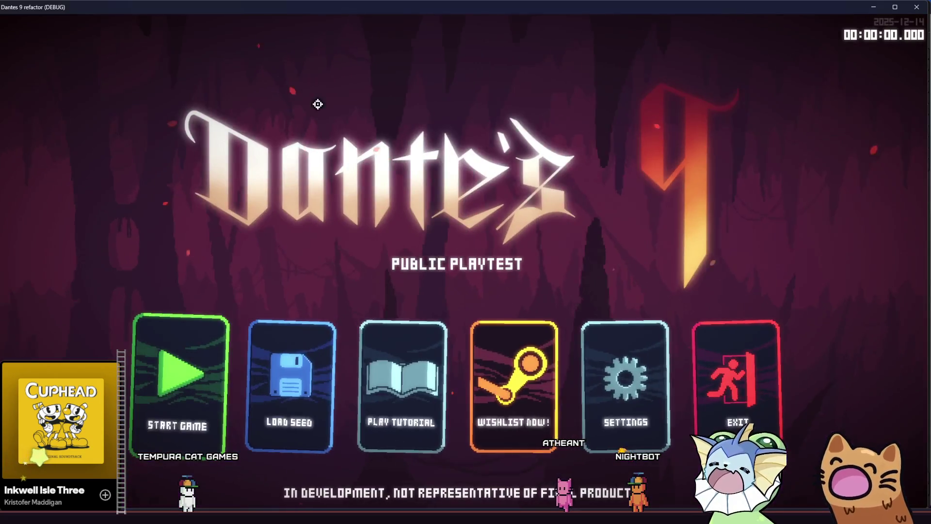
# - Start a new game and add three Auto Turret cards through the F1 debug menu
pyautogui.click(204, 376)
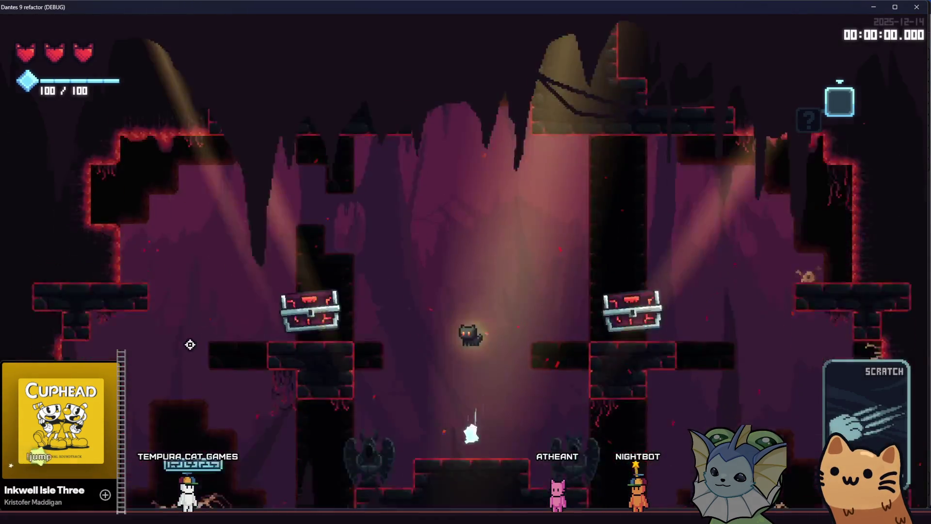
pyautogui.press('F1')
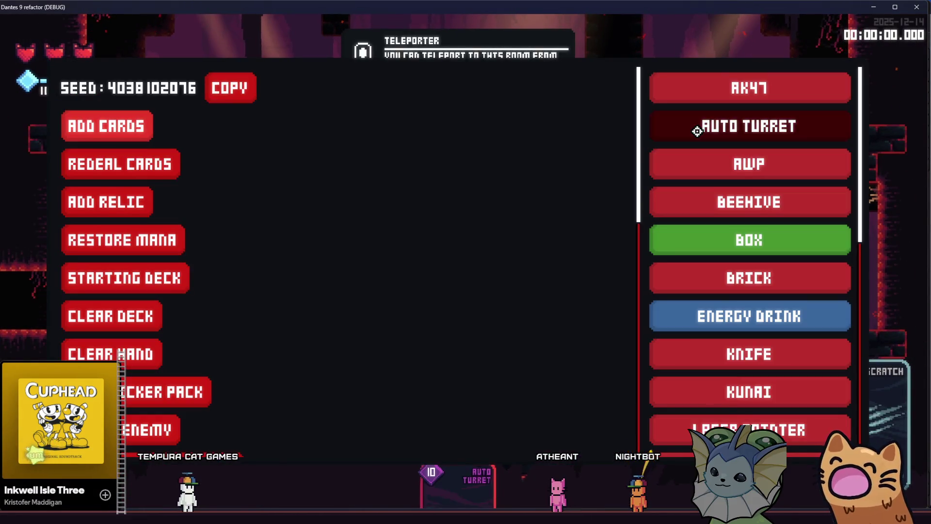
pyautogui.click(696, 128)
pyautogui.press('F1')
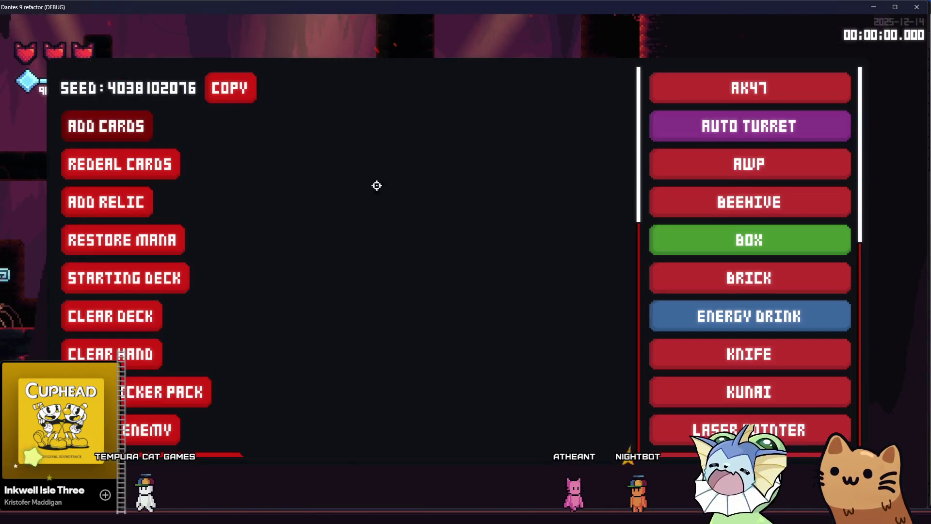
pyautogui.click(729, 130)
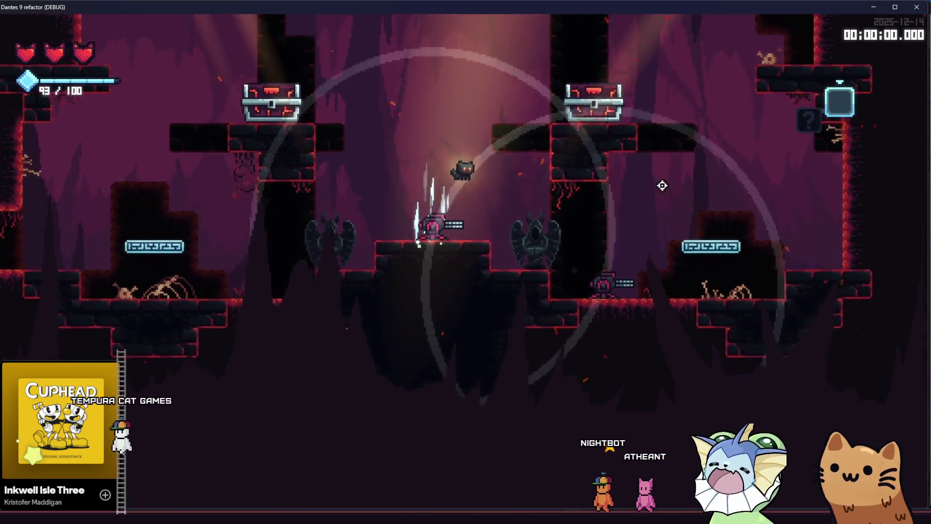
pyautogui.press('F1')
pyautogui.click(718, 125)
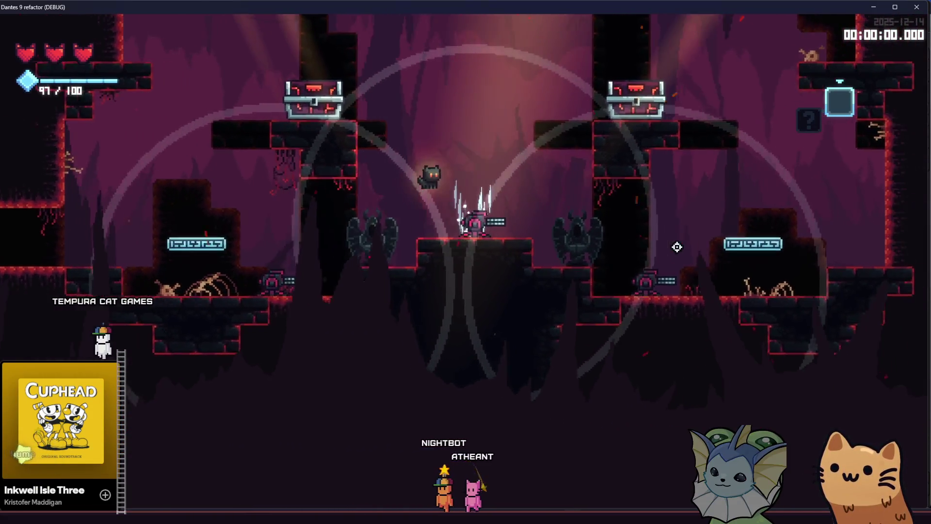
# - Move onto the chest platform and ledge, spawning two auto turrets and adding more Auto Turret cards
pyautogui.press('a')
pyautogui.press('space')
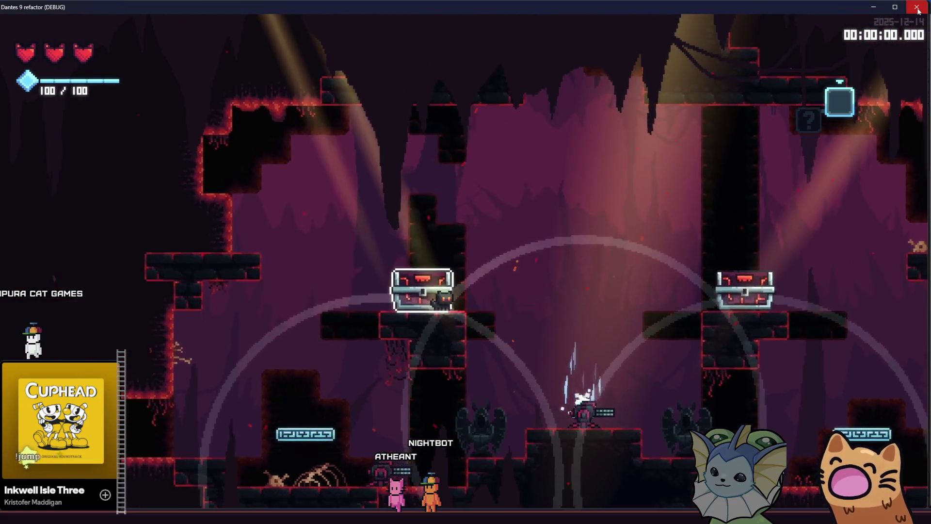
pyautogui.press('`')
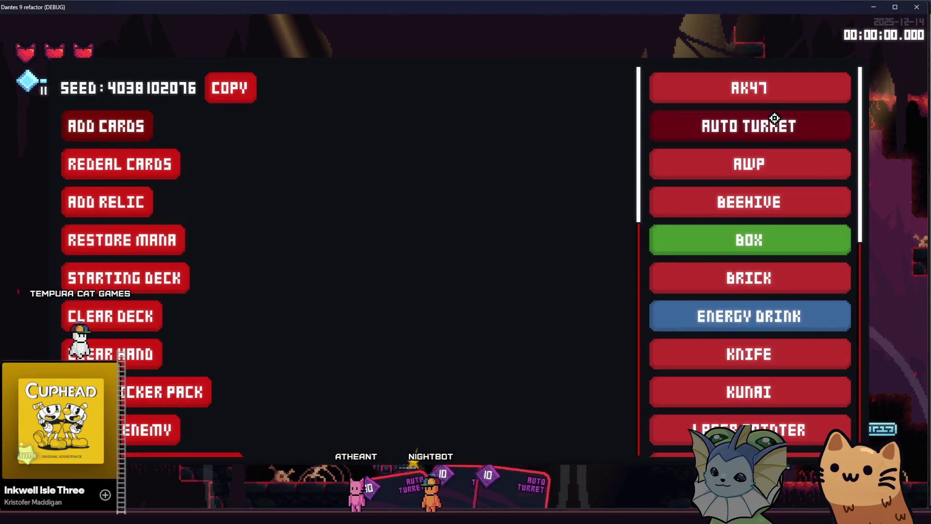
pyautogui.click(775, 118)
pyautogui.press('a')
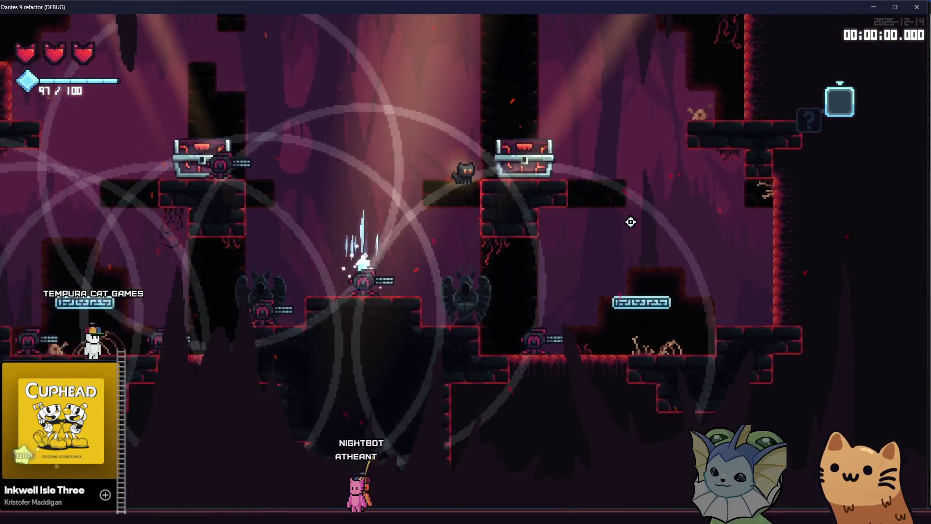
pyautogui.press('`')
pyautogui.click(755, 131)
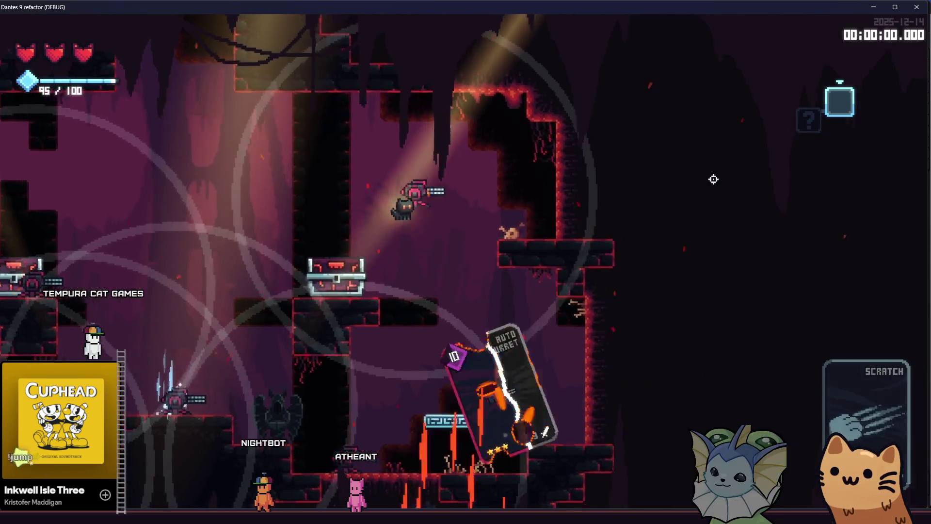
pyautogui.press('`')
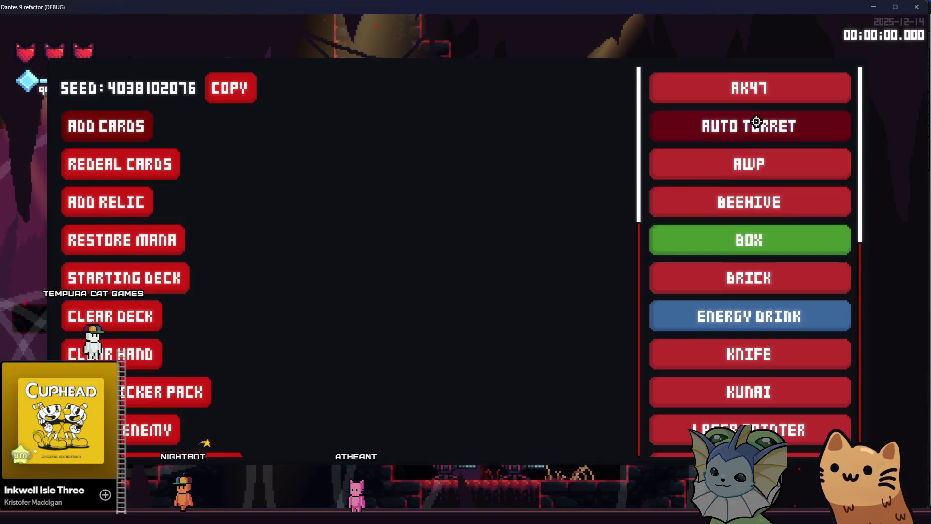
pyautogui.click(746, 127)
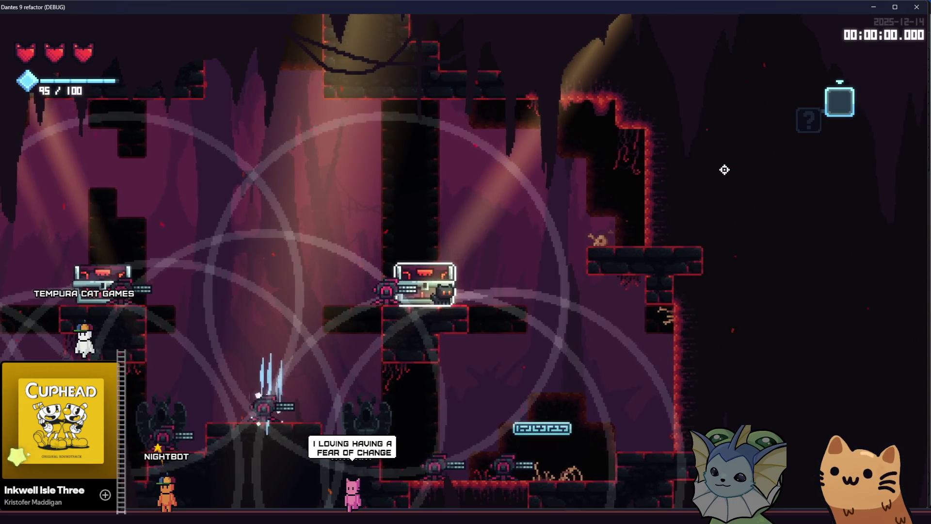
pyautogui.press('`')
pyautogui.click(743, 136)
# - Run through the level while turrets track enemies, then close the game window
pyautogui.press('a')
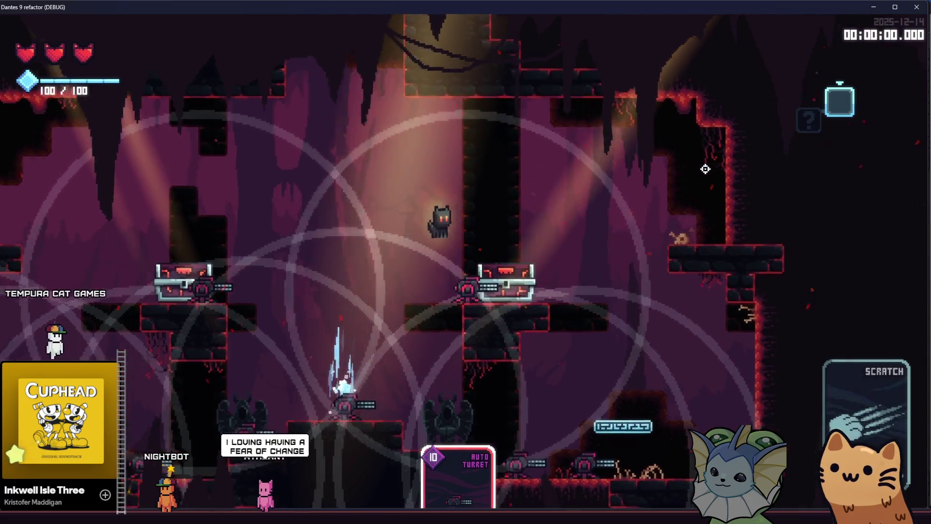
pyautogui.press('d')
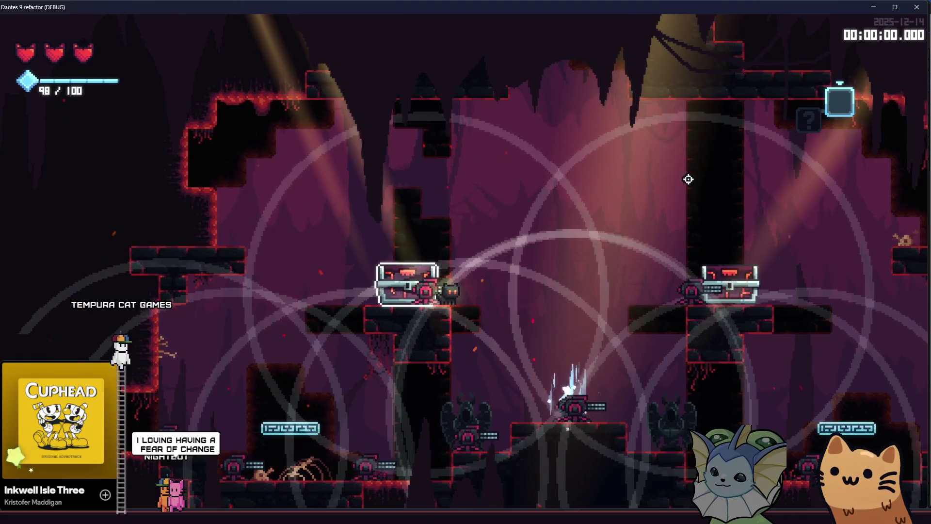
pyautogui.press('space')
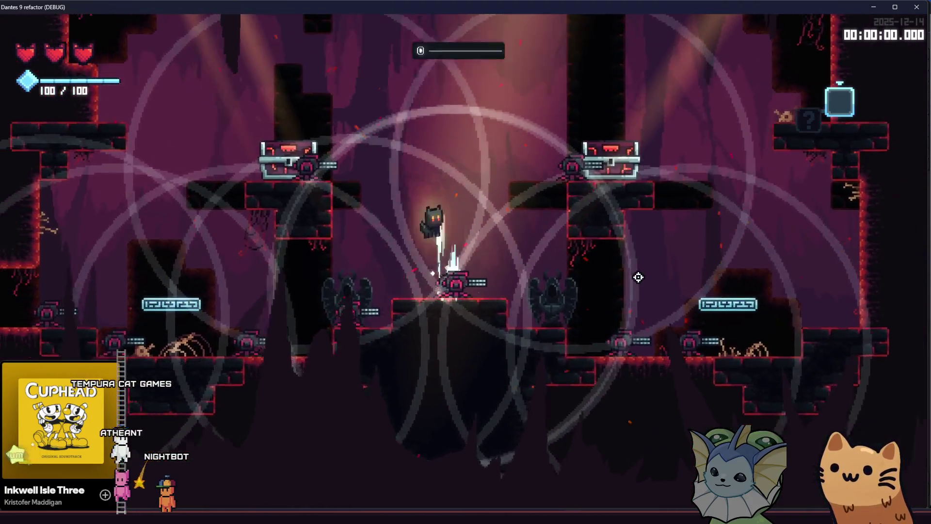
pyautogui.press('a')
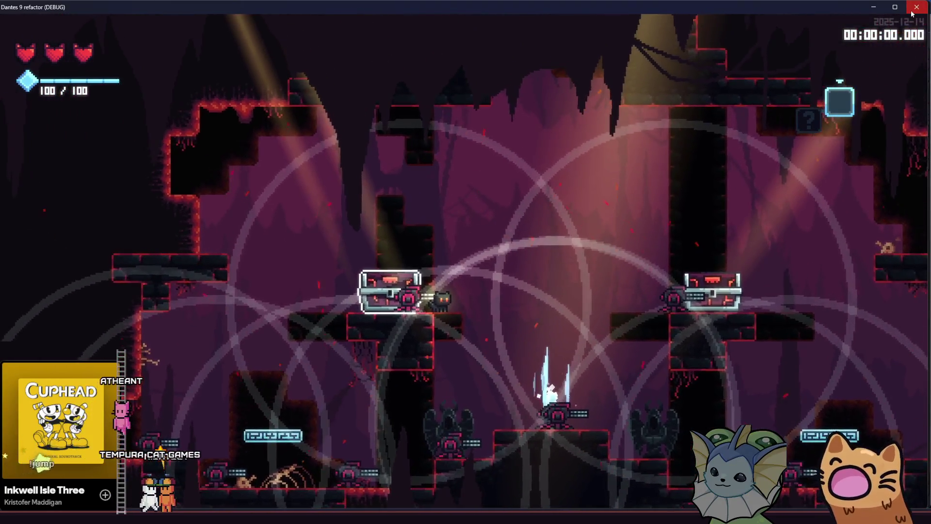
pyautogui.click(911, 13)
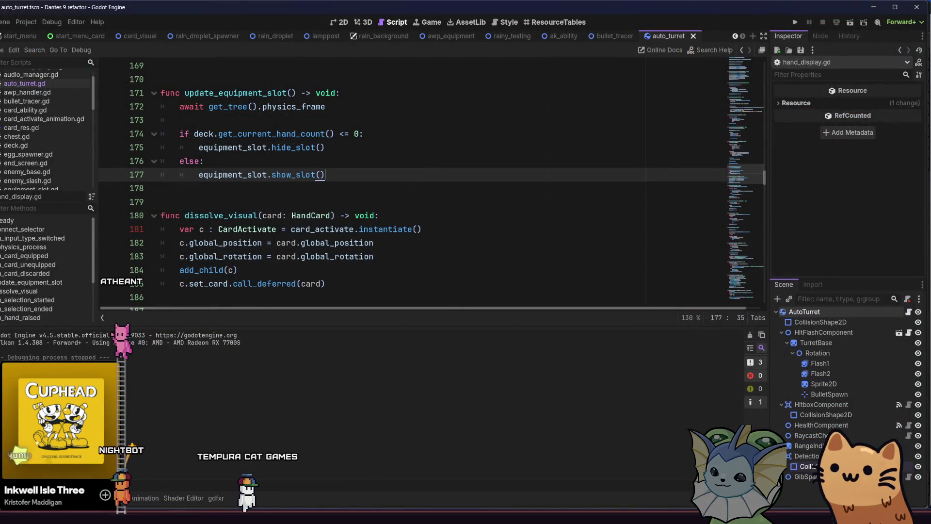
# - Review DetectionArea's settings, then select AutoTurret and search 'anim' for a new child node
pyautogui.click(807, 456)
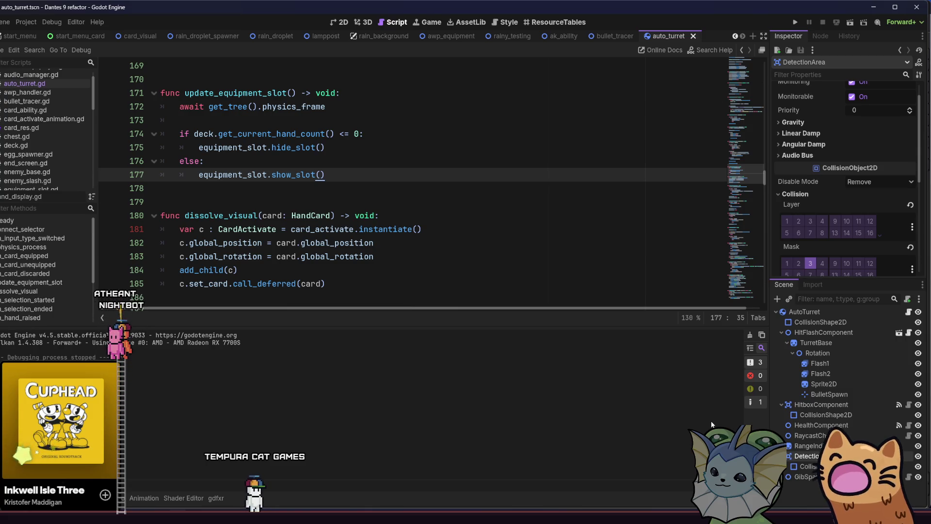
pyautogui.click(800, 313)
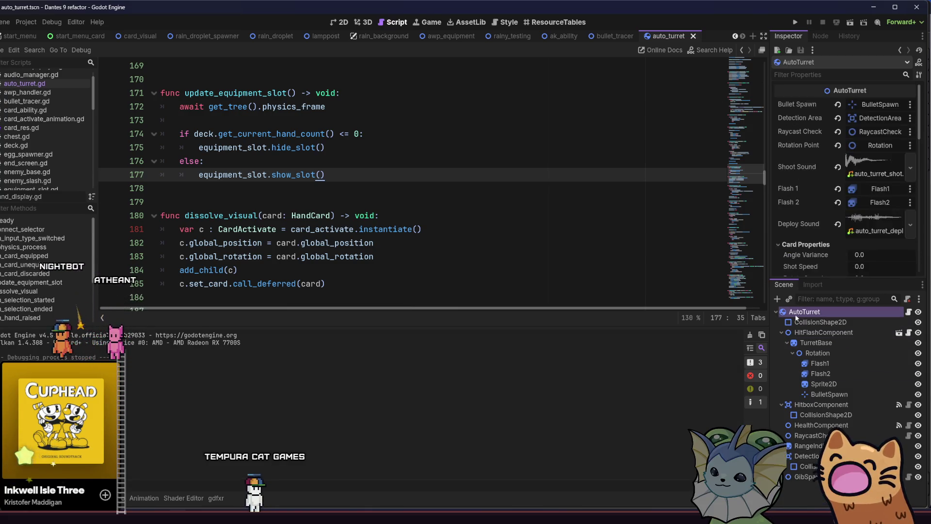
pyautogui.click(776, 299)
pyautogui.write('anim')
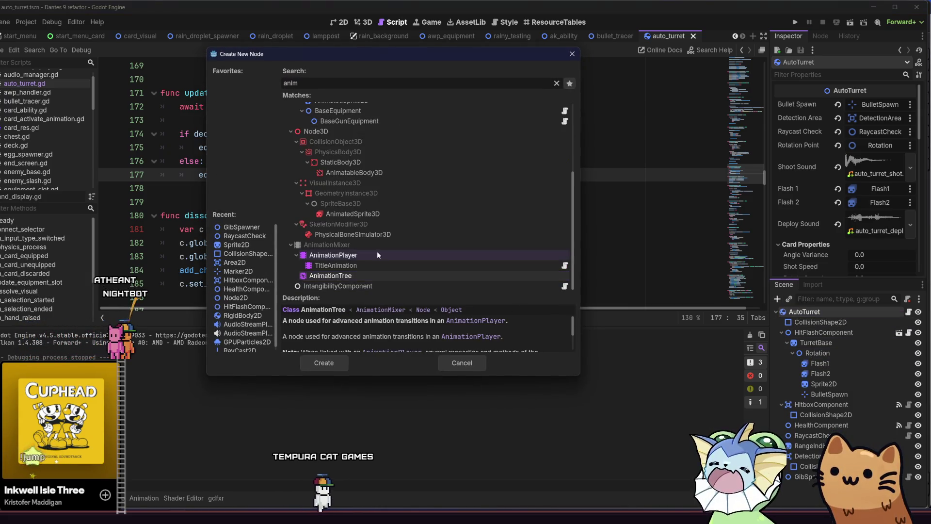
# - Add an AnimationPlayer under AutoTurret and rename it Deploy
pyautogui.click(377, 255)
pyautogui.doubleClick(377, 254)
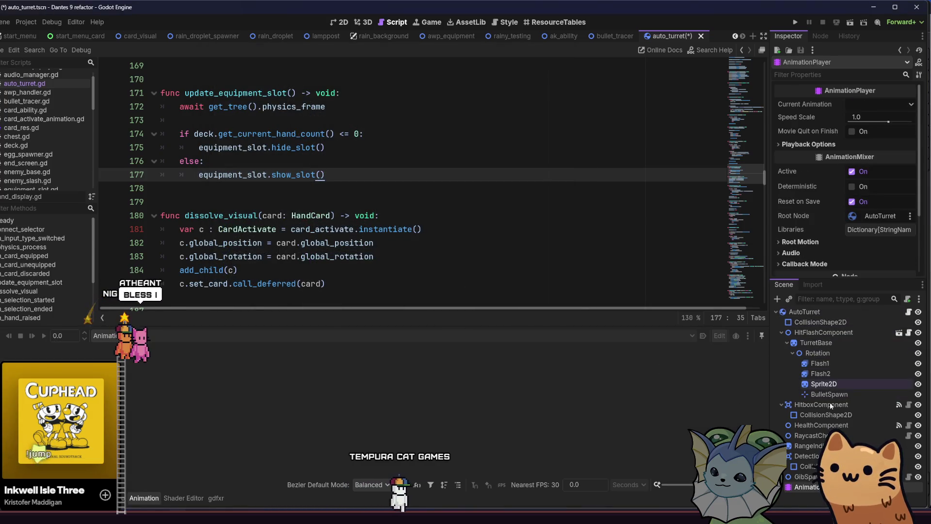
pyautogui.press('F2')
pyautogui.write('Deplo')
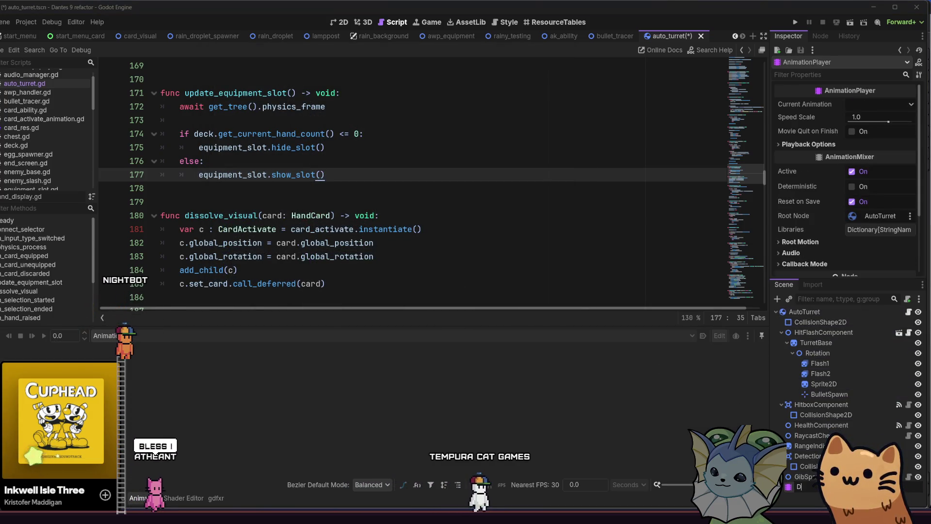
pyautogui.press('Return')
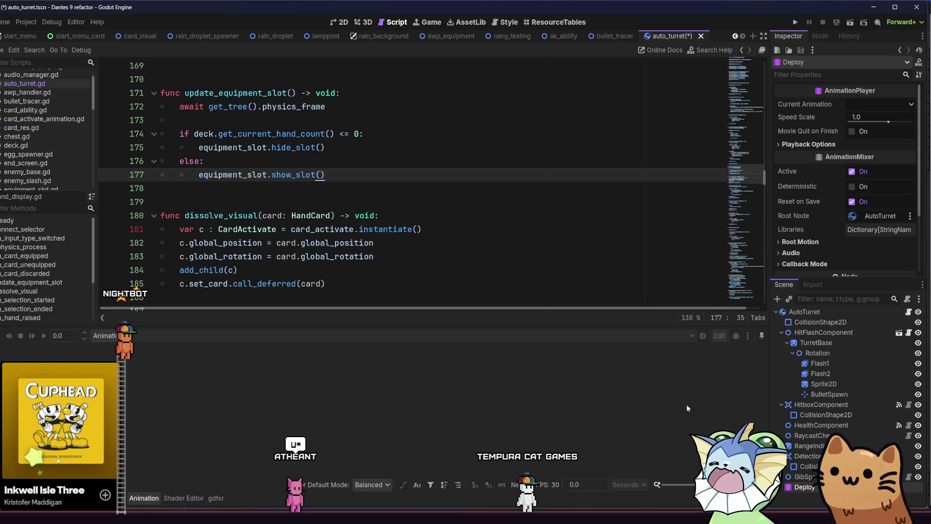
# - Review RangeIndicator's visibility settings, then start a new animation from the Animation menu
pyautogui.click(814, 446)
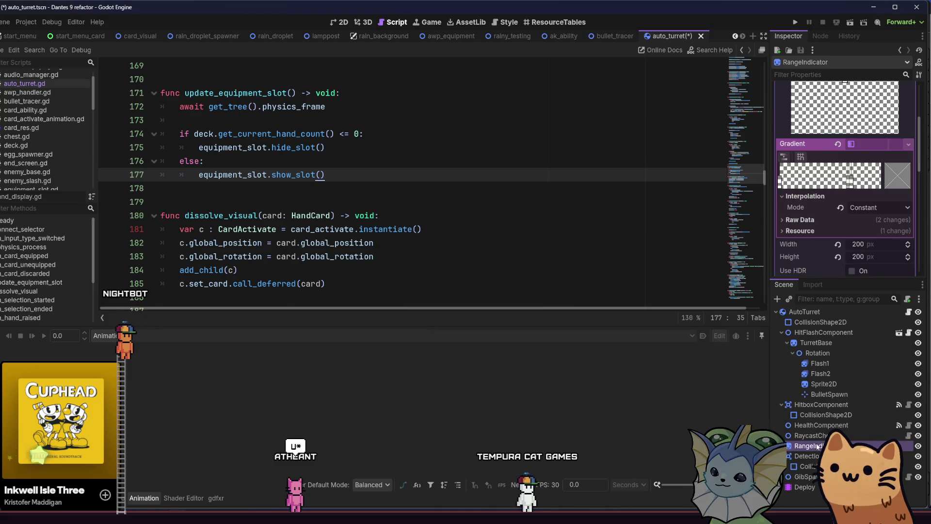
pyautogui.scroll(-6, 813, 271)
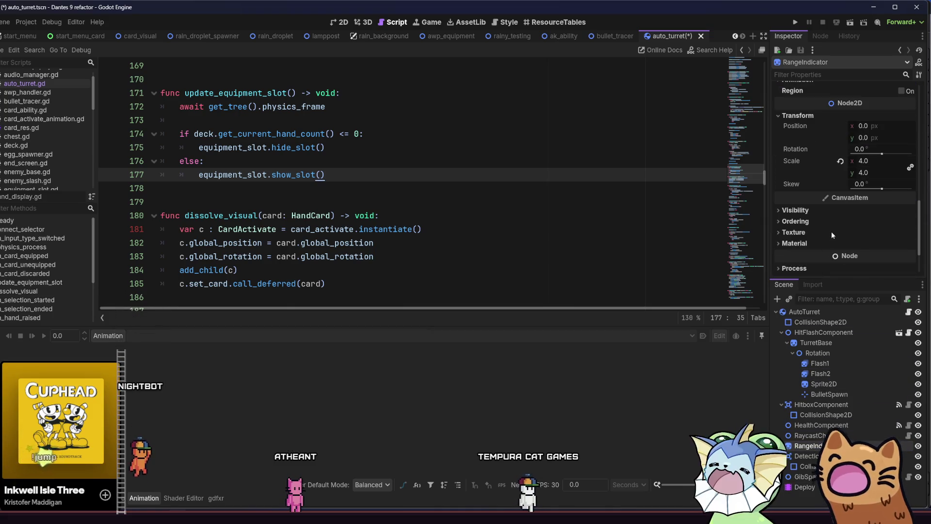
pyautogui.scroll(-1, 844, 222)
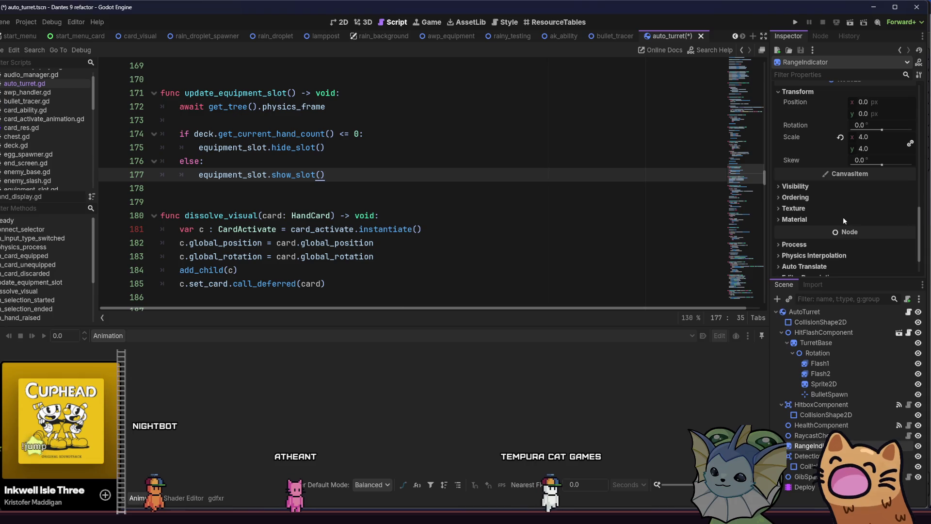
pyautogui.click(843, 189)
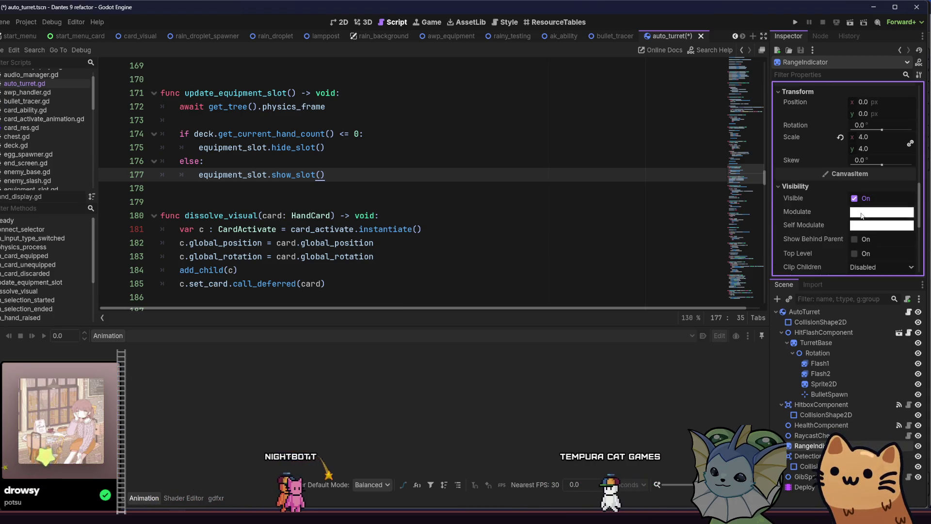
pyautogui.click(807, 477)
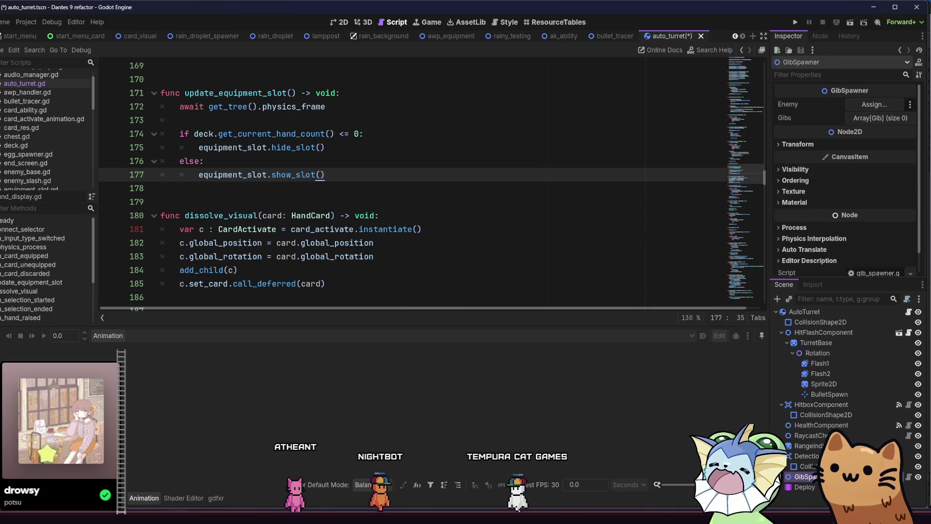
pyautogui.click(809, 446)
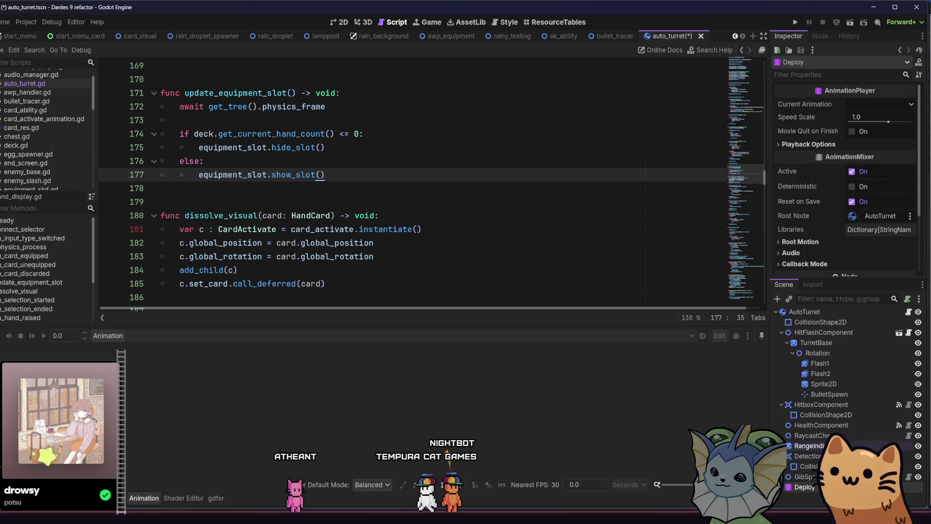
pyautogui.click(108, 336)
pyautogui.click(140, 349)
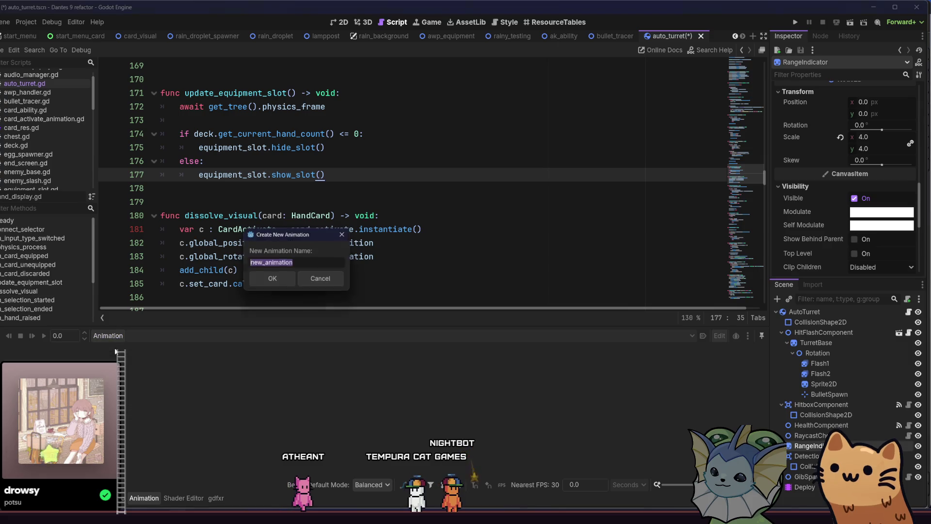
# - Create the 'deploy' animation and key RangeIndicator's Modulate colour at 0.0 s
pyautogui.write('del')
pyautogui.press('BackSpace')
pyautogui.write('p')
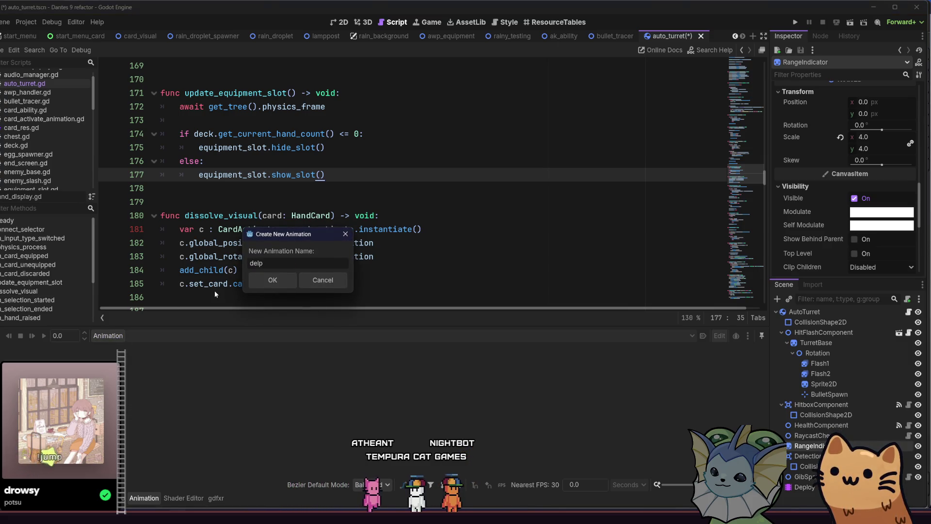
pyautogui.write('loy')
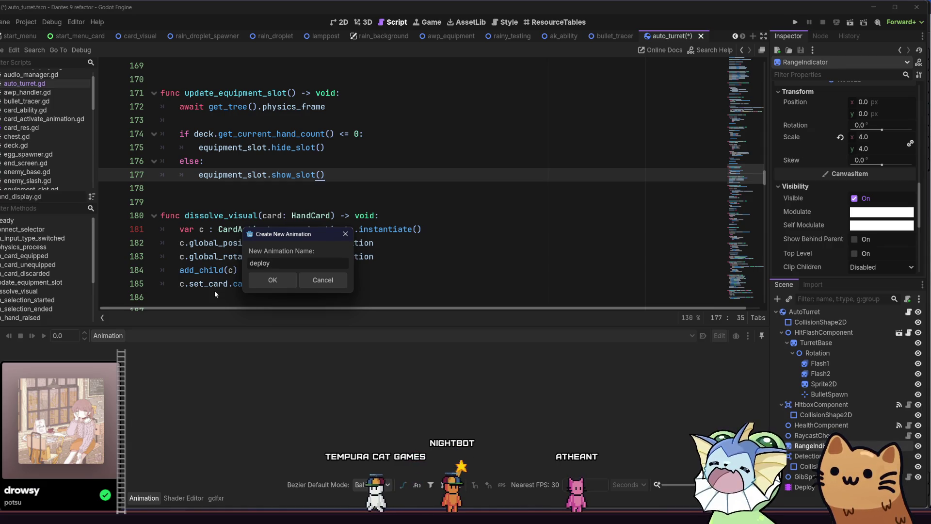
pyautogui.click(257, 283)
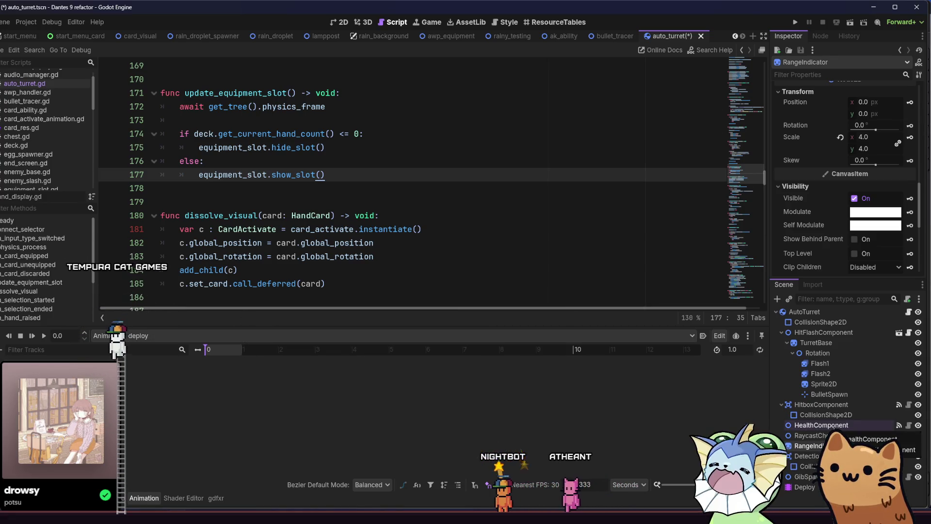
pyautogui.scroll(10, 345, 388)
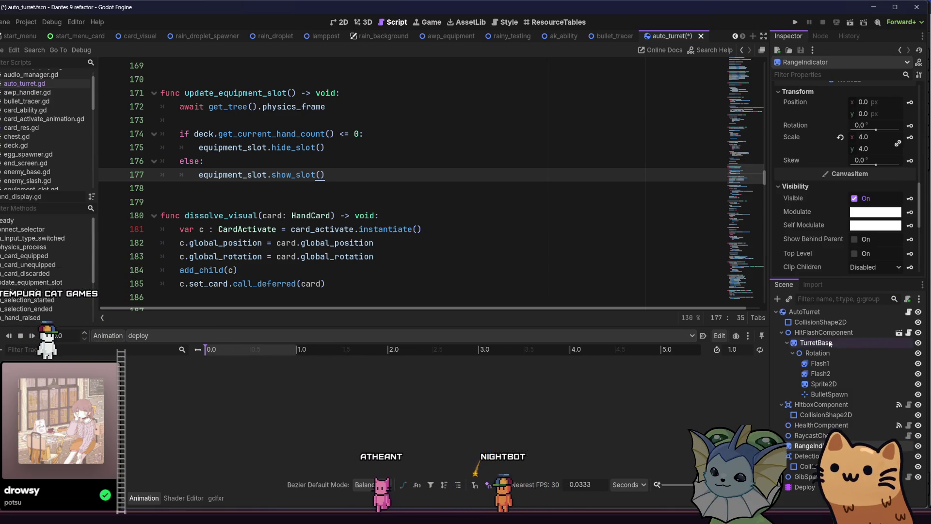
pyautogui.click(910, 212)
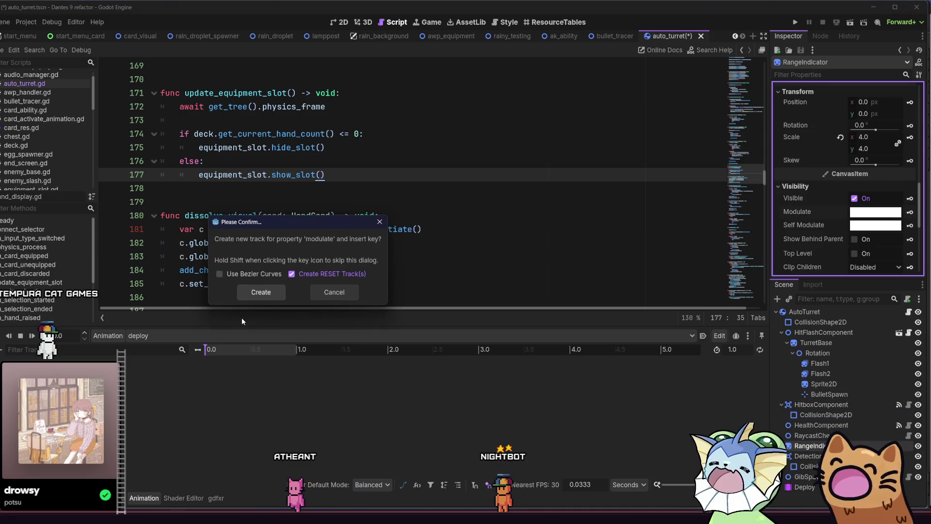
pyautogui.click(273, 296)
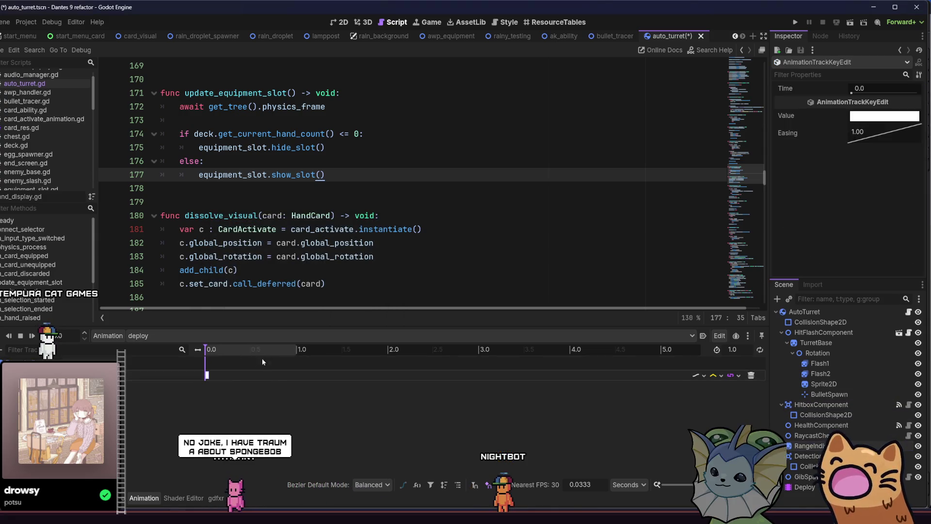
# - Add a second modulate key at 1.0 s with an edited colour, save the scene, and run the game
pyautogui.hotkey('ctrl', 'd')
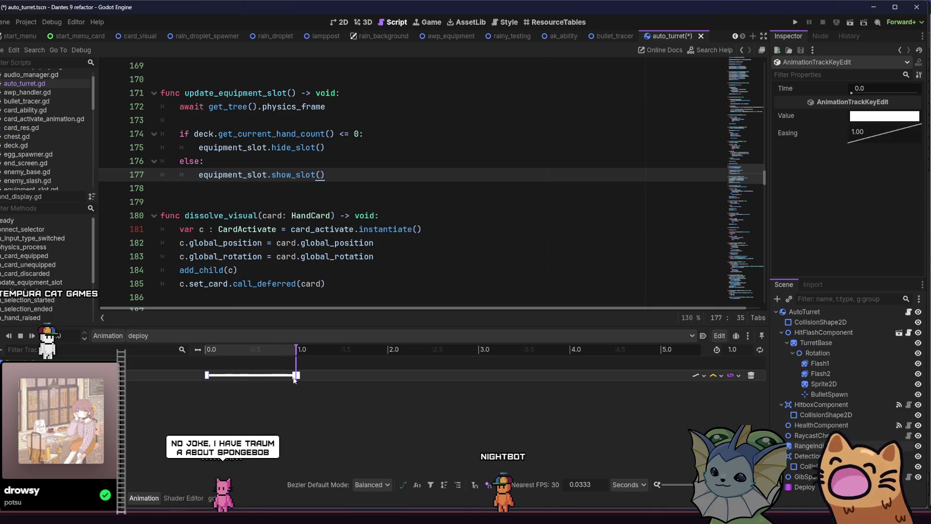
pyautogui.click(855, 115)
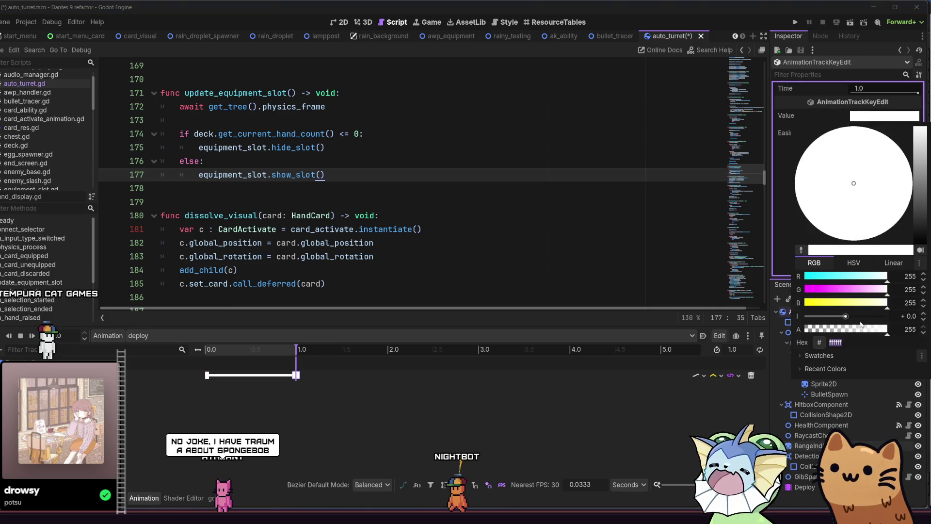
pyautogui.click(247, 361)
pyautogui.click(224, 405)
pyautogui.hotkey('ctrl', 's')
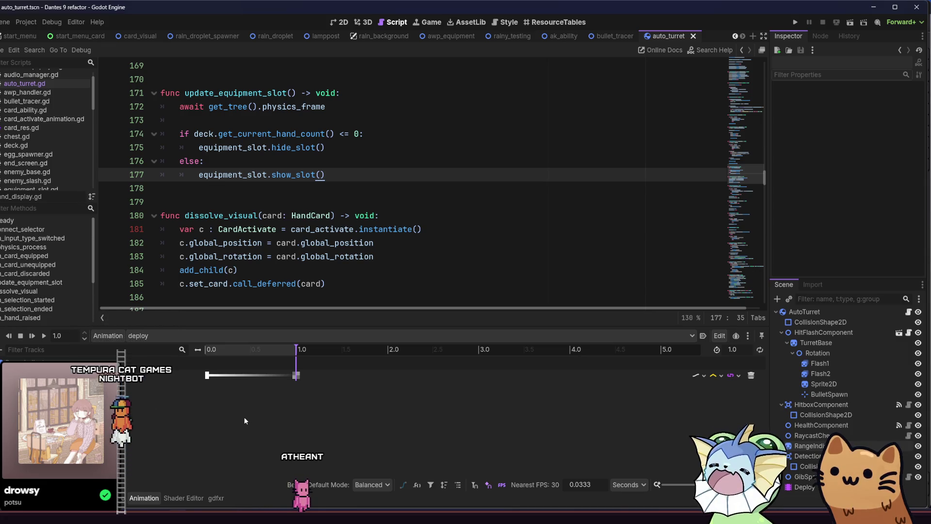
pyautogui.click(796, 22)
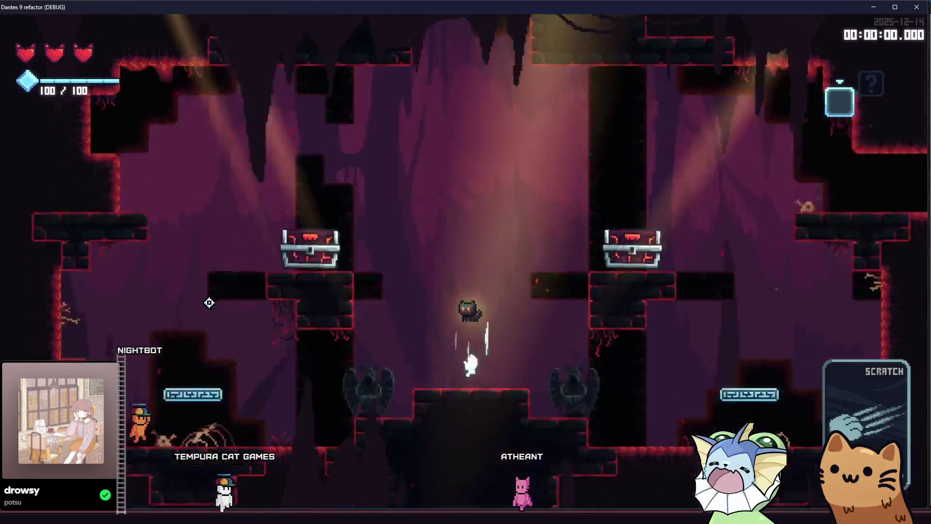
# - Add an Auto Turret card via the debug menu's Add Cards list, then stop the game with F8
pyautogui.press('`')
pyautogui.click(128, 130)
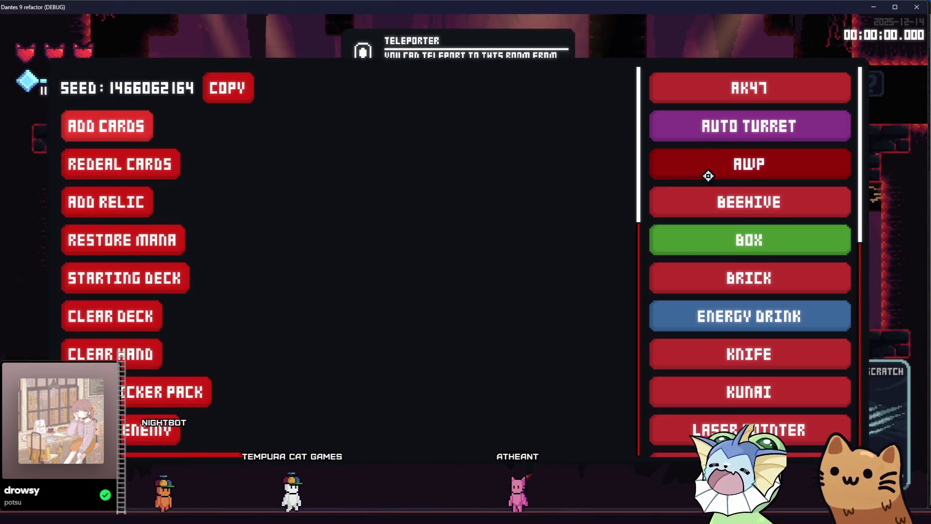
pyautogui.click(730, 127)
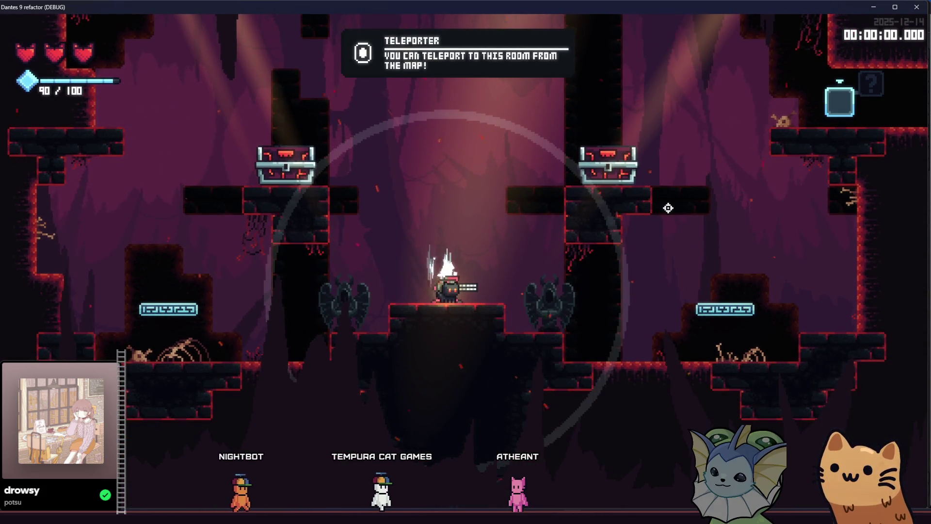
pyautogui.press('F8')
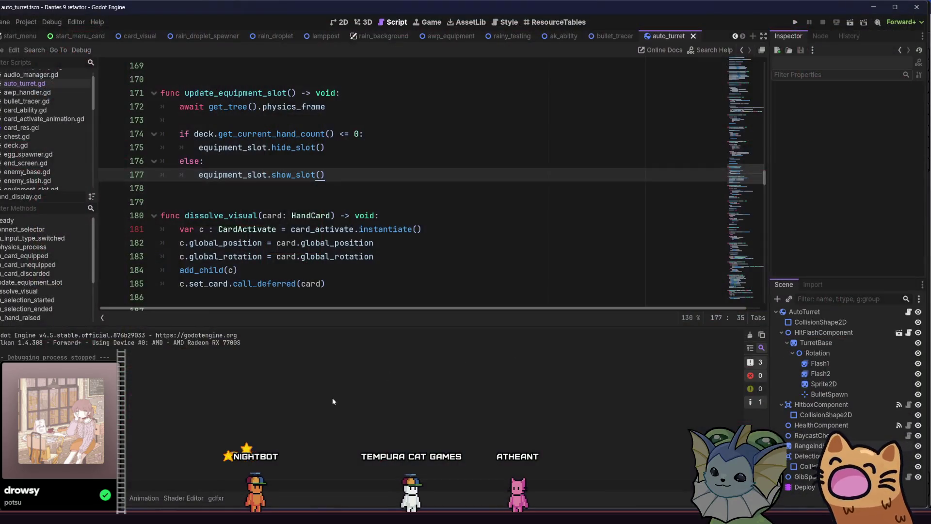
# - Show the deploy animation timeline, then save the AutoTurret scene and rerun the game
pyautogui.click(147, 496)
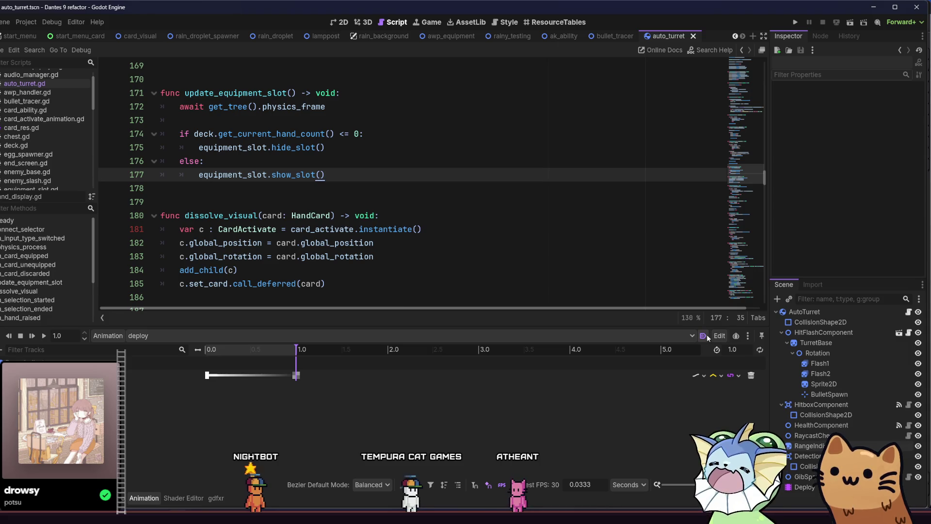
pyautogui.click(804, 23)
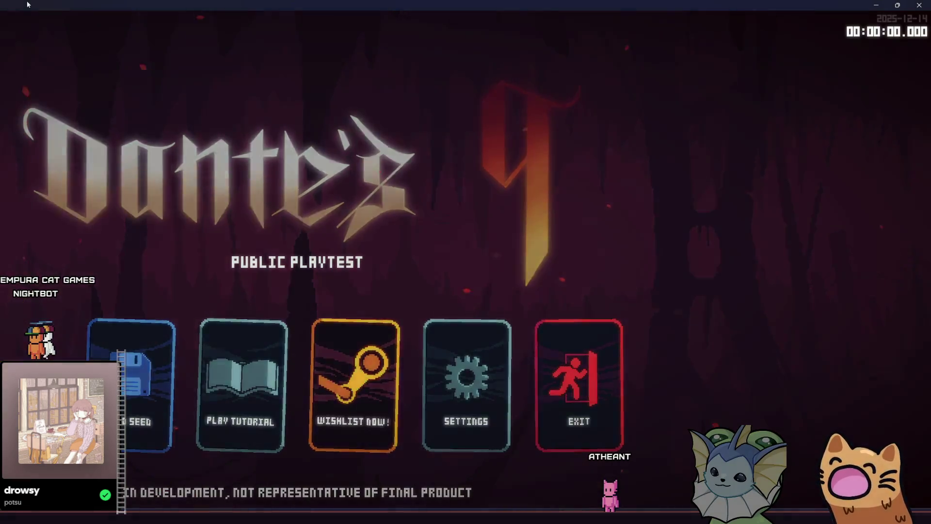
# - Re-maximize the game window, add an Auto Turret card, and deploy it on the player
pyautogui.moveTo(27, 1)
pyautogui.mouseDown()
pyautogui.moveTo(100, 50)
pyautogui.moveTo(222, 88)
pyautogui.mouseUp()
pyautogui.doubleClick(221, 89)
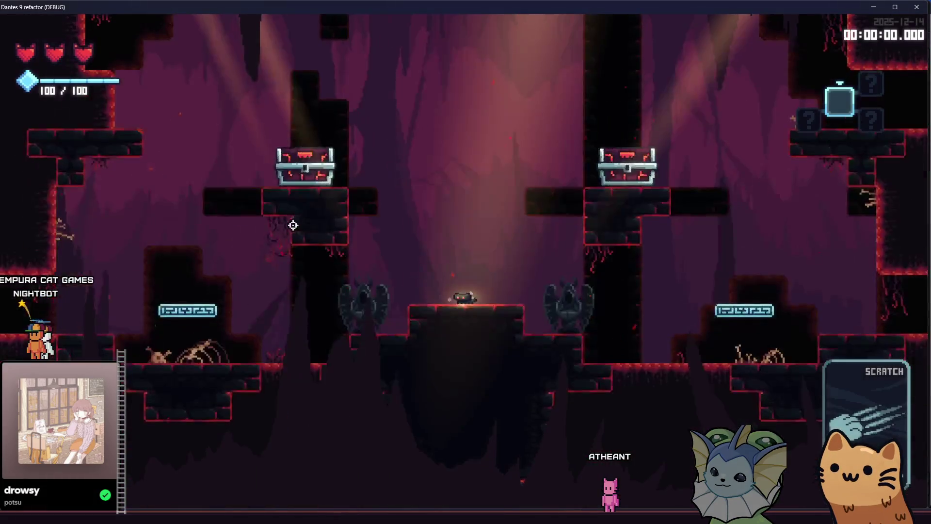
pyautogui.press('Left')
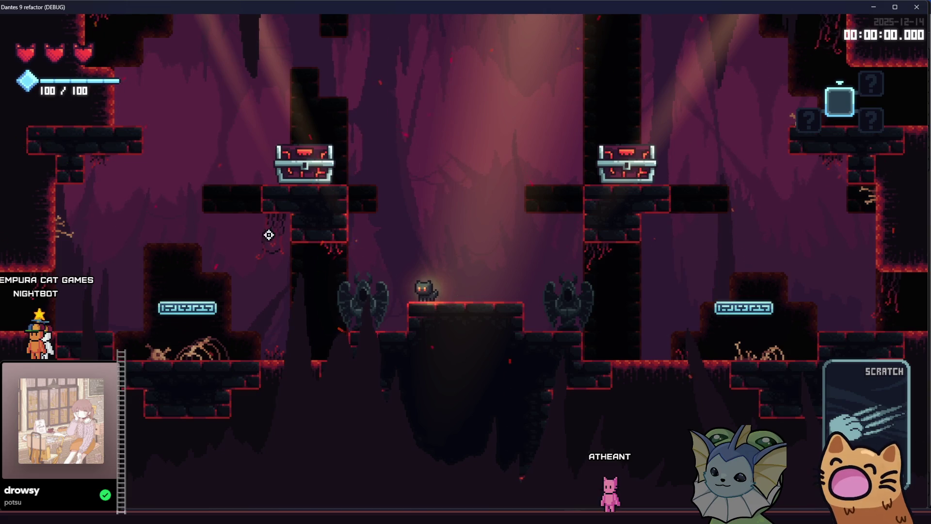
pyautogui.press('`')
pyautogui.click(106, 135)
pyautogui.click(766, 124)
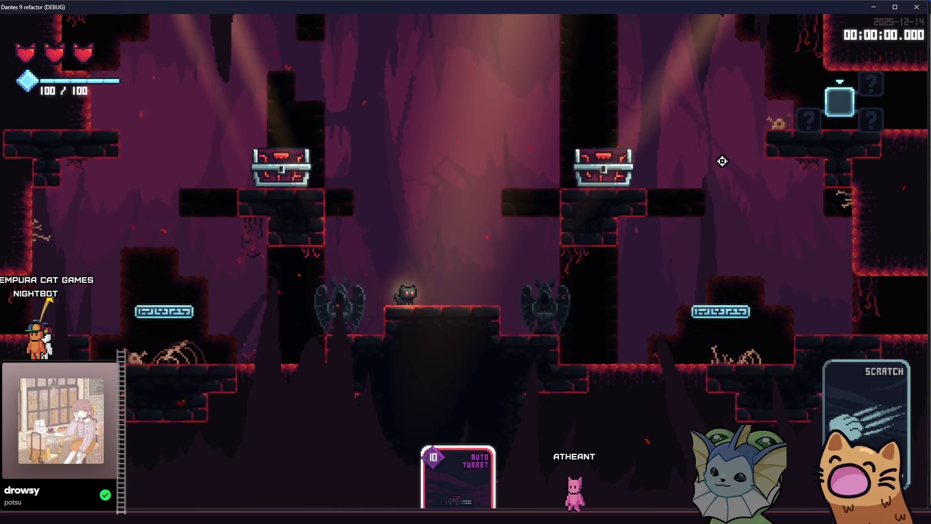
pyautogui.rightClick(722, 160)
# - Add two more Auto Turret cards and deploy turrets near the enemies in the next room
pyautogui.press('`')
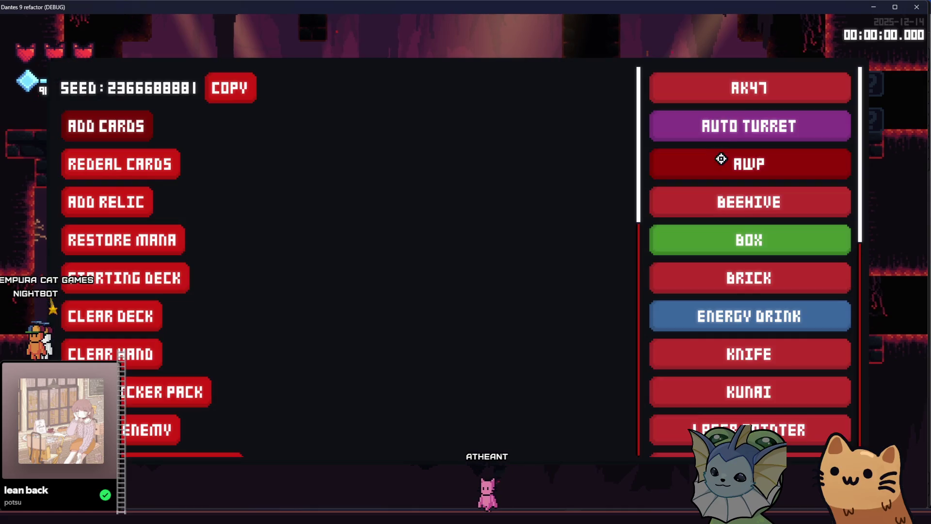
pyautogui.click(723, 141)
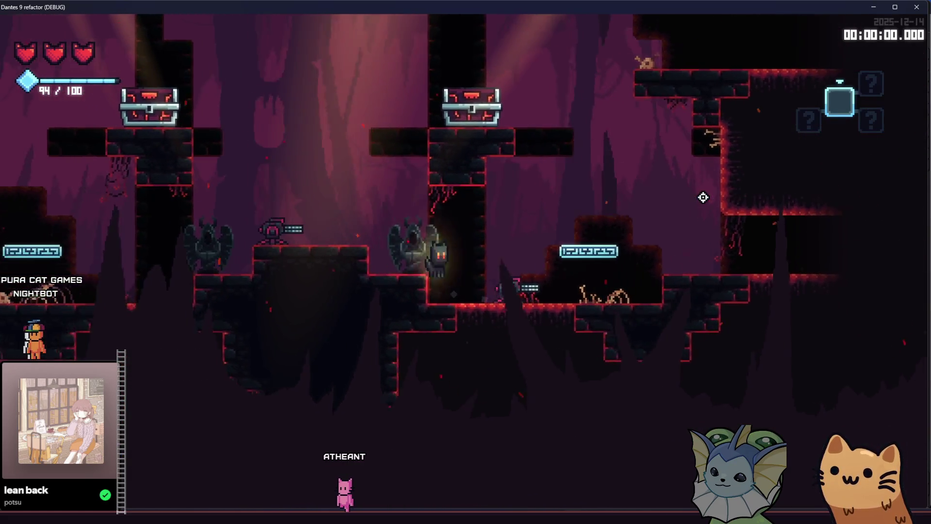
pyautogui.press('`')
pyautogui.click(703, 135)
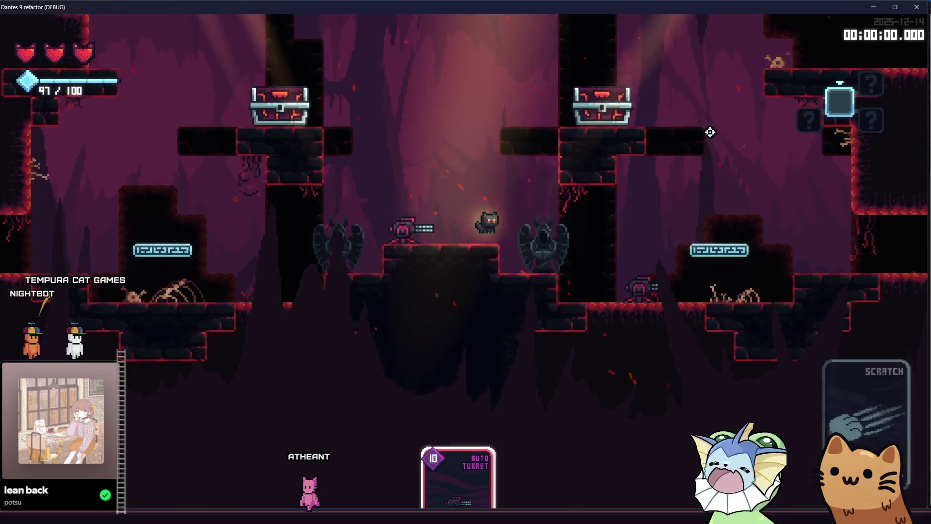
pyautogui.click(704, 135)
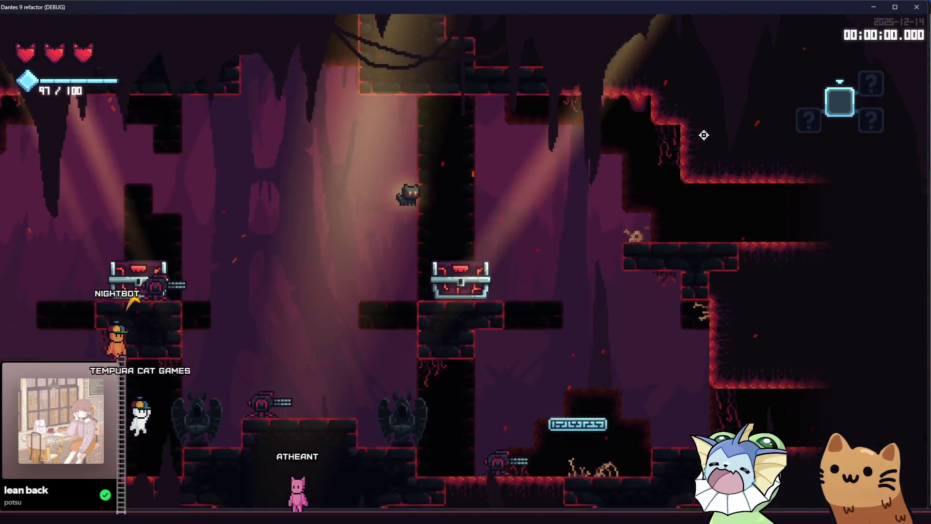
pyautogui.press('d')
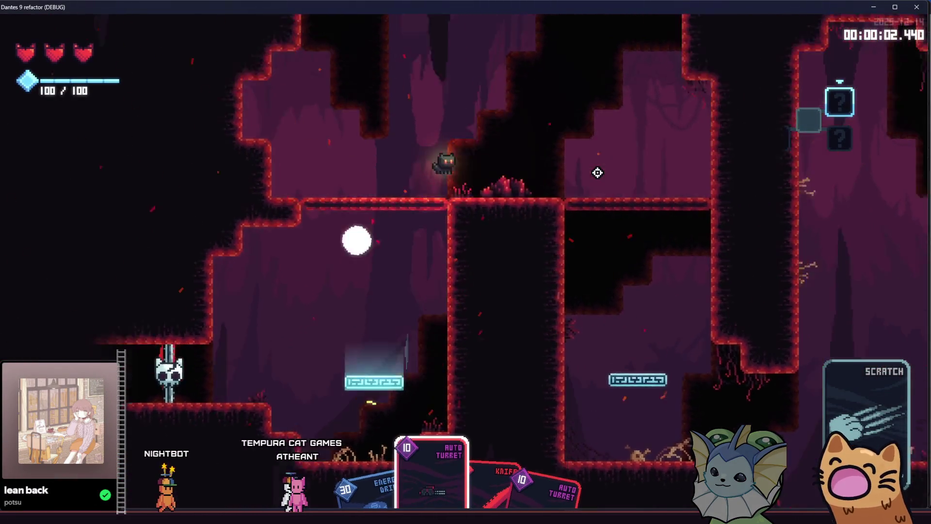
pyautogui.click(597, 172)
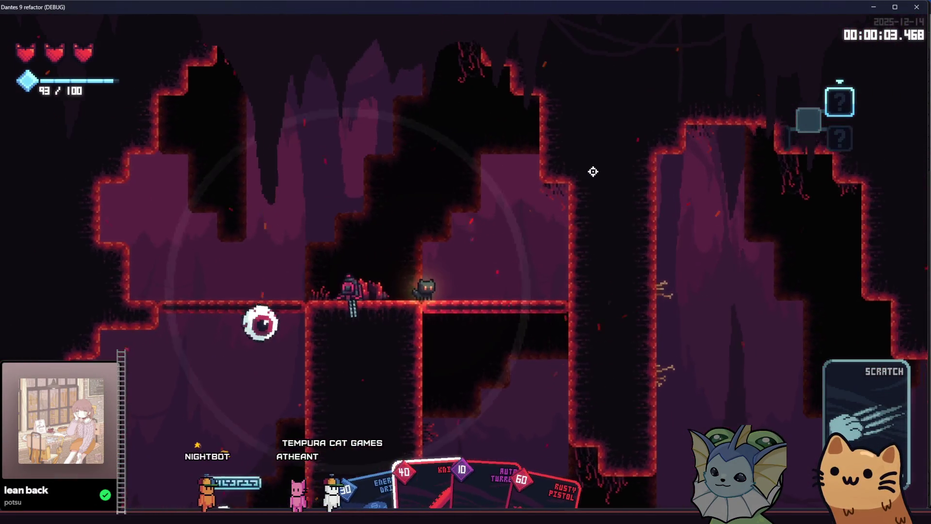
# - Walk right along the ledge into the next room while turrets target an eyeball, then equip the Rusty Pistol
pyautogui.press('d')
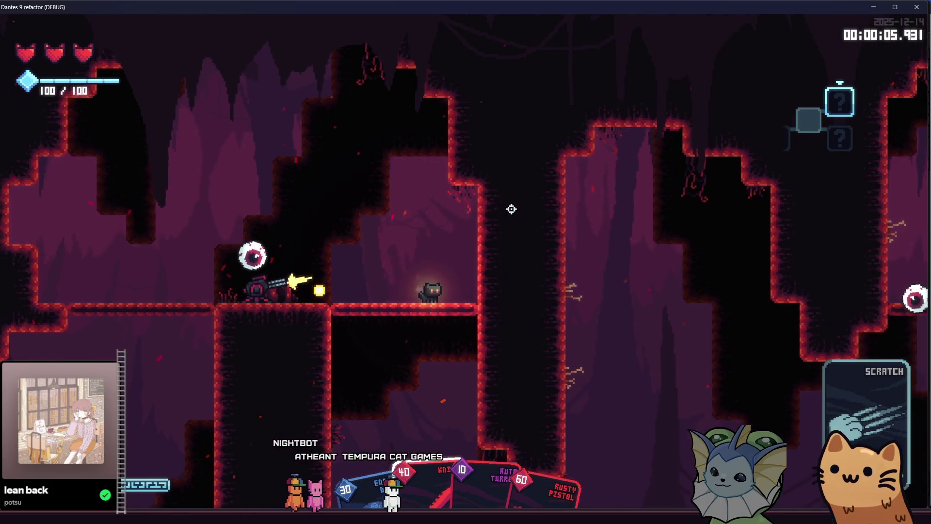
pyautogui.press('d')
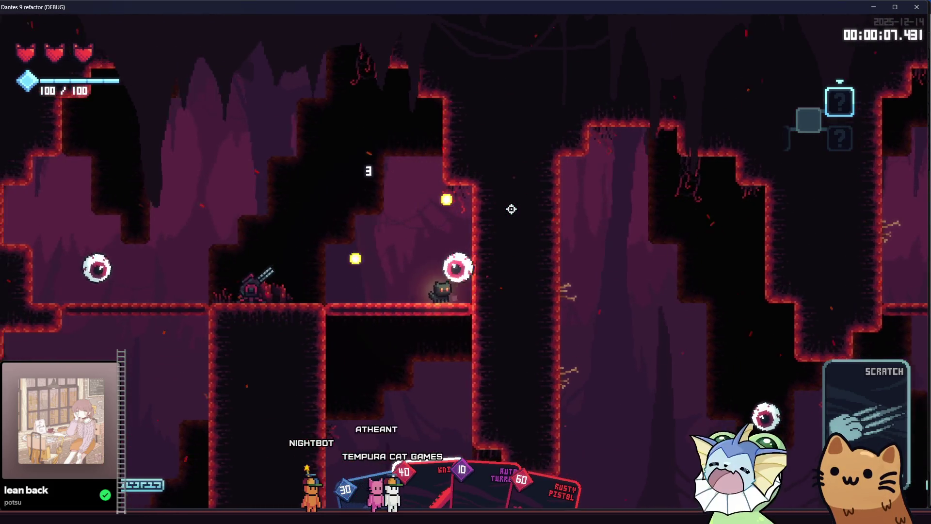
pyautogui.press('d')
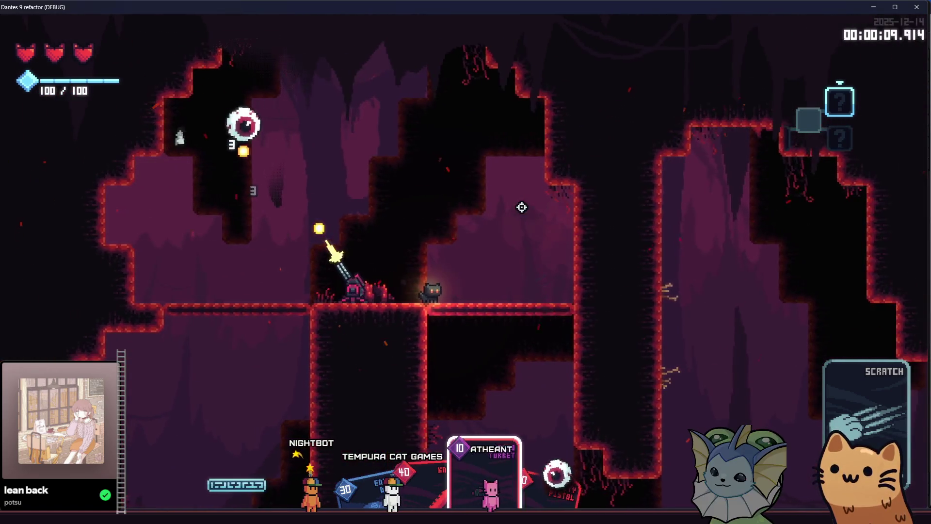
pyautogui.press('d')
pyautogui.press('space')
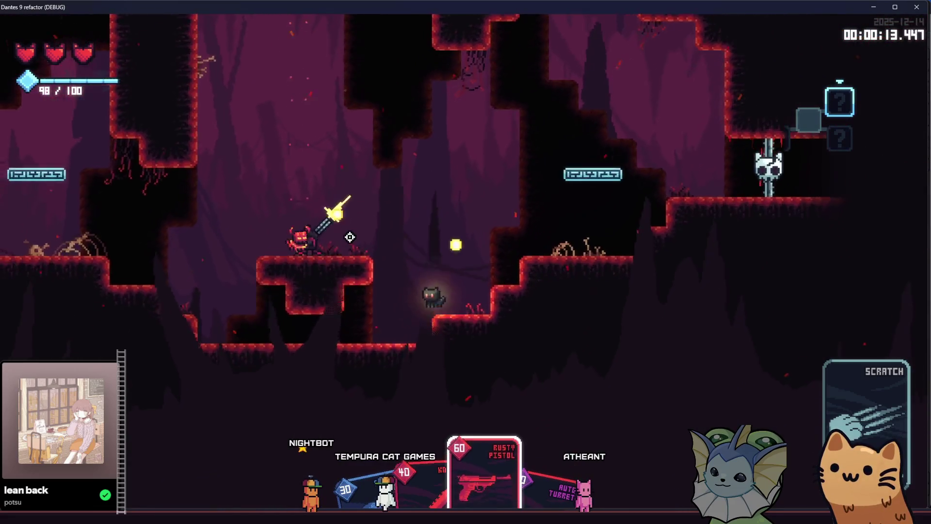
pyautogui.press('d')
pyautogui.press('space')
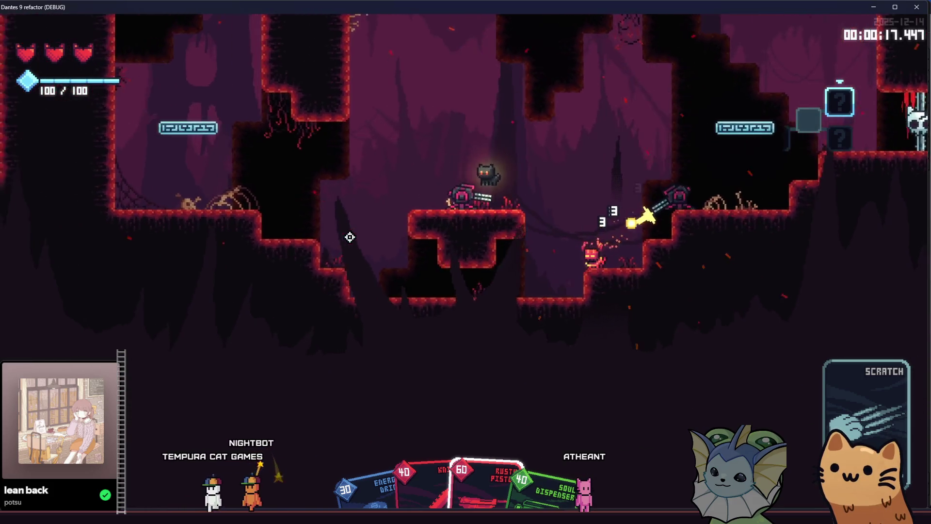
pyautogui.press('a')
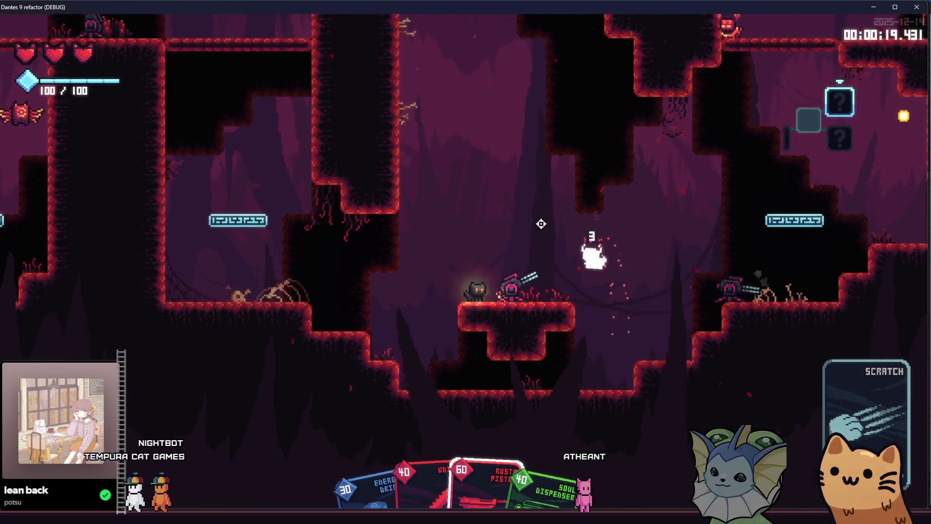
pyautogui.click(577, 240)
# - Climb right past the turrets, play the Soul Dispenser card near skull enemies, then open the debug tools
pyautogui.press('d')
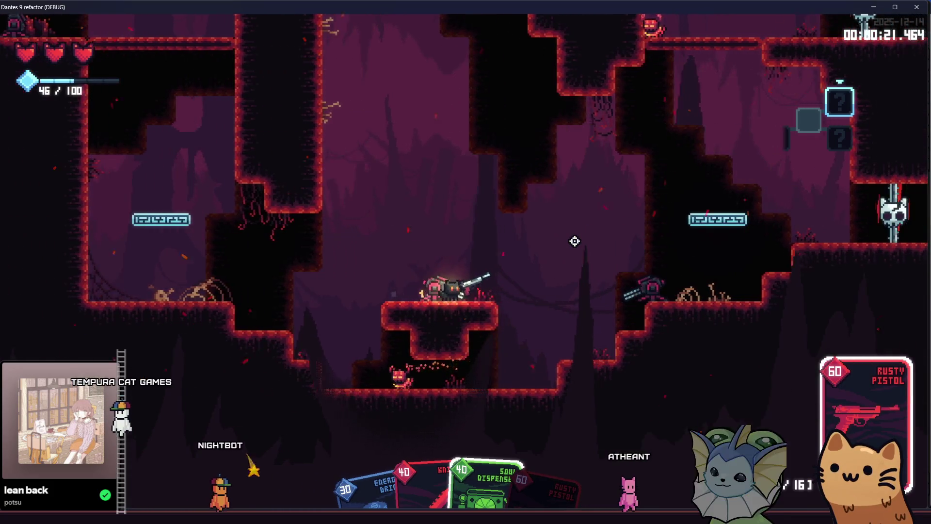
pyautogui.press('d')
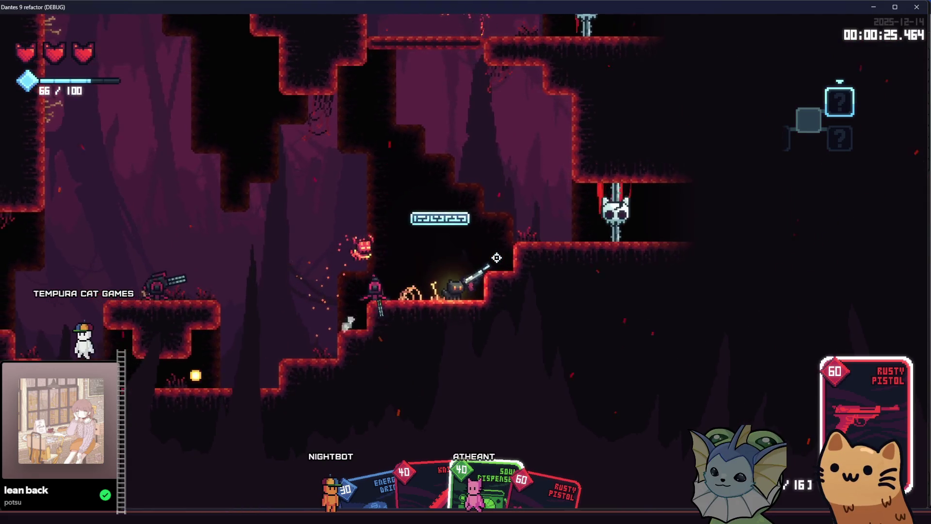
pyautogui.press('d')
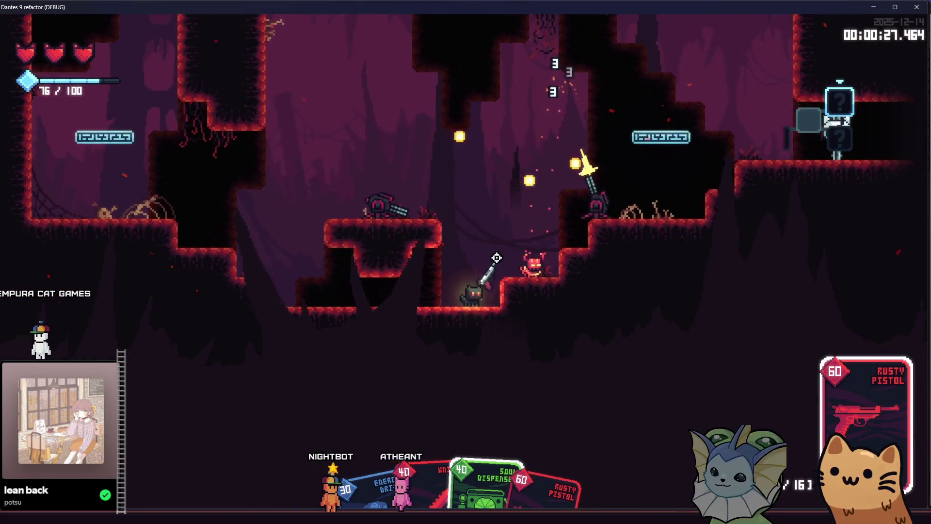
pyautogui.press('d')
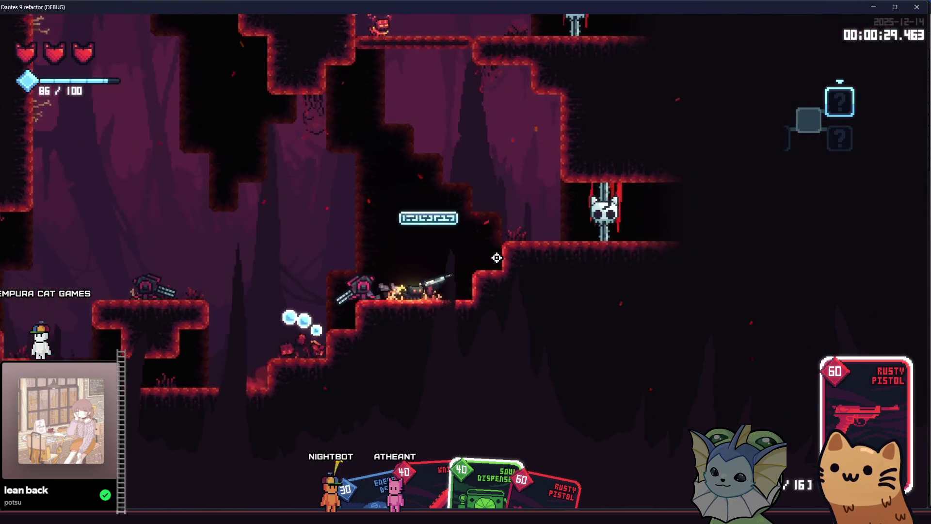
pyautogui.press('d')
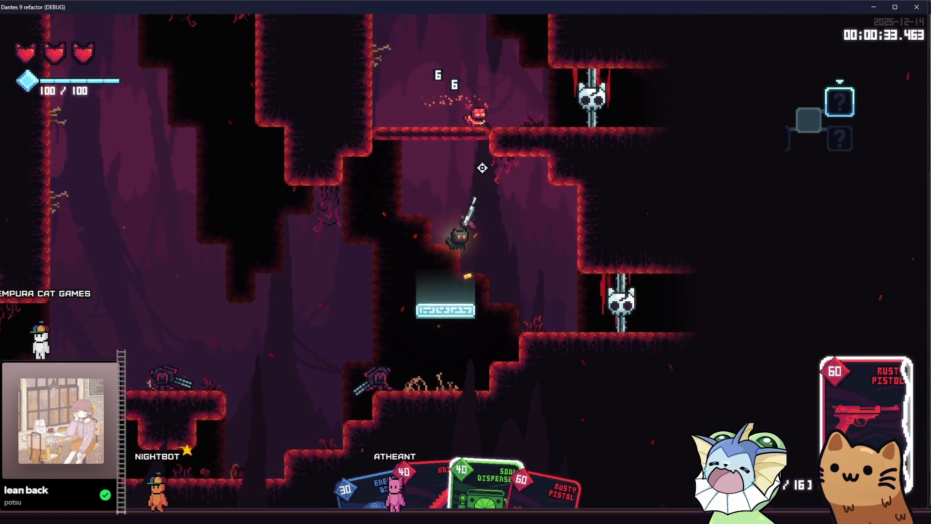
pyautogui.click(484, 174)
pyautogui.press('d')
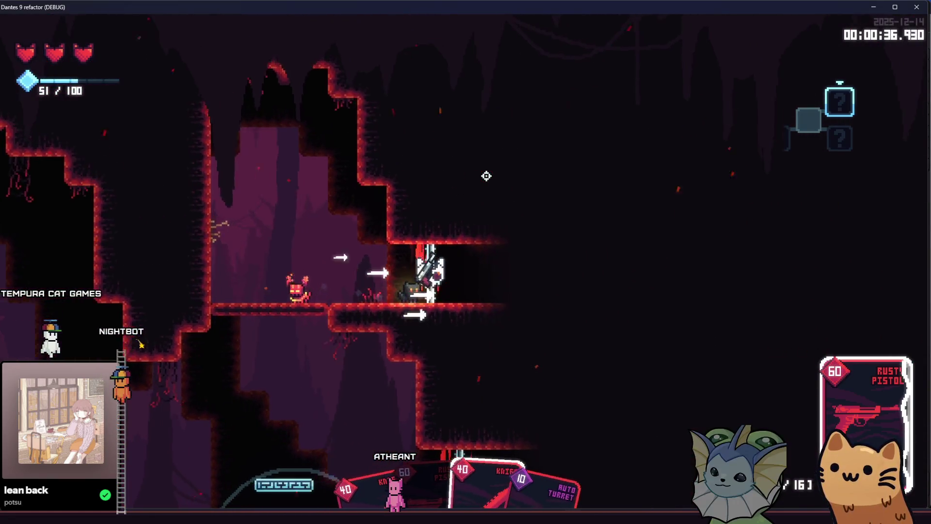
pyautogui.press('d')
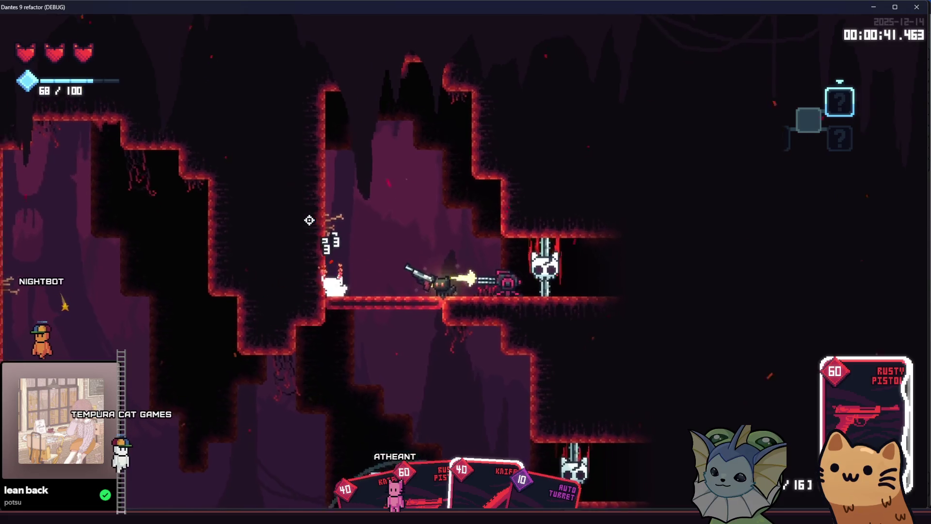
pyautogui.press('s')
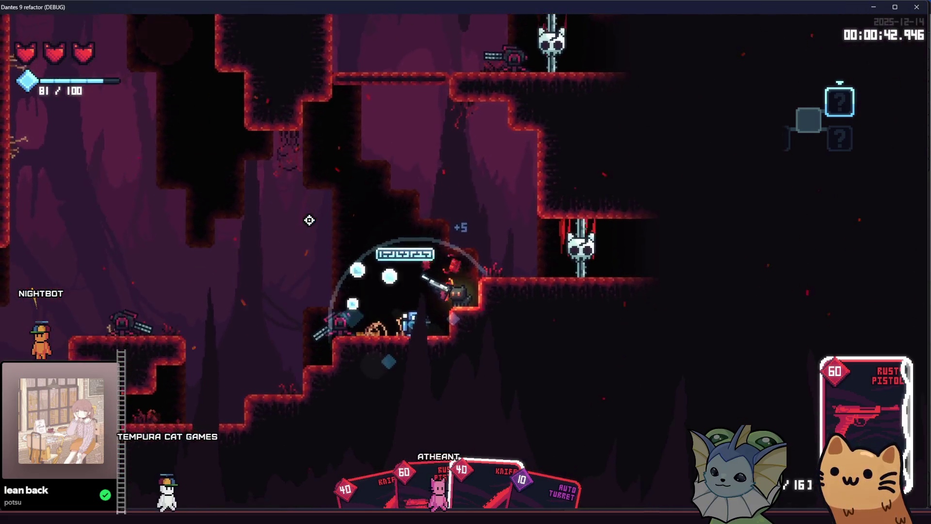
pyautogui.press('a')
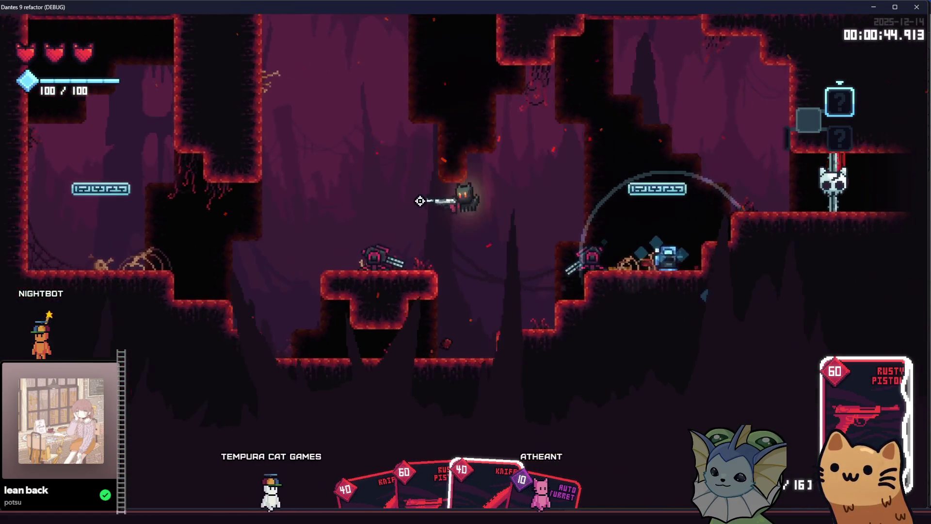
pyautogui.press('F1')
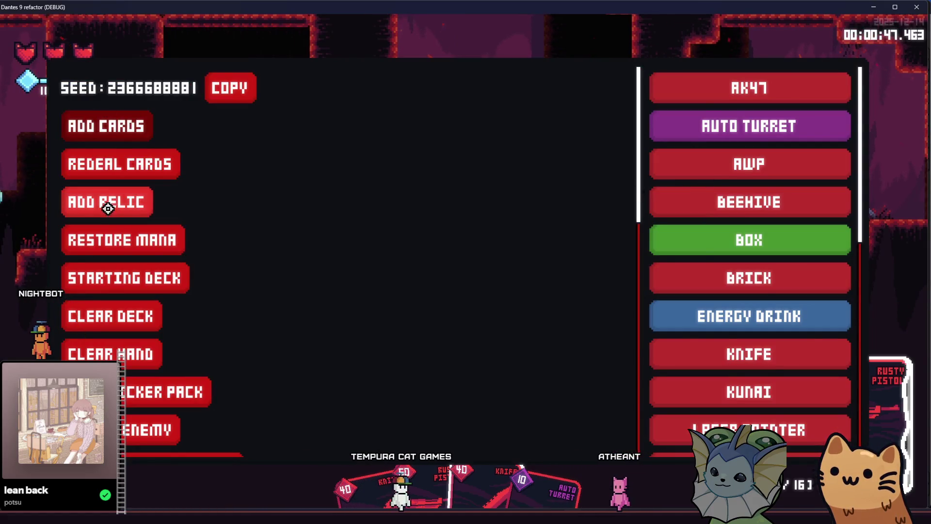
# - Place a FIREGOOBERSPAWN enemy spawner in the cave
pyautogui.click(145, 429)
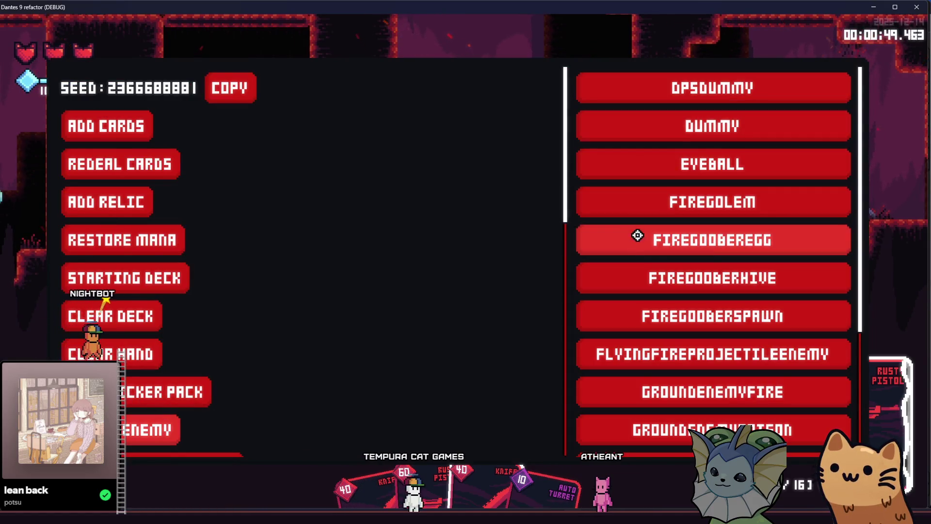
pyautogui.click(669, 306)
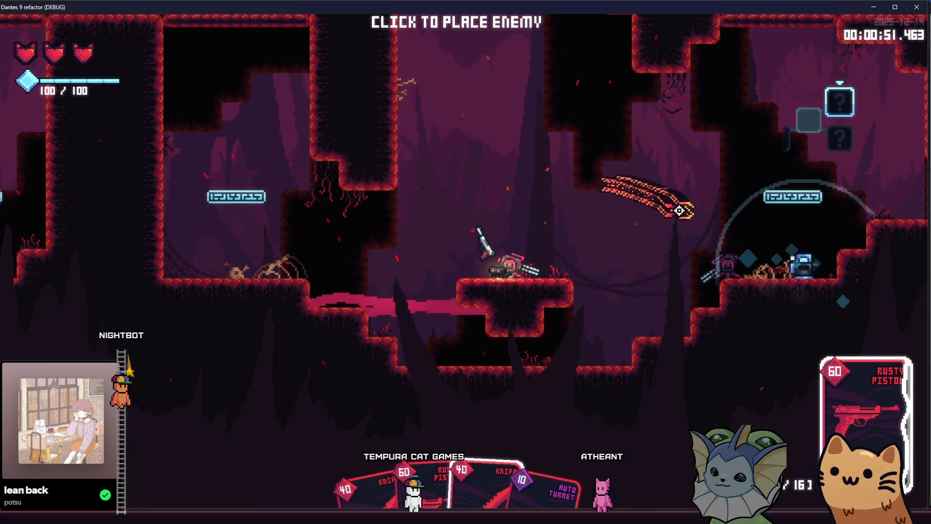
pyautogui.click(679, 210)
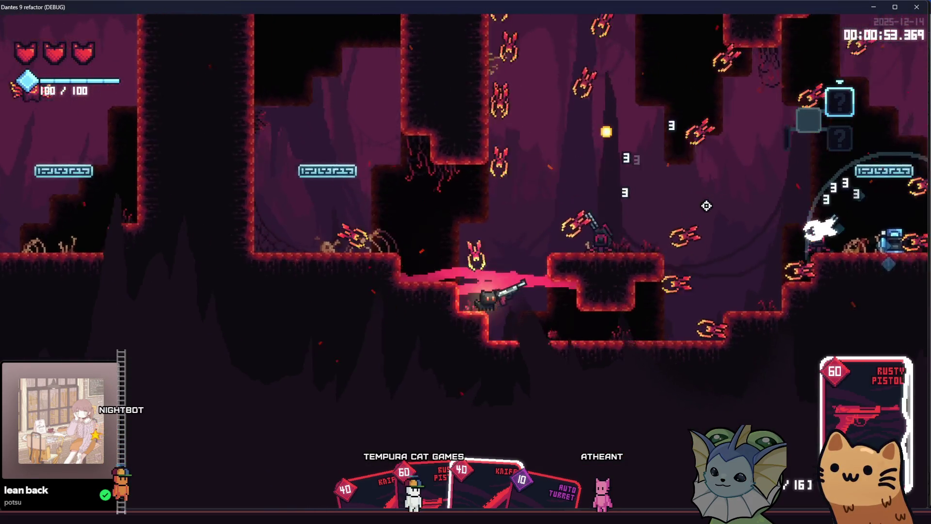
# - Run and climb around the upper cave ledges near the auto turret
pyautogui.press('d')
pyautogui.press('space')
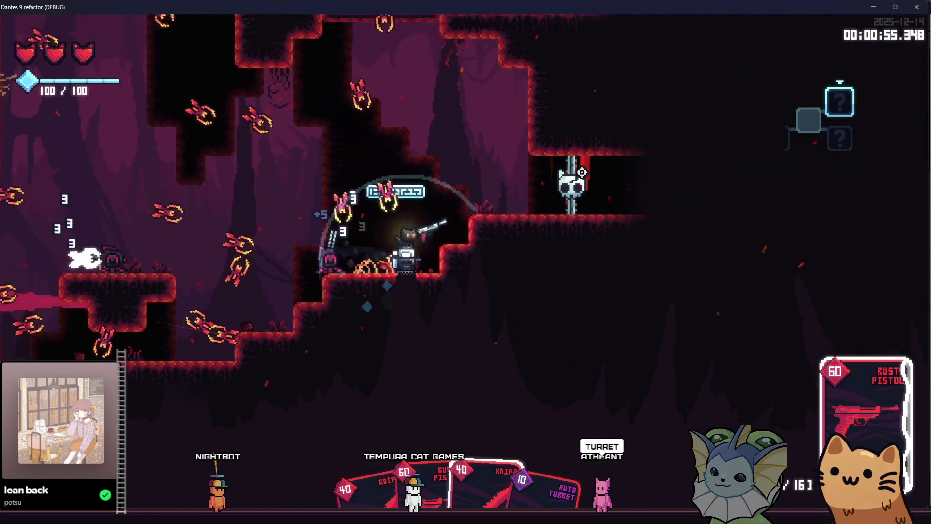
pyautogui.press('space')
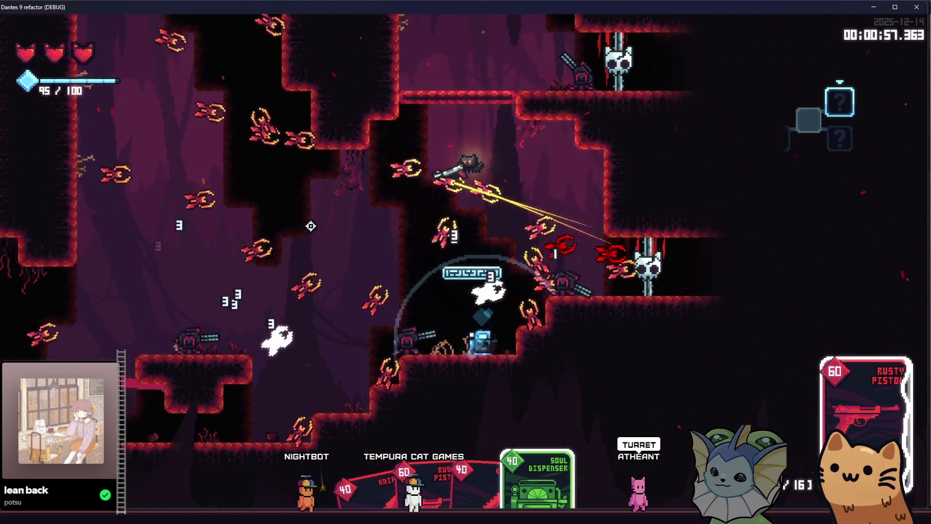
pyautogui.press('a')
pyautogui.press('space')
pyautogui.press('a')
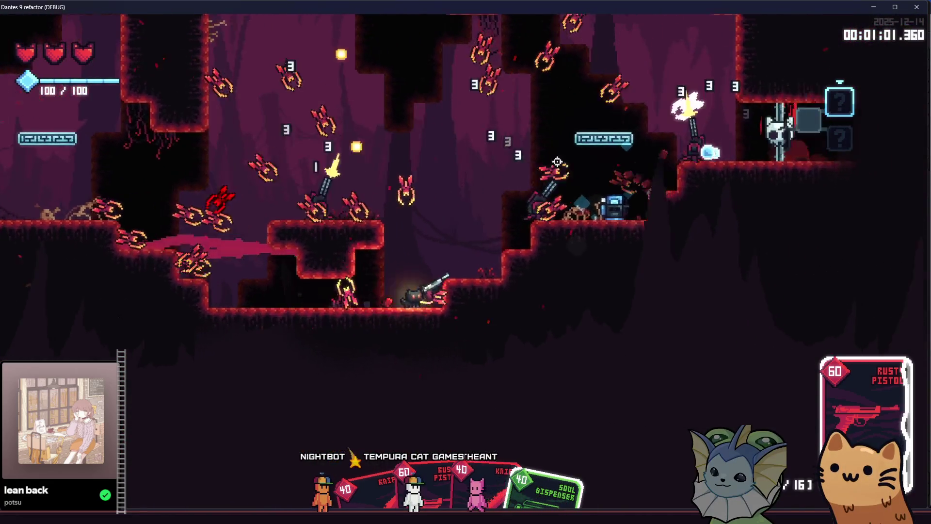
pyautogui.press('a')
pyautogui.press('space')
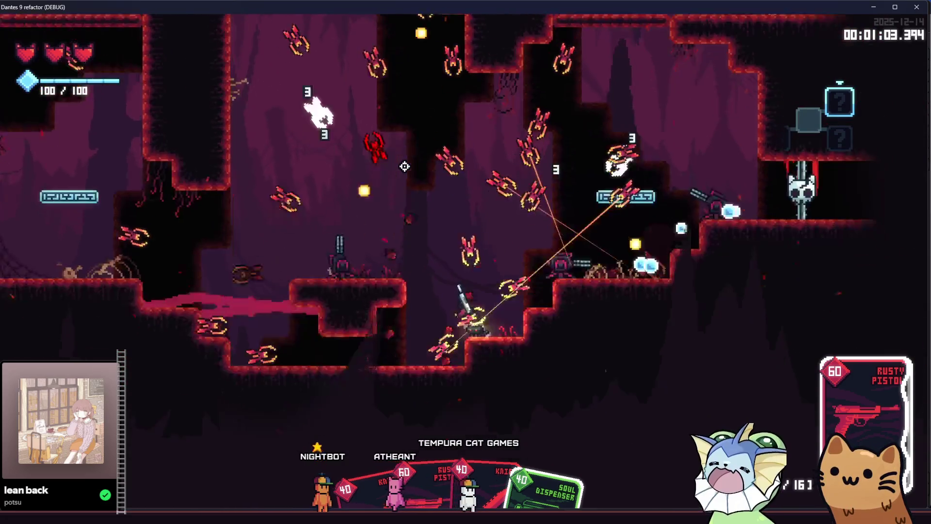
pyautogui.press('d')
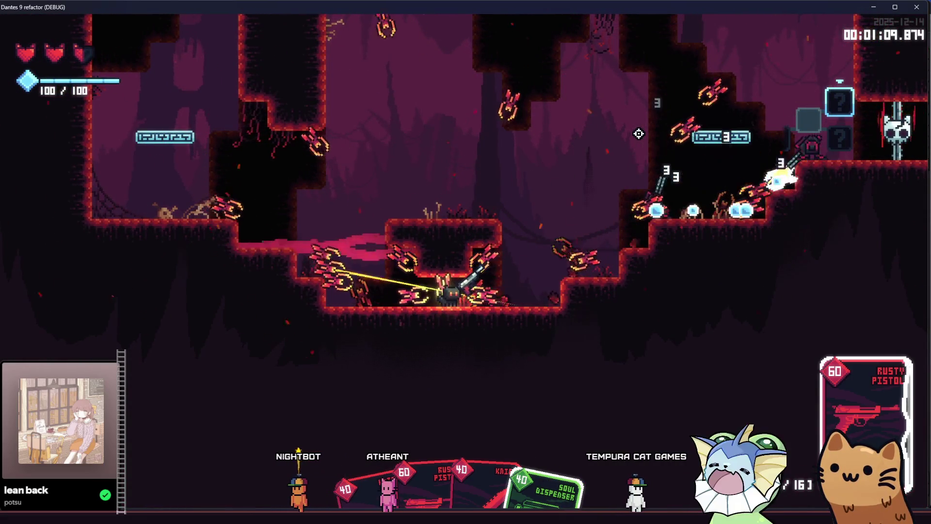
pyautogui.press('a')
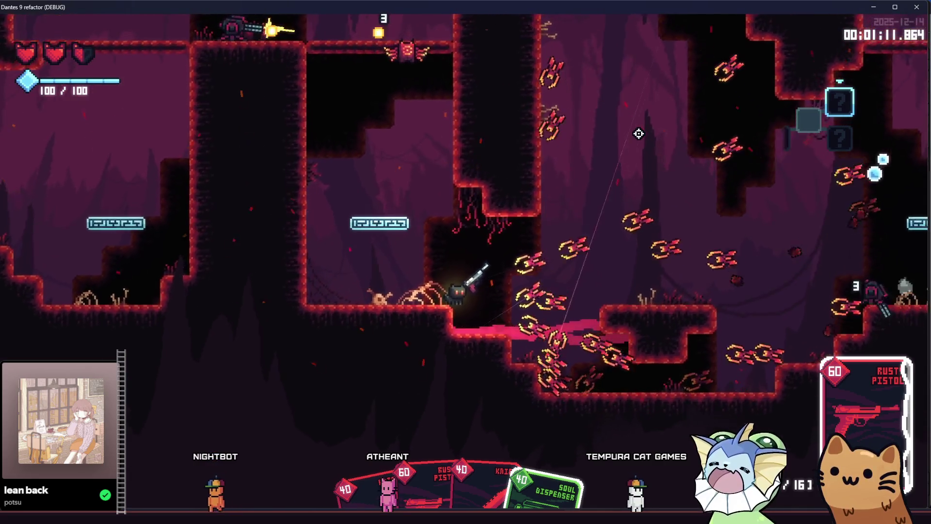
pyautogui.press('d')
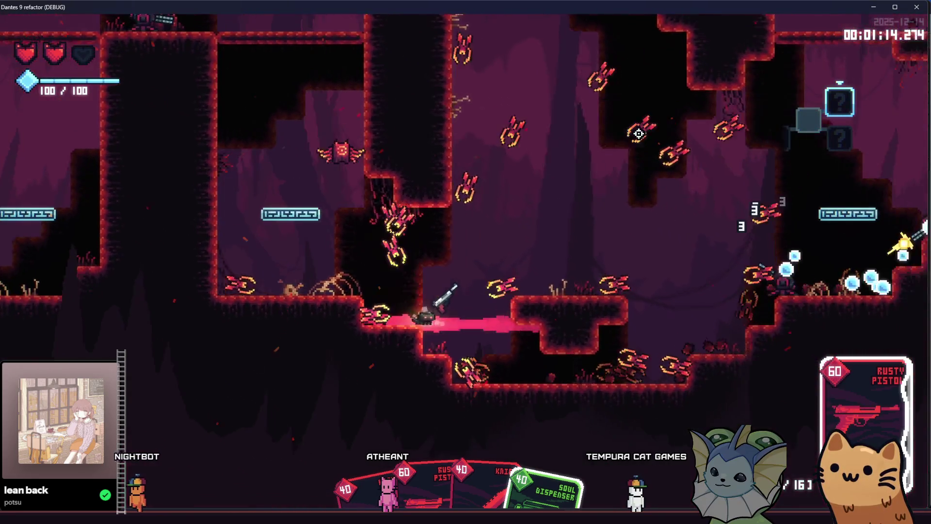
# - Move through the lower caves while the turrets shoot enemies, then stop the game with F8
pyautogui.press('d')
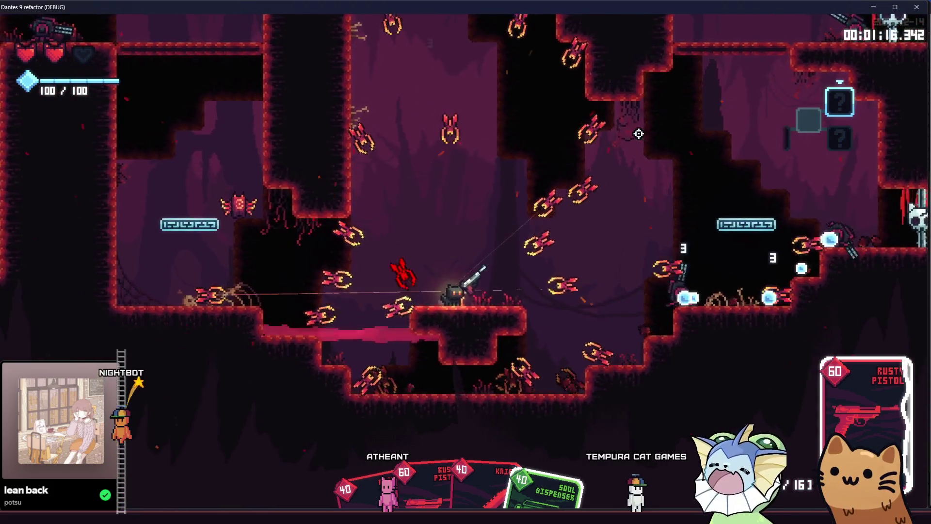
pyautogui.press('d')
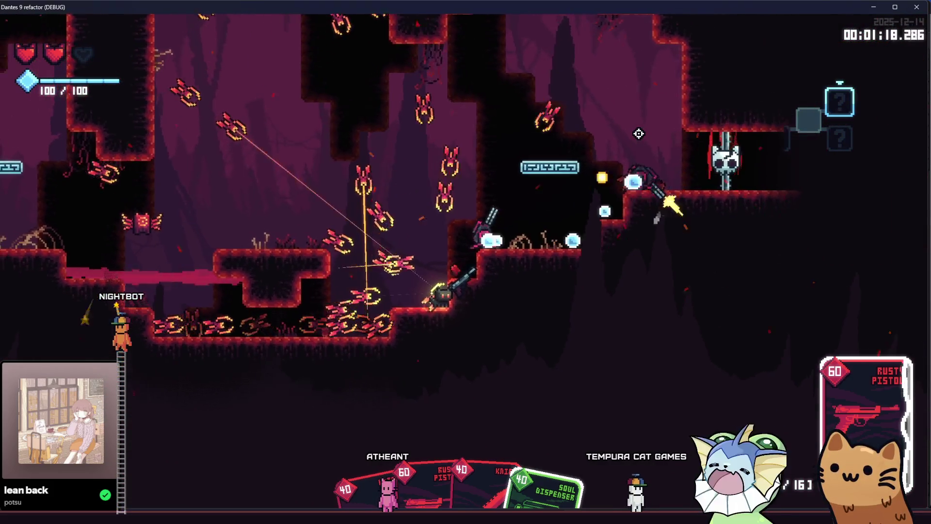
pyautogui.press('d')
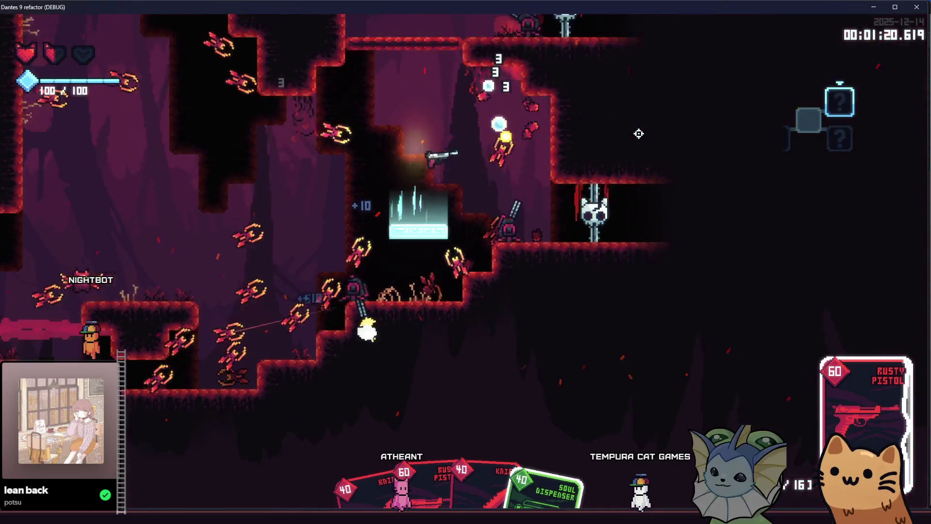
pyautogui.press('a')
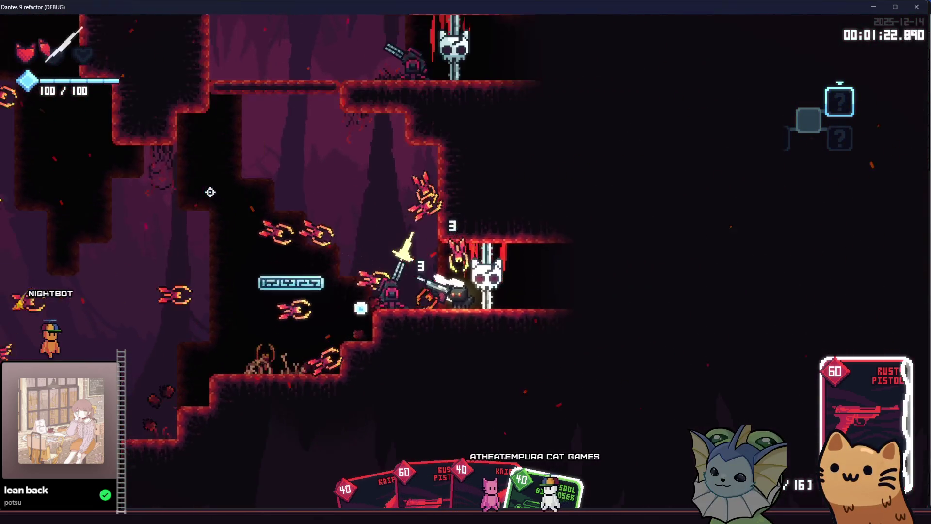
pyautogui.press('a')
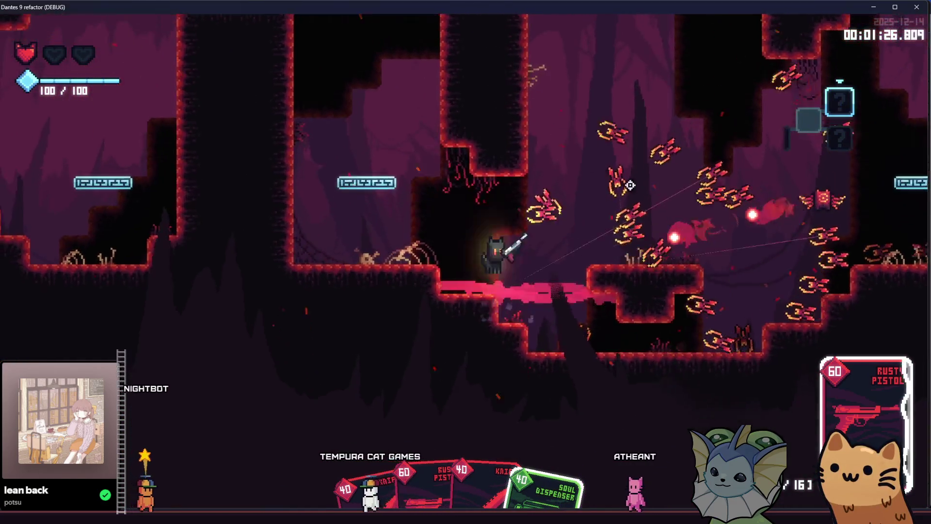
pyautogui.press('a')
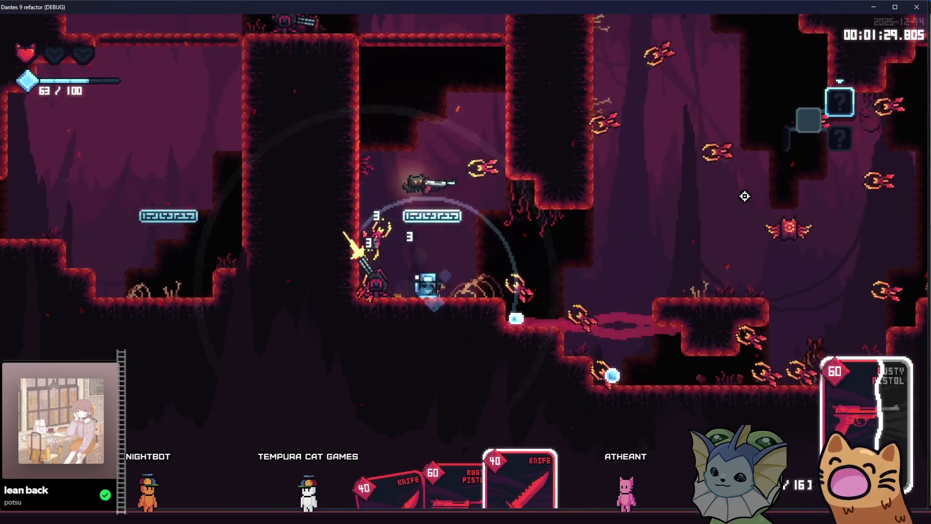
pyautogui.press('a')
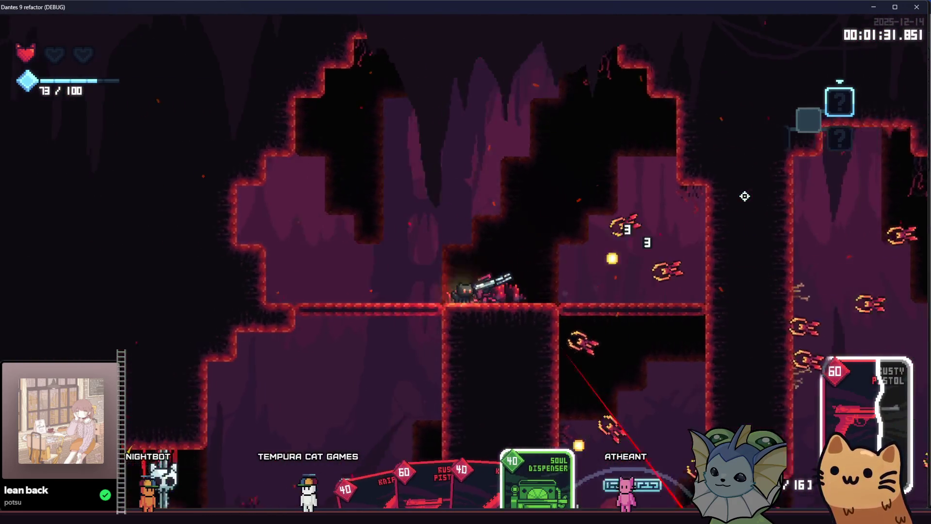
pyautogui.press('a')
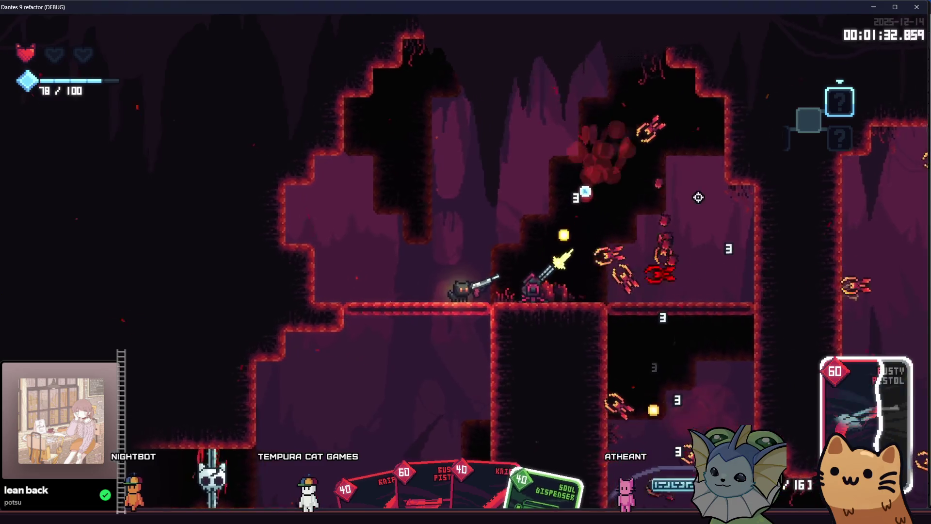
pyautogui.press('d')
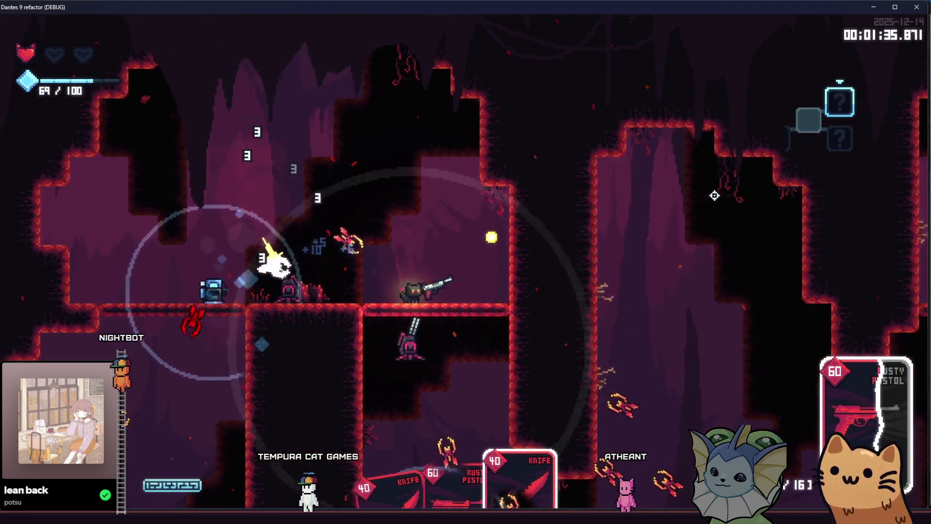
pyautogui.press('d')
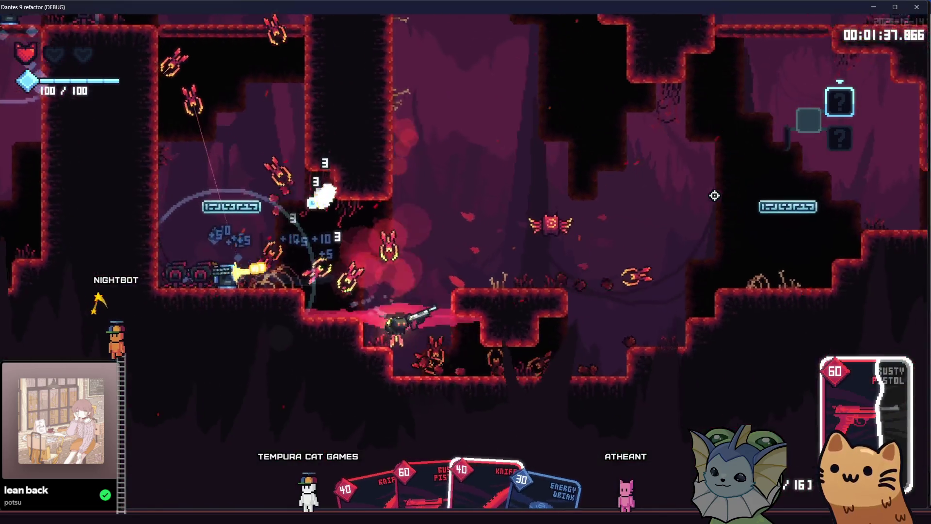
pyautogui.press('d')
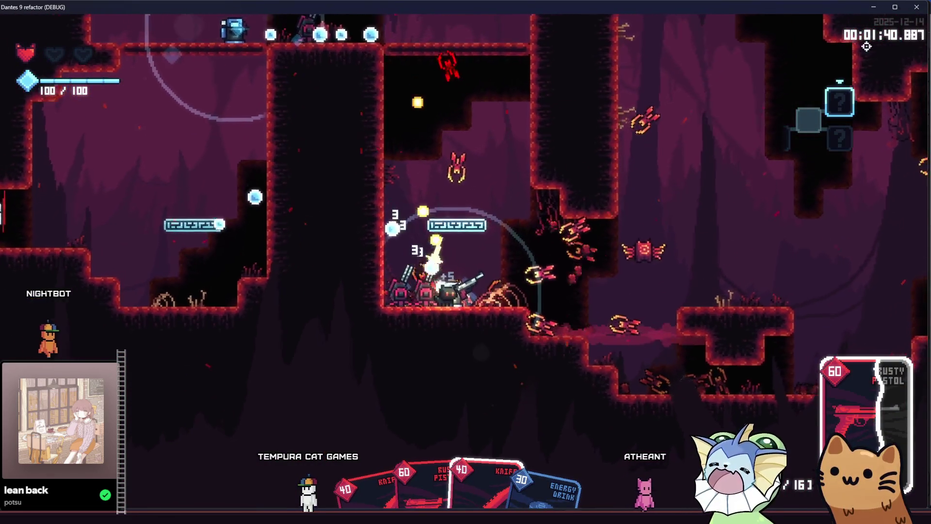
pyautogui.press('F8')
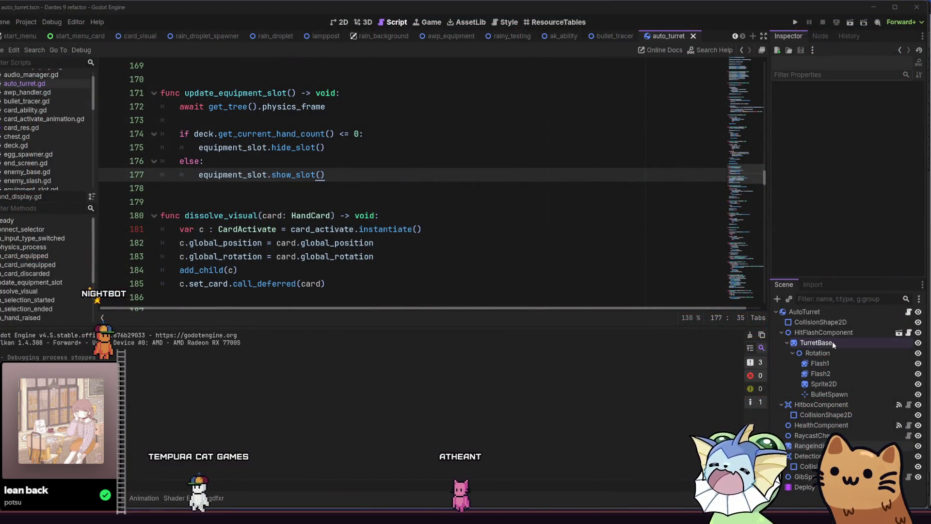
# - Select the AutoTurret node and turn on collision mask layer 5 alongside layer 6
pyautogui.click(844, 314)
pyautogui.scroll(-10, 813, 149)
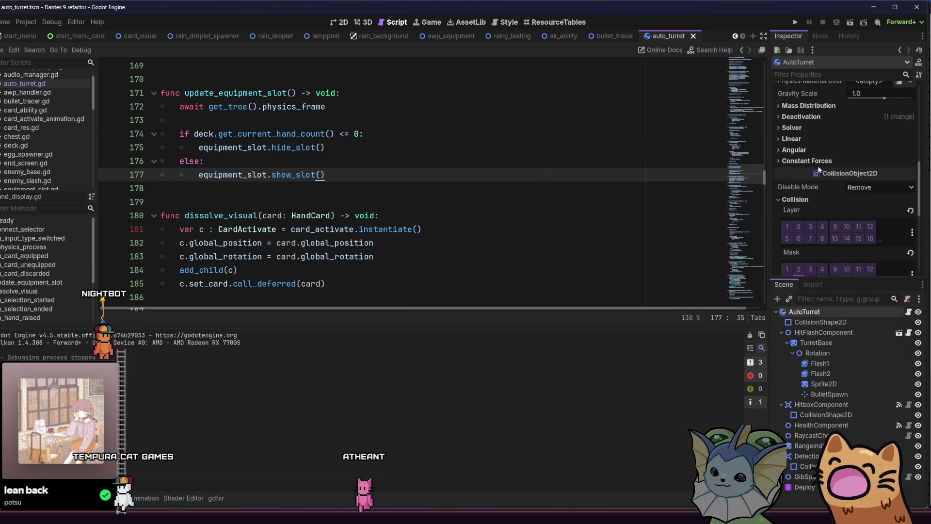
pyautogui.scroll(-3, 809, 184)
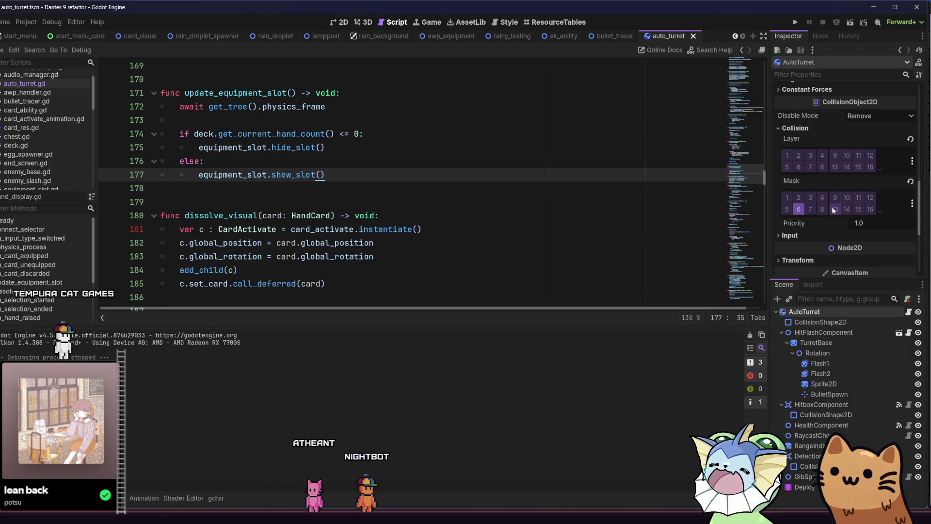
pyautogui.click(787, 208)
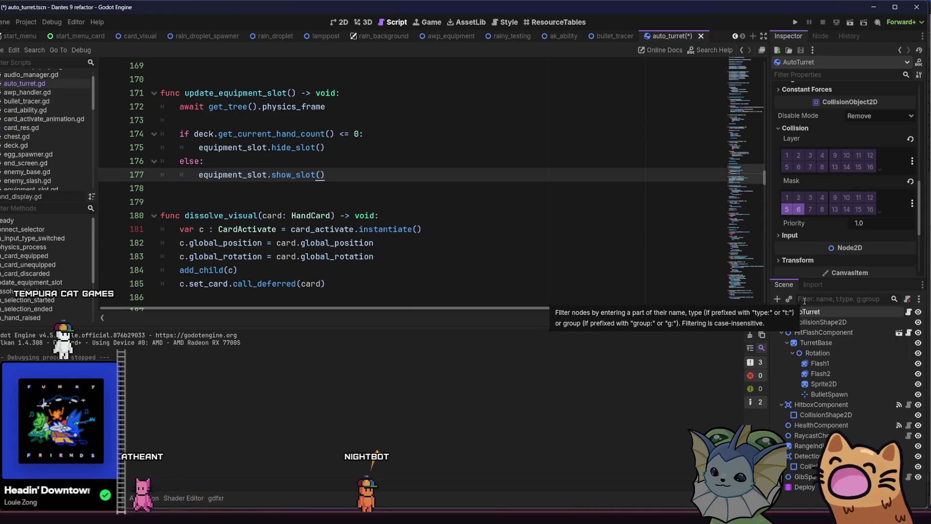
pyautogui.scroll(-12, 432, 225)
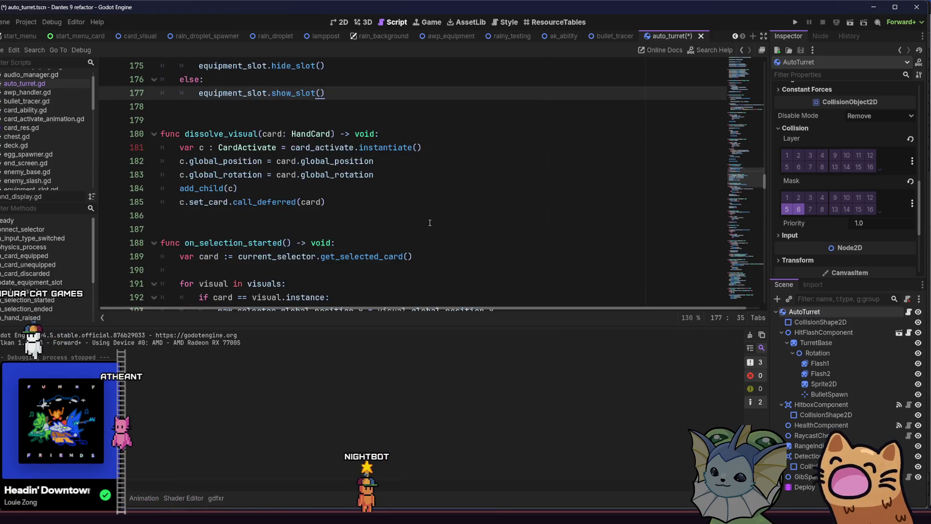
# - Open the auto_turret.gd script in the editor
pyautogui.scroll(-15, 426, 229)
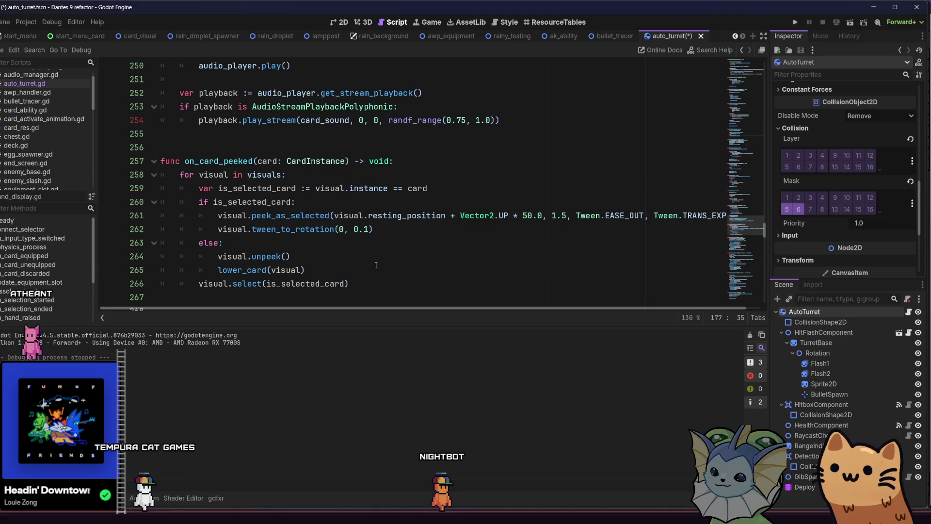
pyautogui.scroll(-9, 377, 266)
pyautogui.scroll(-10, 374, 263)
pyautogui.scroll(20, 374, 264)
pyautogui.scroll(12, 374, 264)
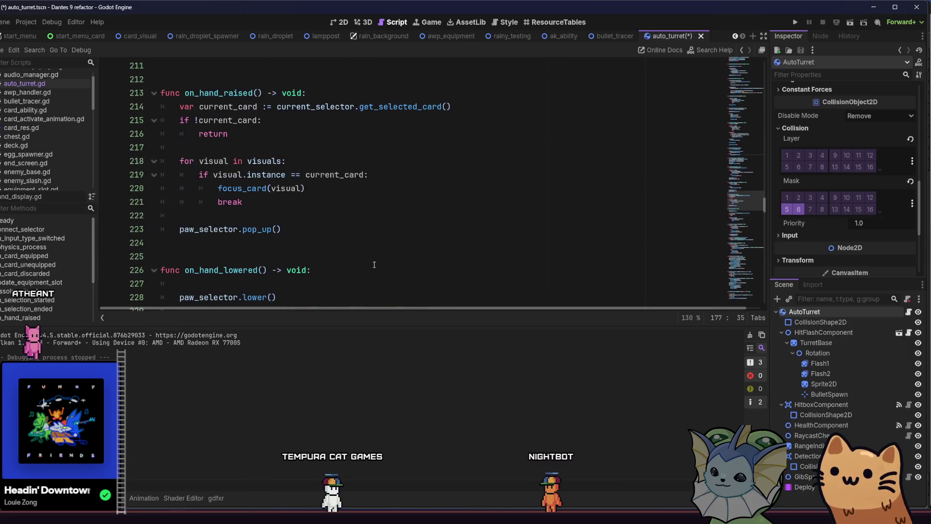
pyautogui.scroll(2, 408, 237)
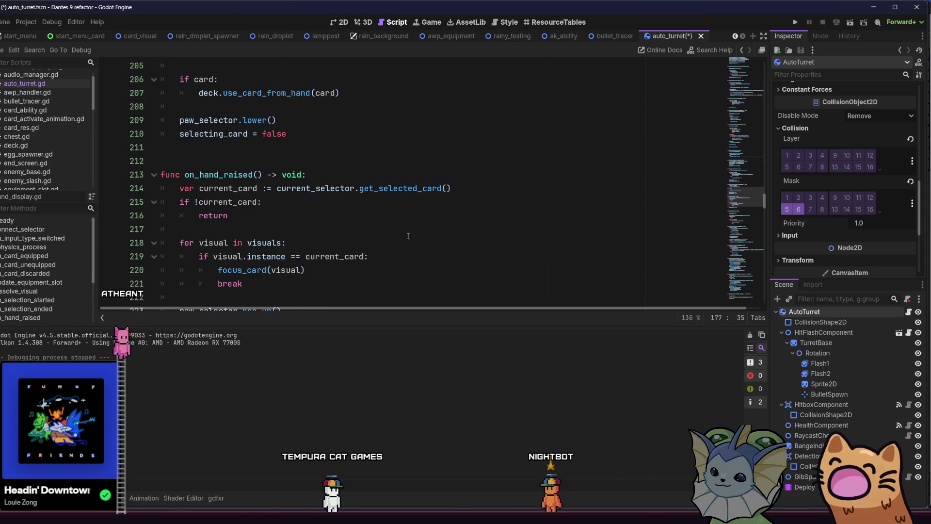
pyautogui.scroll(7, 468, 250)
pyautogui.scroll(3, 469, 249)
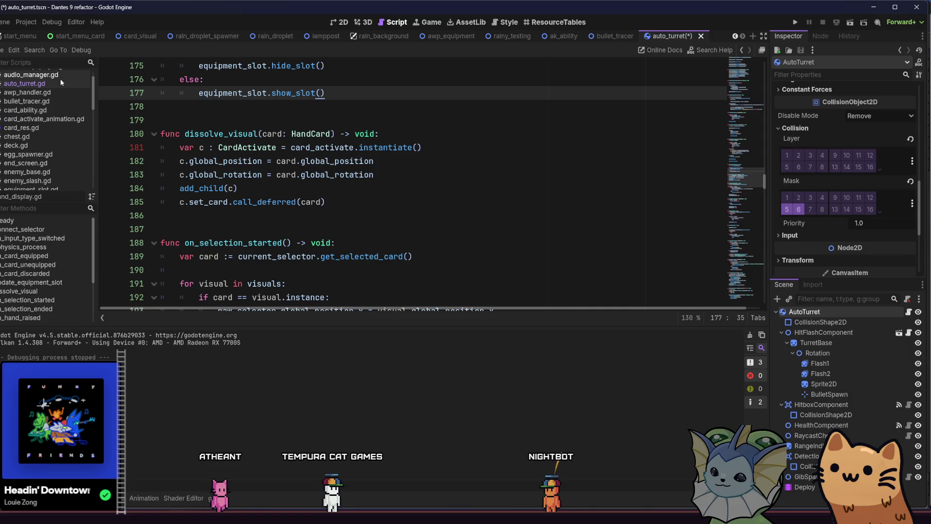
pyautogui.click(63, 85)
# - Replace move_toward with rotate_toward on line 79, check its docs, and run with F5
pyautogui.scroll(-5, 352, 234)
pyautogui.scroll(-5, 352, 235)
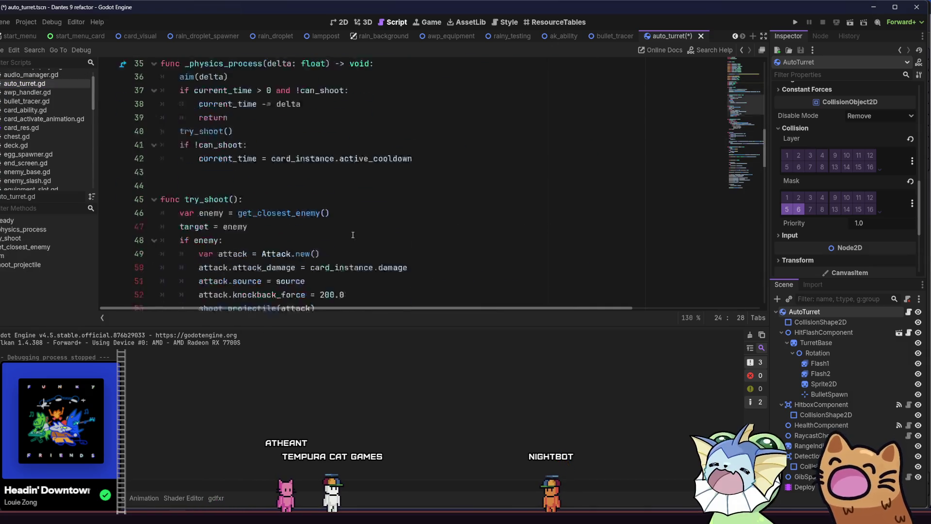
pyautogui.scroll(-6, 353, 234)
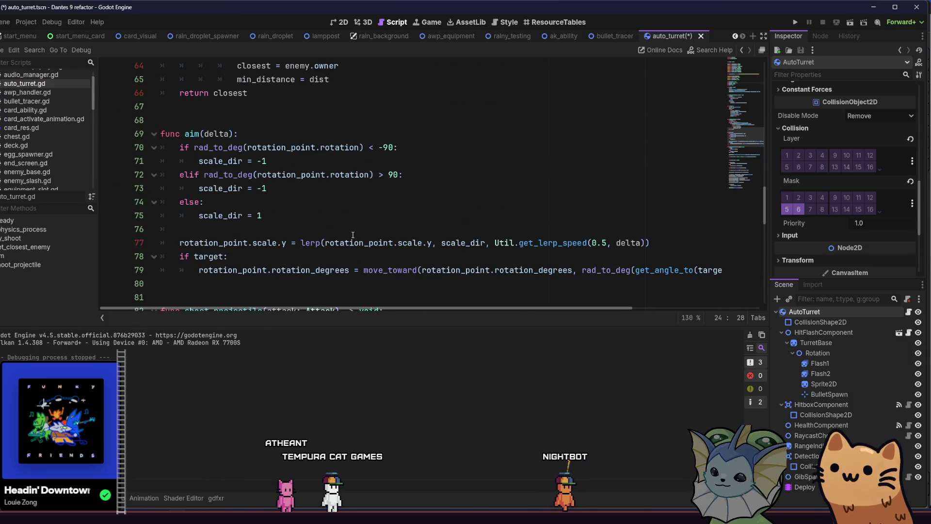
pyautogui.doubleClick(409, 275)
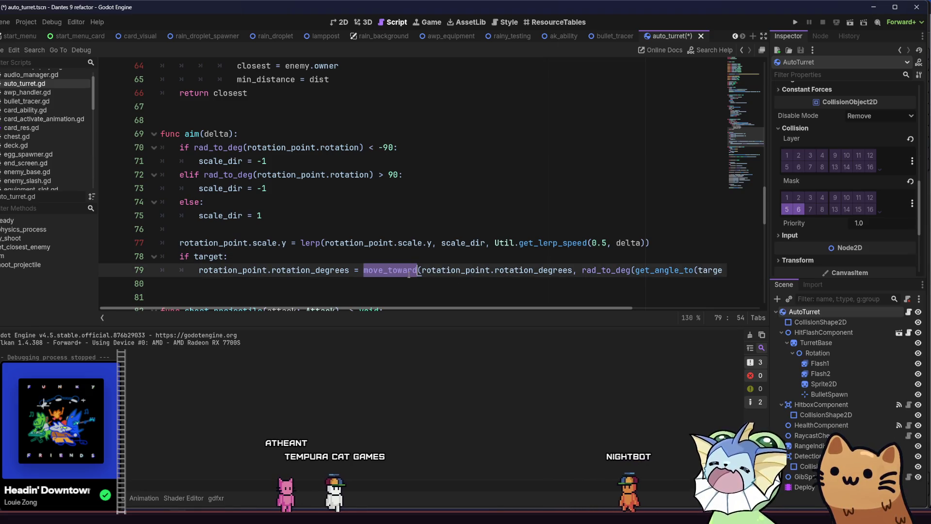
pyautogui.write('rotate_')
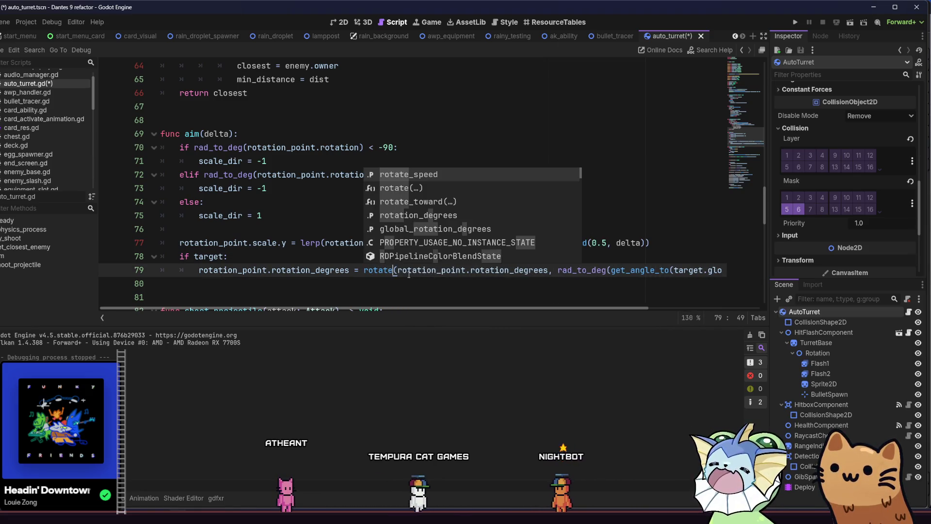
pyautogui.write('towards')
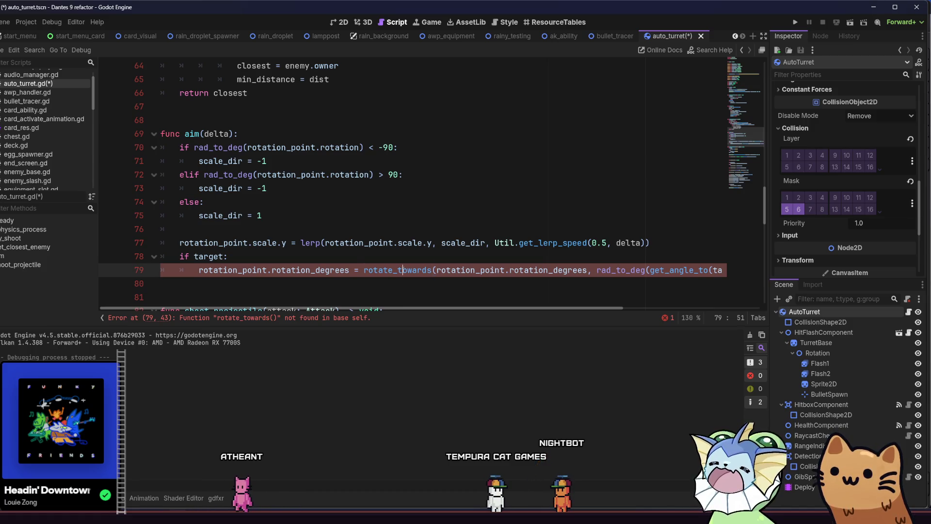
pyautogui.write('otate')
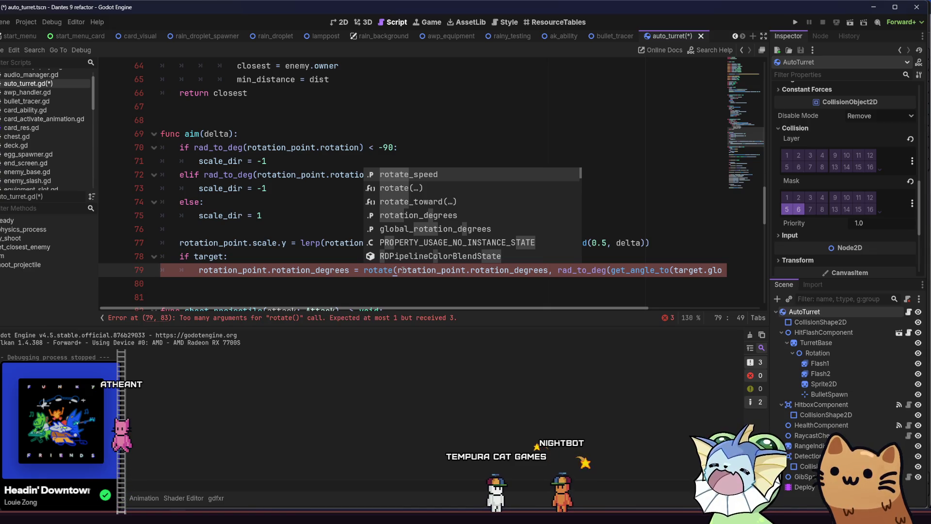
pyautogui.write('_(rot')
pyautogui.press('BackSpace')
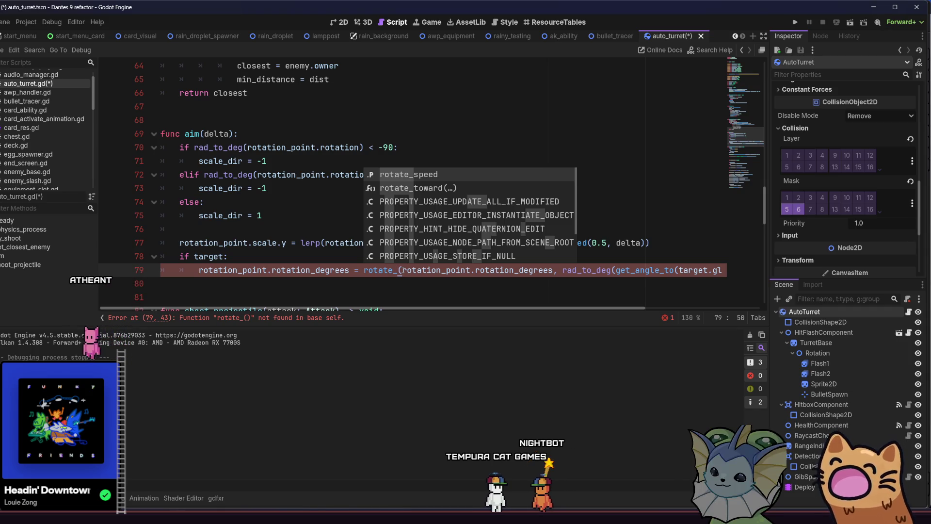
pyautogui.press('Down')
pyautogui.press('Return')
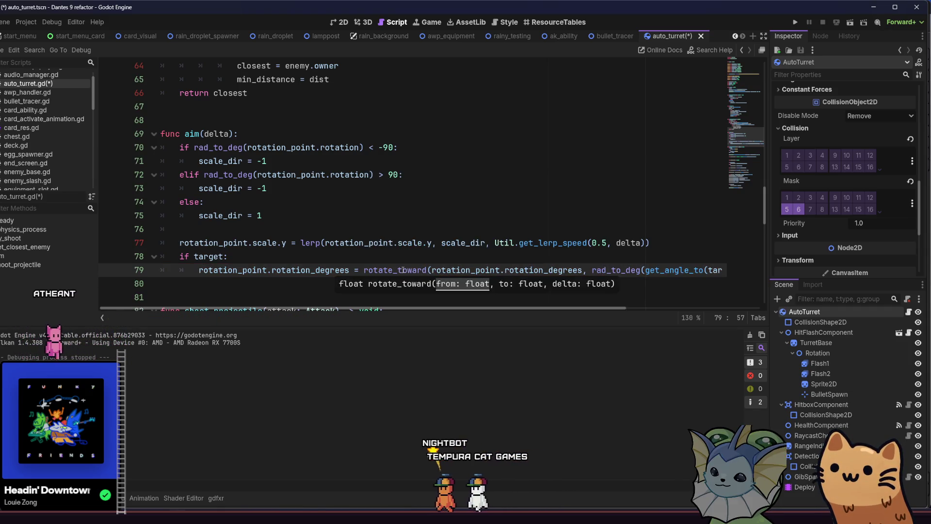
pyautogui.click(376, 270)
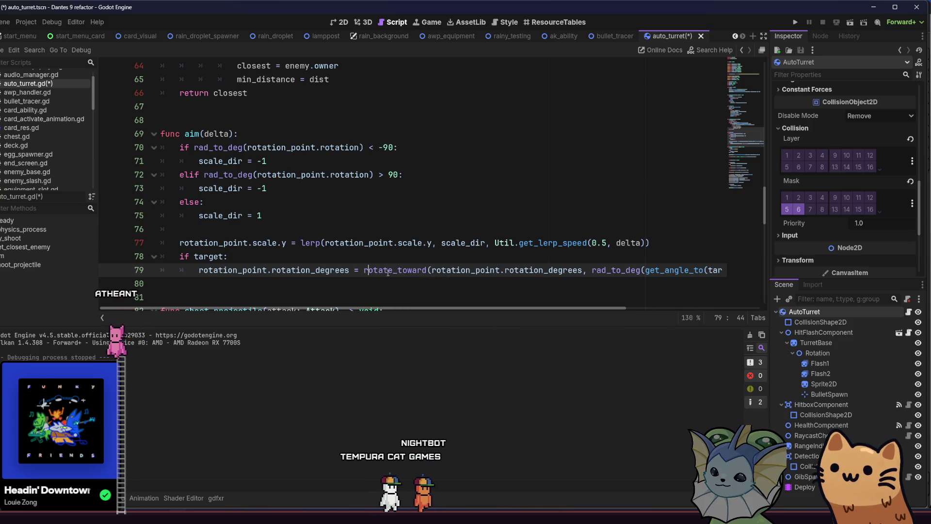
pyautogui.moveTo(391, 271)
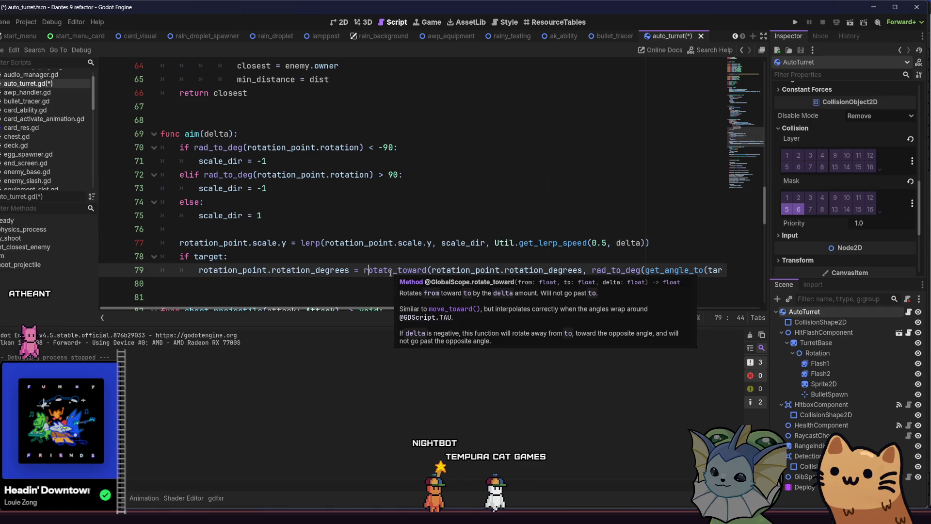
pyautogui.press('F5')
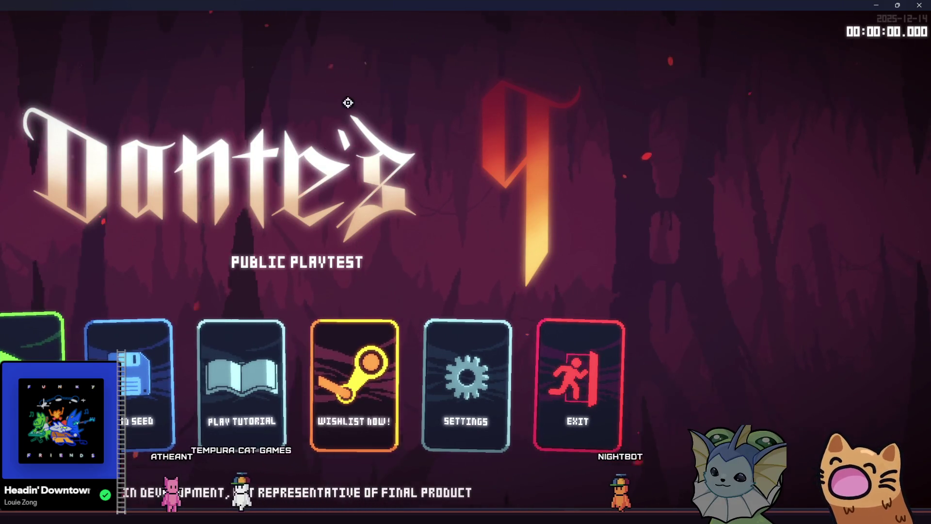
# - Maximize the game window and start a new game
pyautogui.doubleClick(306, 4)
pyautogui.doubleClick(466, 64)
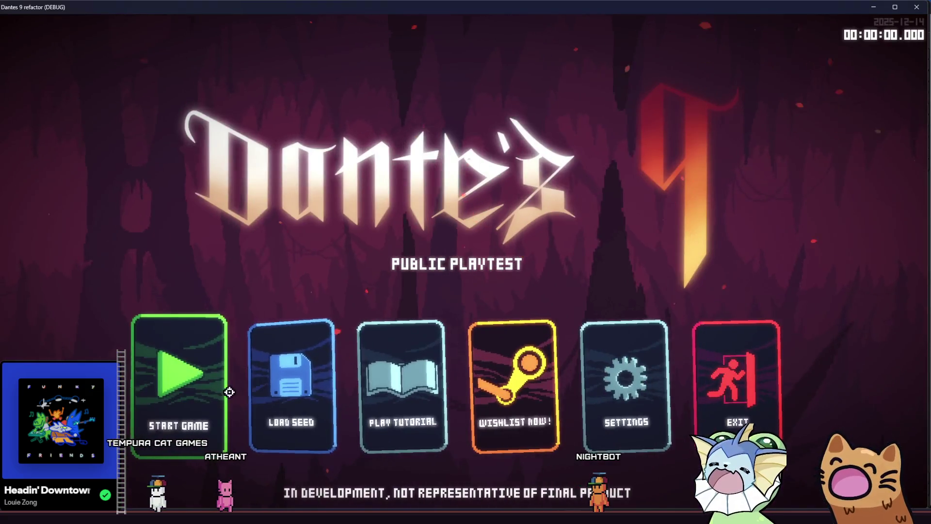
pyautogui.click(177, 357)
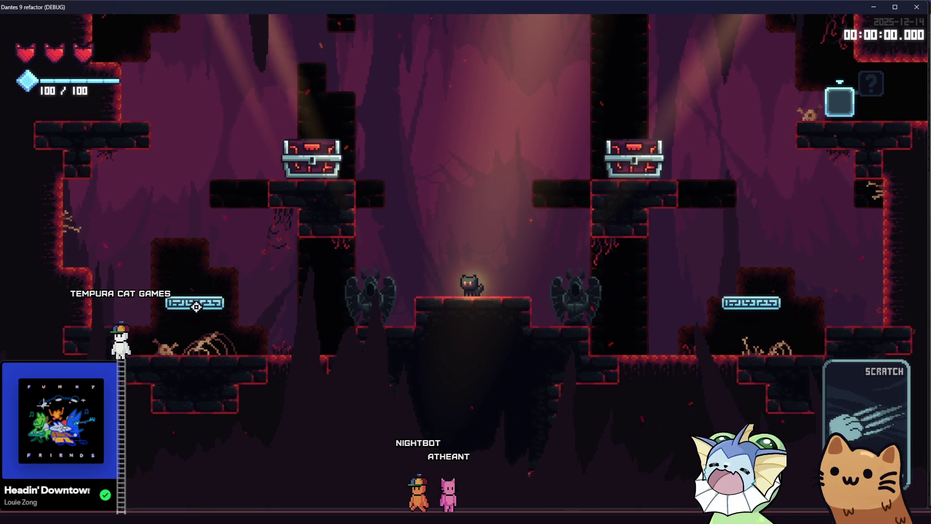
# - Add an Auto Turret card from the F1 debug menu and deploy it in the level
pyautogui.press('F1')
pyautogui.click(68, 122)
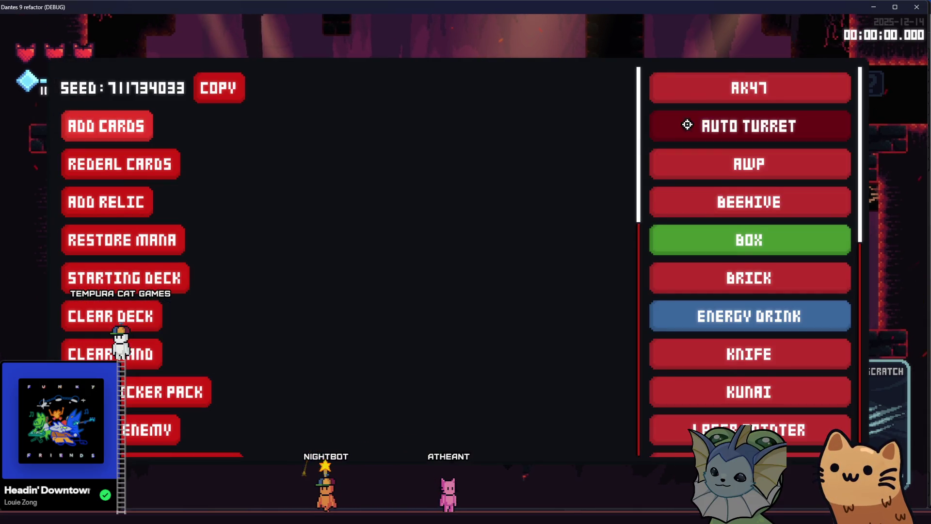
pyautogui.click(703, 121)
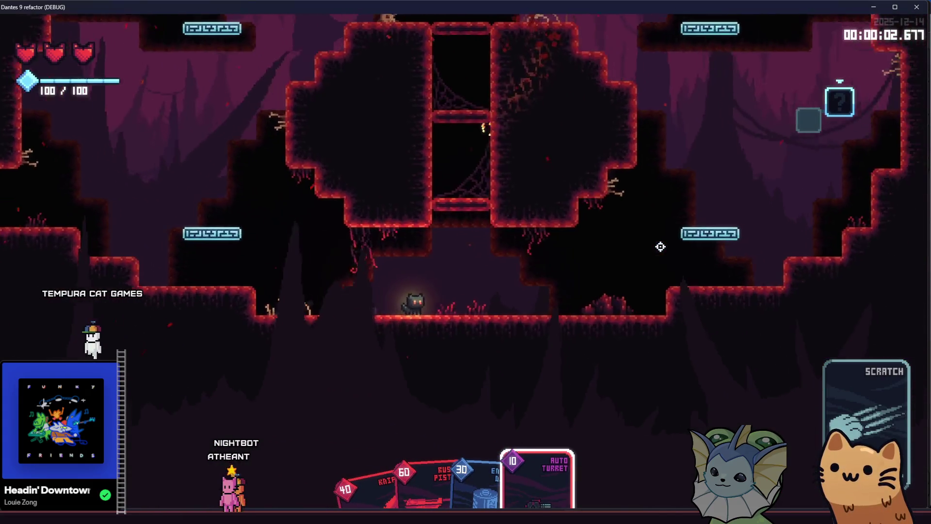
pyautogui.click(661, 246)
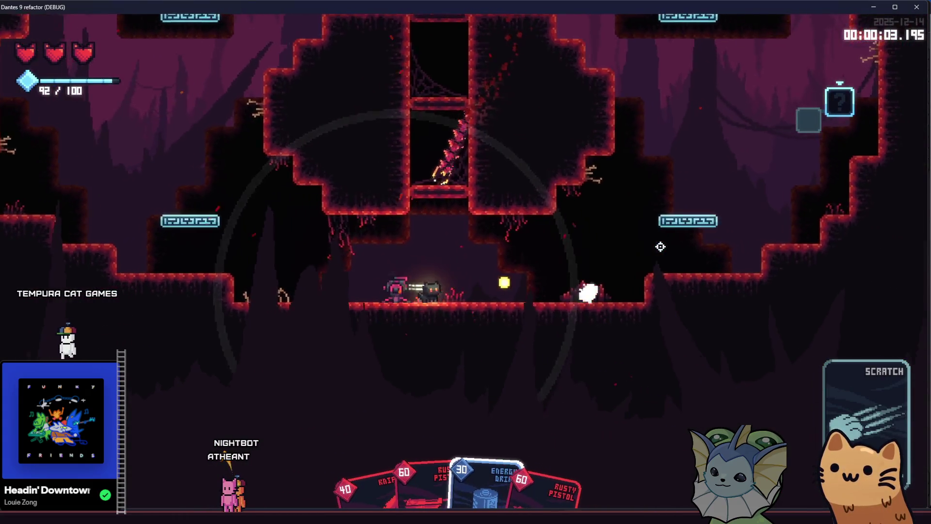
# - Walk the cat left and right past the firing turret, then close the game
pyautogui.press('a')
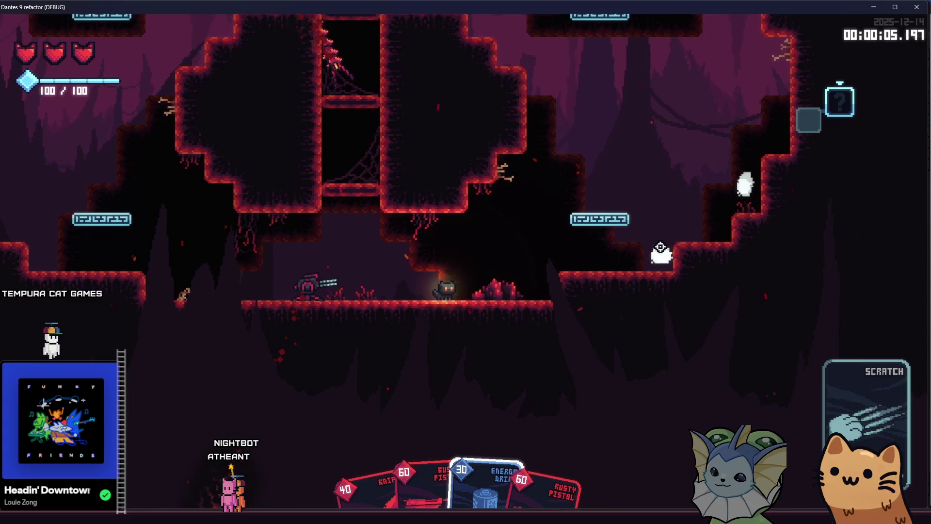
pyautogui.press('a')
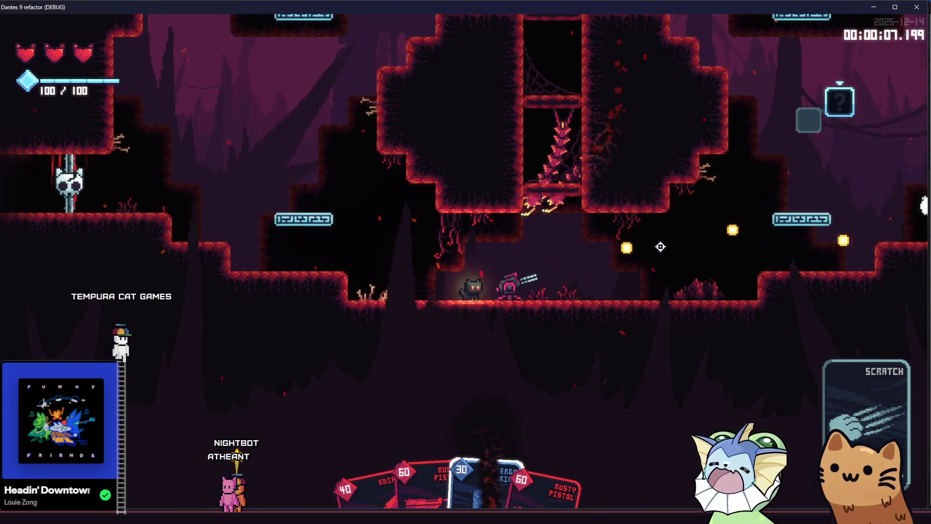
pyautogui.press('d')
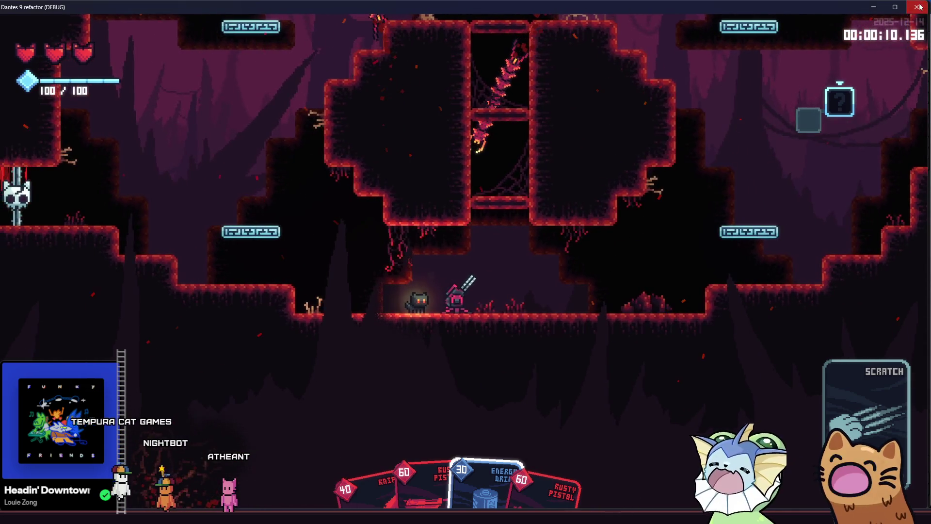
pyautogui.click(918, 7)
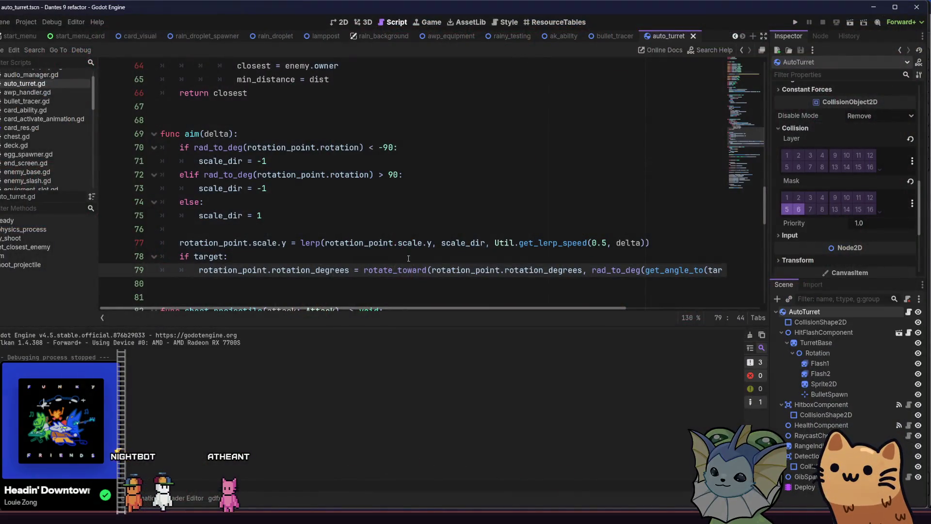
# - Rework line 79's angle argument: remove rotation_degrees leftovers, the rad_to_deg wrapper and an extra parenthesis
pyautogui.doubleClick(330, 271)
pyautogui.write('rot')
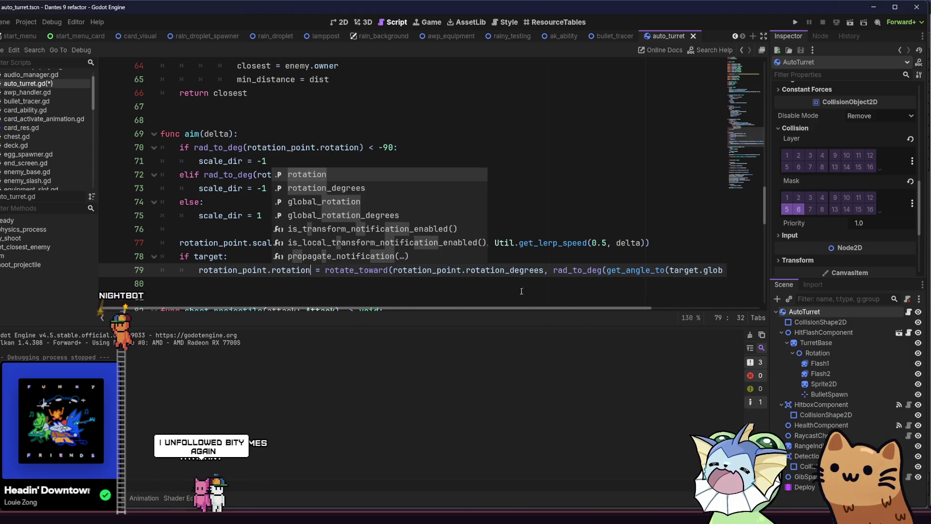
pyautogui.moveTo(542, 270); pyautogui.dragTo(520, 270)
pyautogui.press('BackSpace')
pyautogui.press('BackSpace')
pyautogui.doubleClick(538, 270)
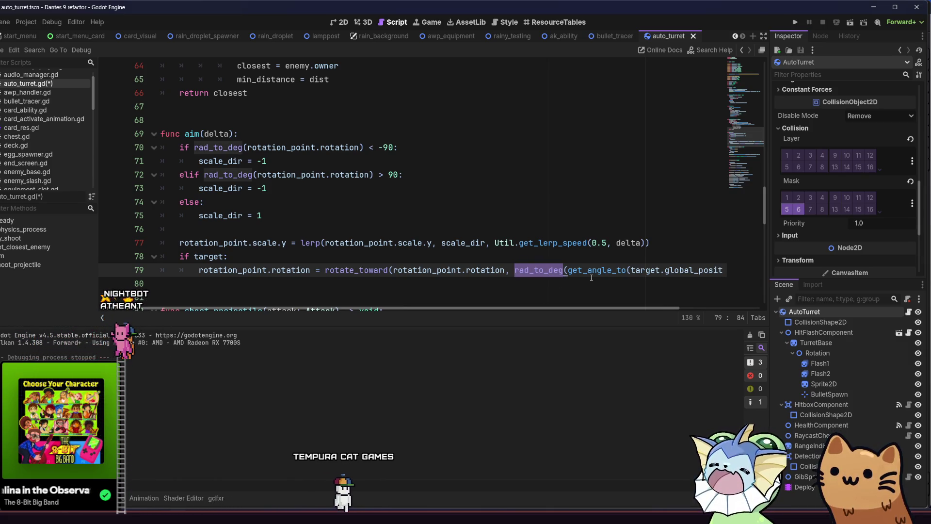
pyautogui.press('BackSpace')
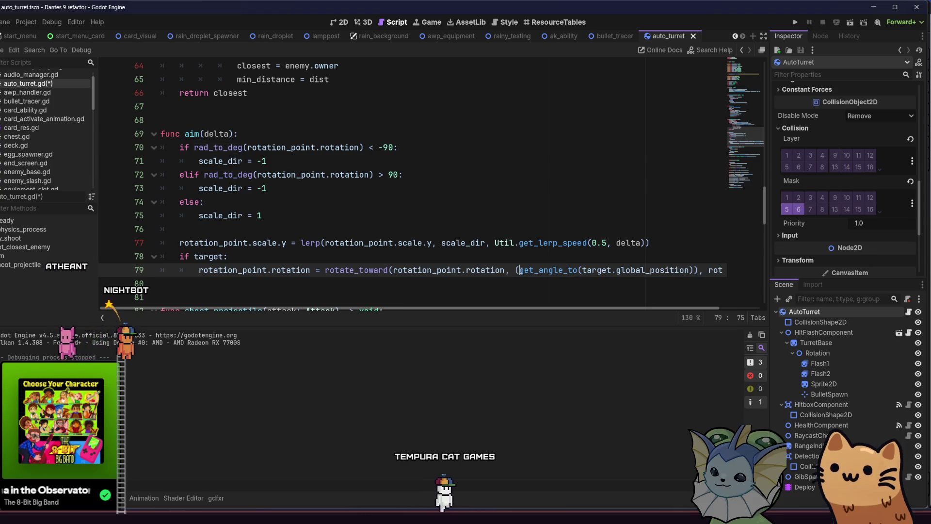
pyautogui.click(691, 270)
pyautogui.press('BackSpace')
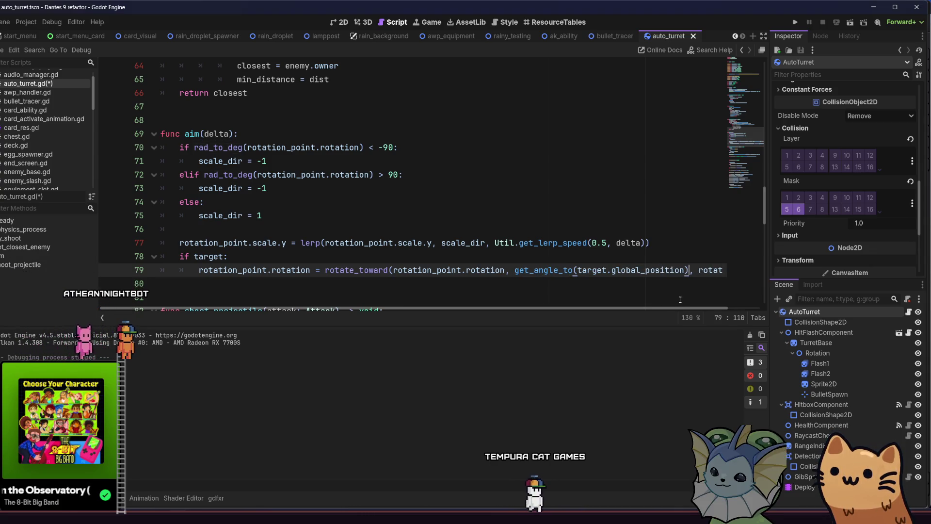
# - Wrap rotate_speed in a rad_to_deg call using code completion
pyautogui.press('End')
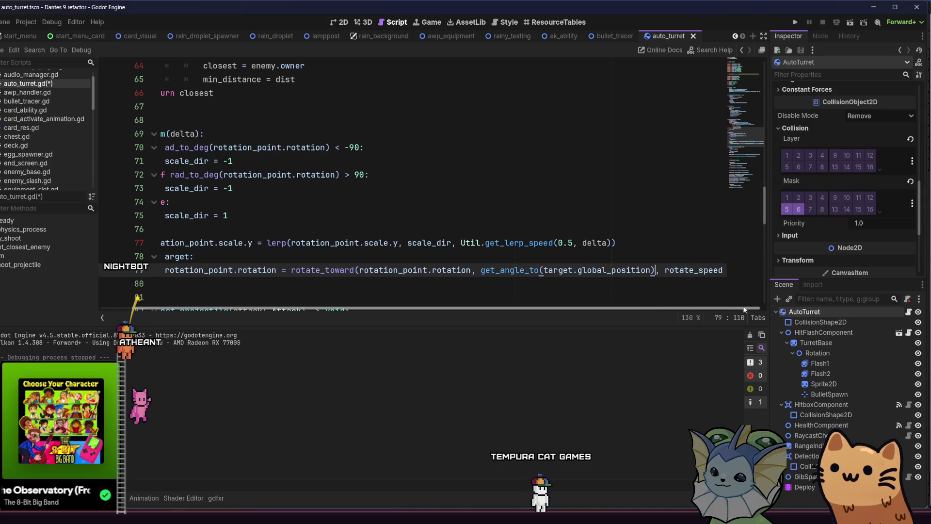
pyautogui.hotkey('ctrl', 'Left')
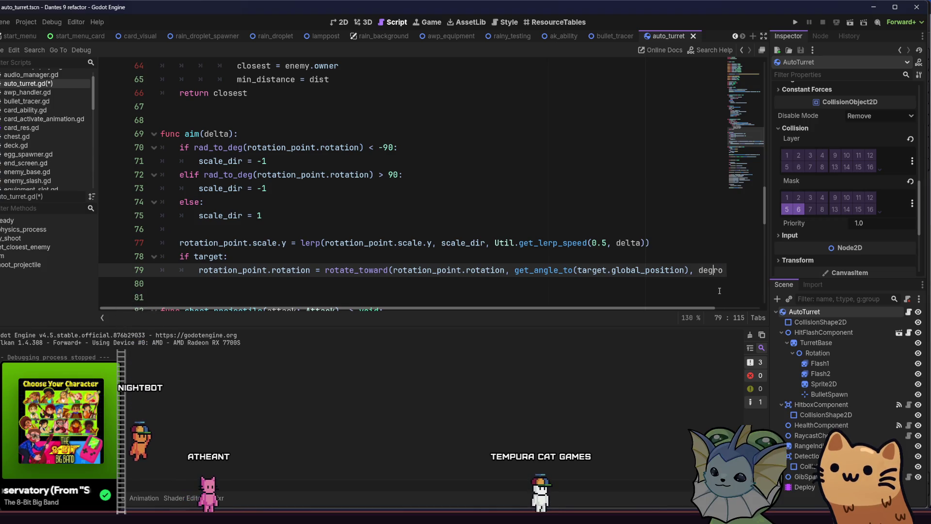
pyautogui.hotkey('ctrl', 'space')
pyautogui.write('rad+')
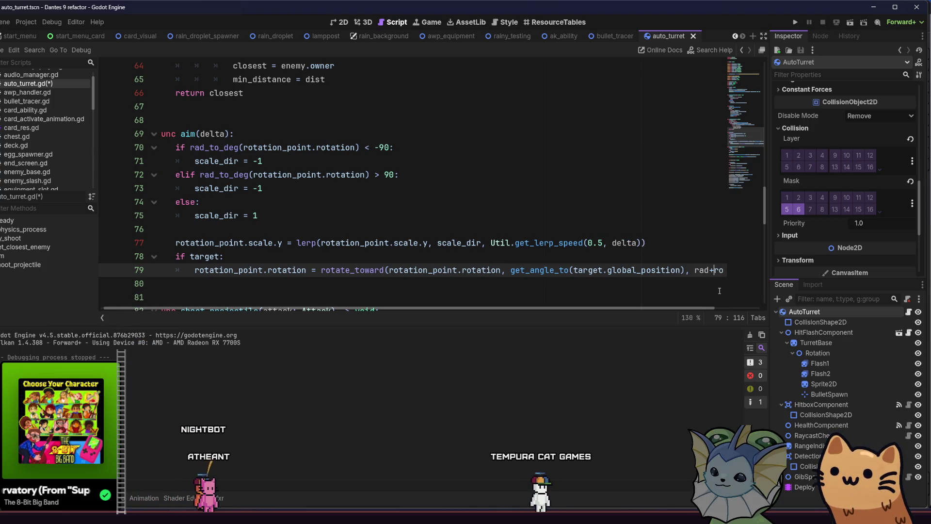
pyautogui.write('to_')
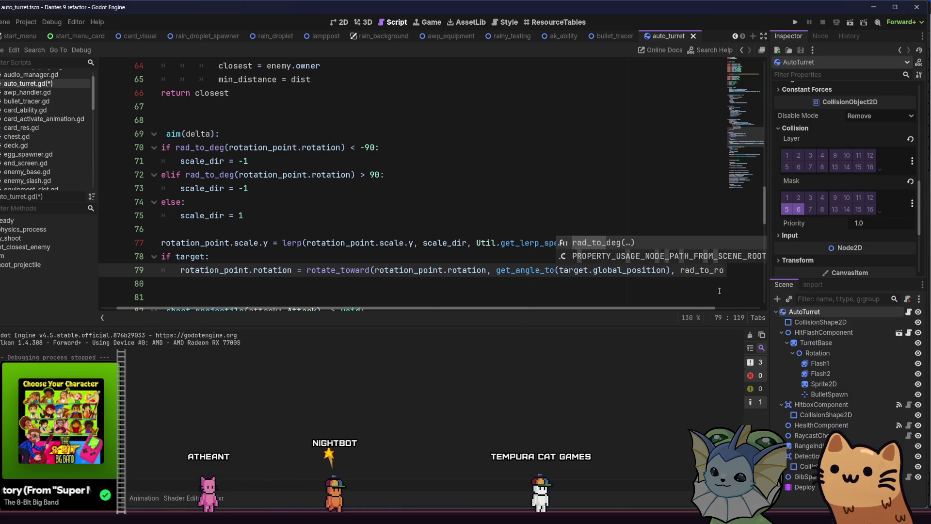
pyautogui.press('Return')
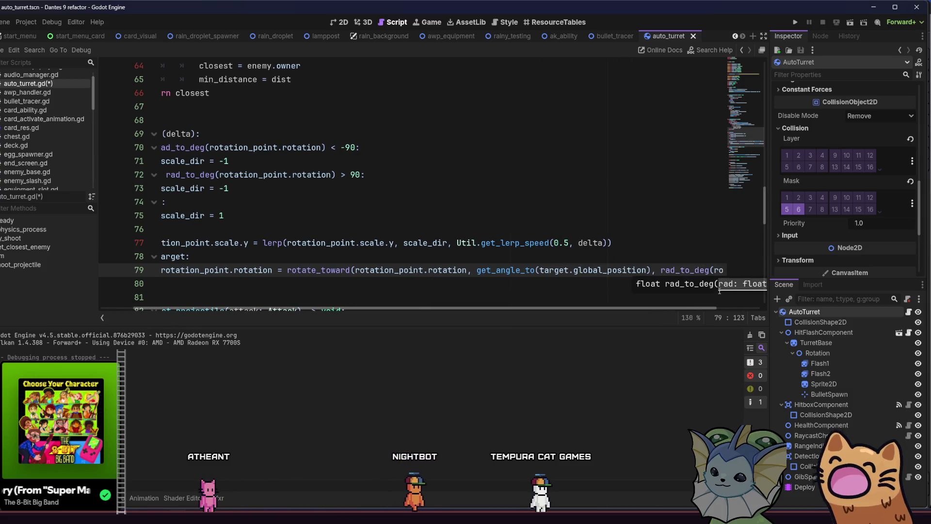
pyautogui.hscroll(2, 623, 301)
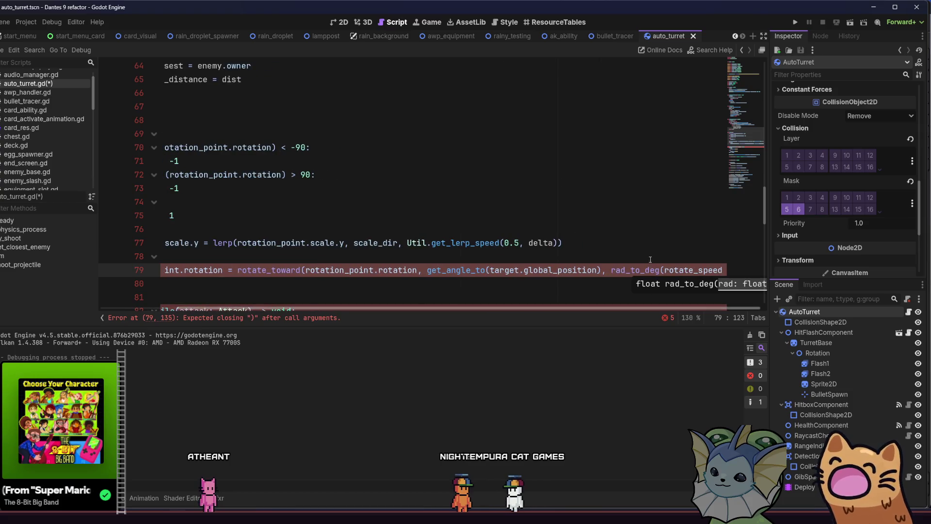
pyautogui.click(693, 270)
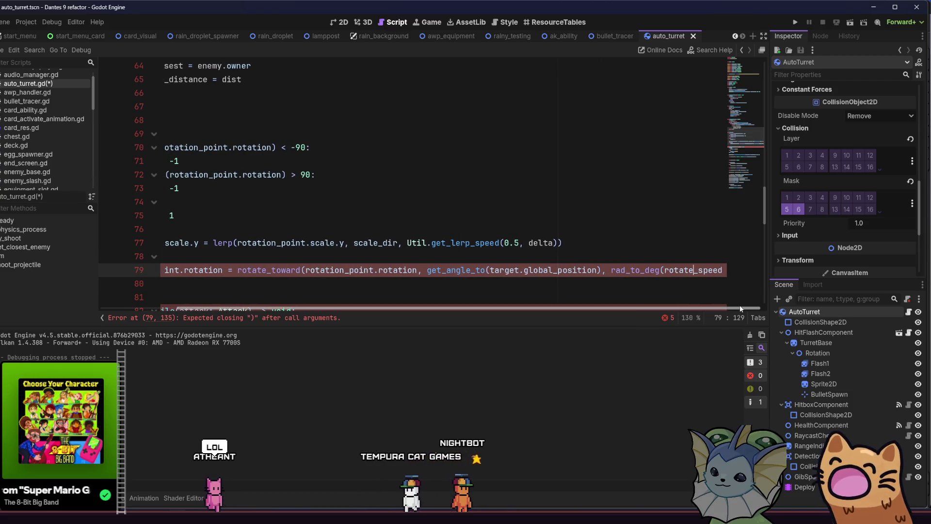
pyautogui.write(')')
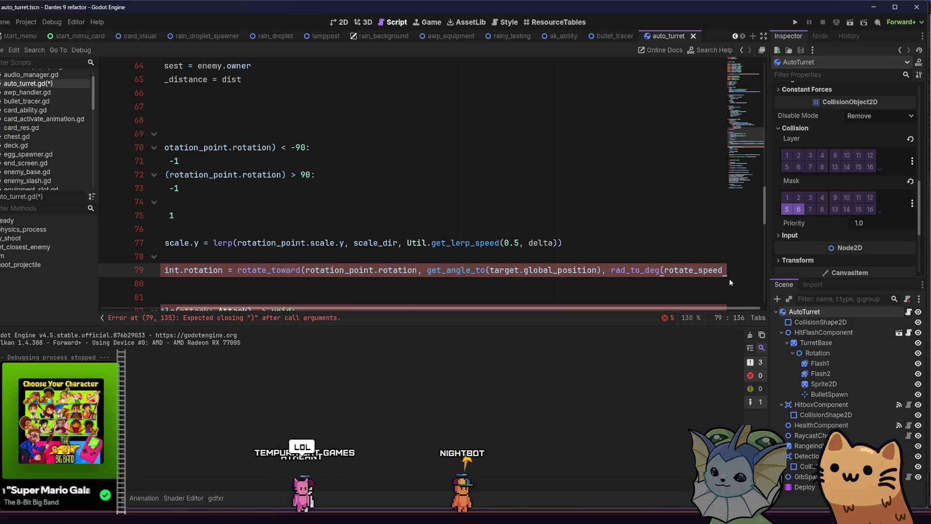
# - Add the missing ')' after rad_to_deg(rotate_speed) on line 79 and save auto_turret.gd
pyautogui.click(645, 269)
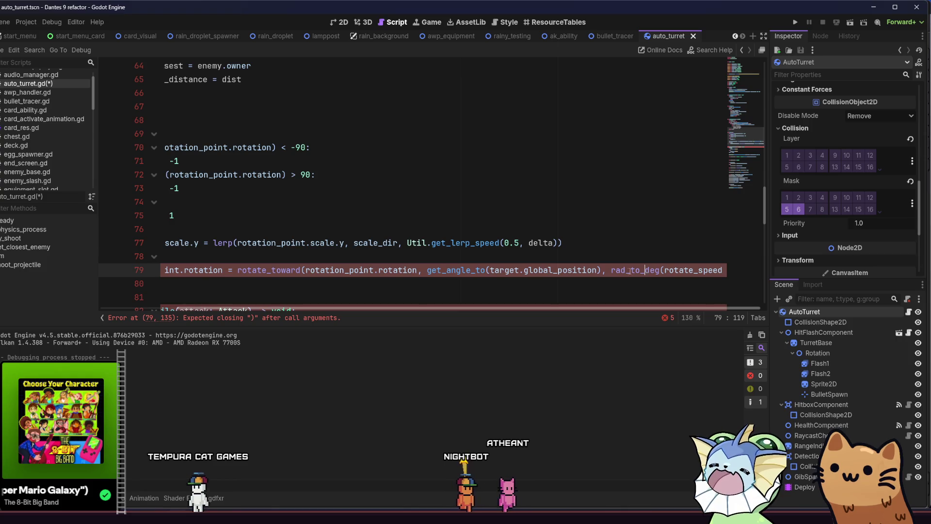
pyautogui.click(607, 270)
pyautogui.press('Return')
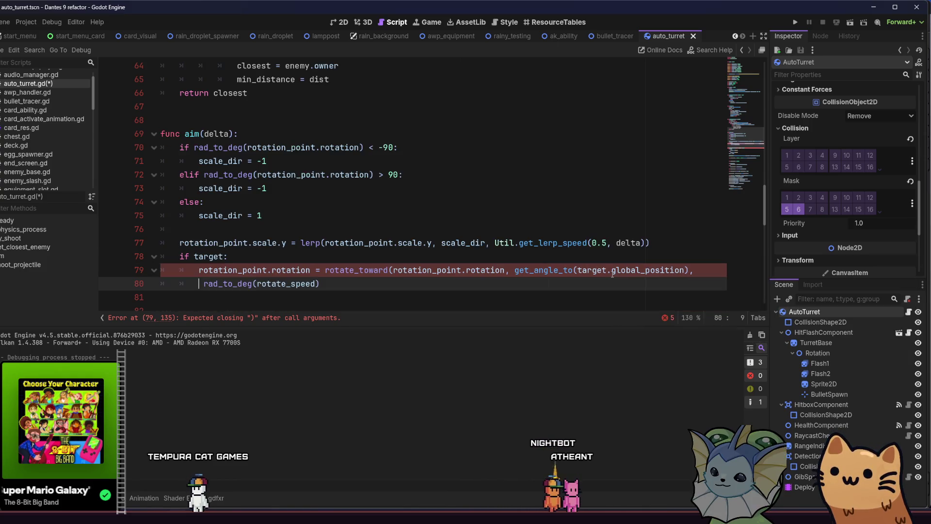
pyautogui.press('BackSpace')
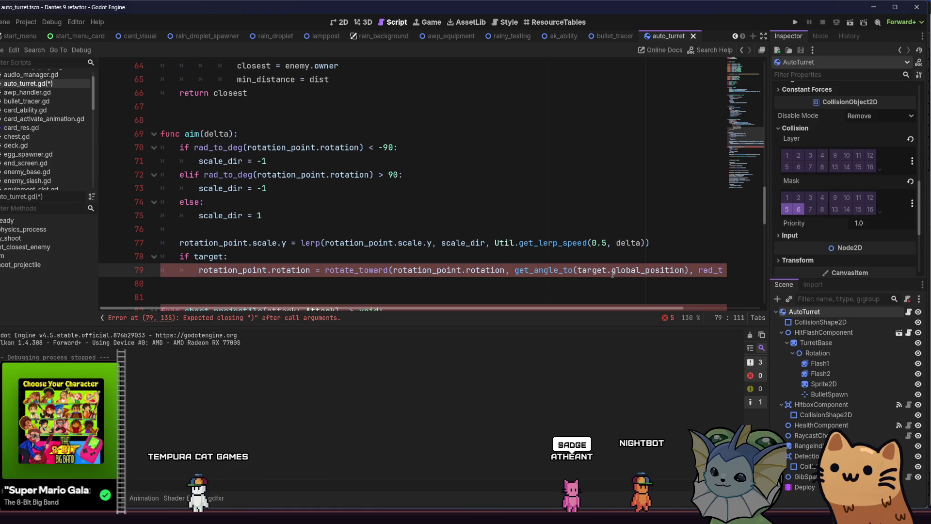
pyautogui.press('Right')
pyautogui.press('Right')
pyautogui.press('Right')
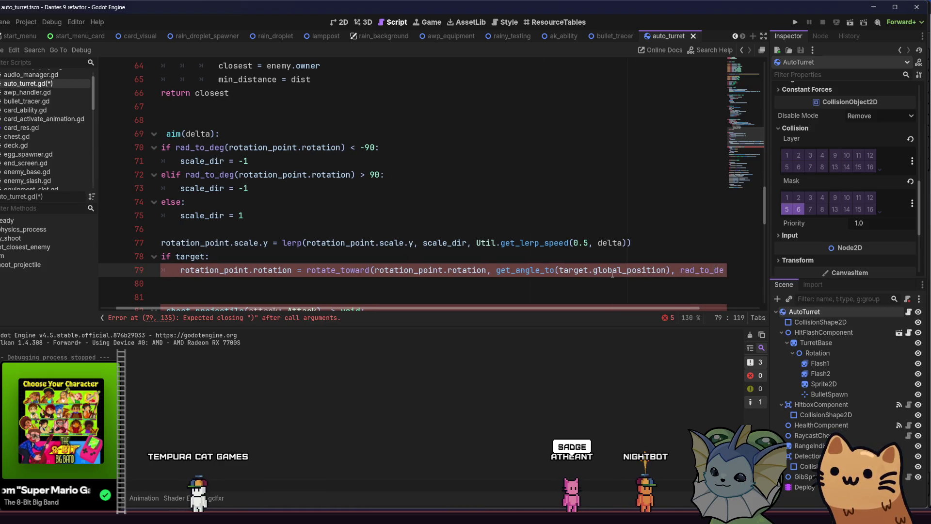
pyautogui.press('Right')
pyautogui.press('Right')
pyautogui.press('Right')
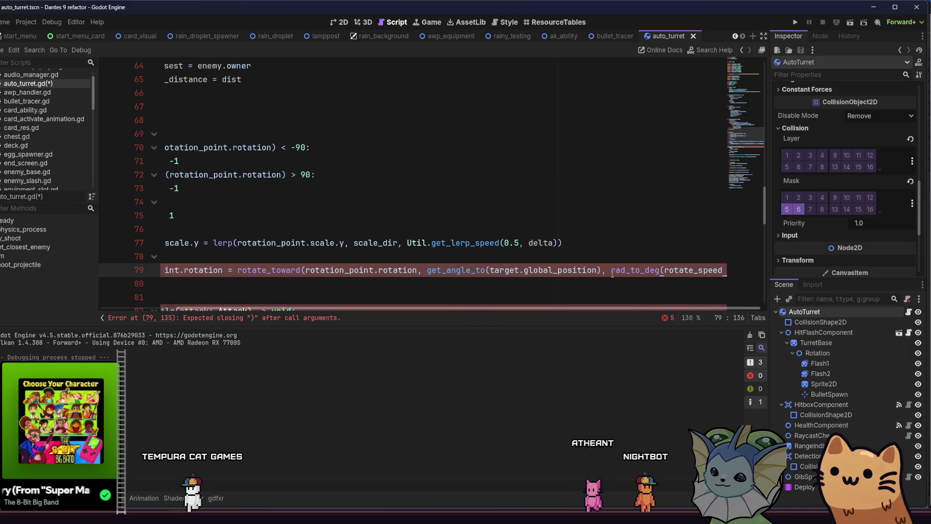
pyautogui.write(')')
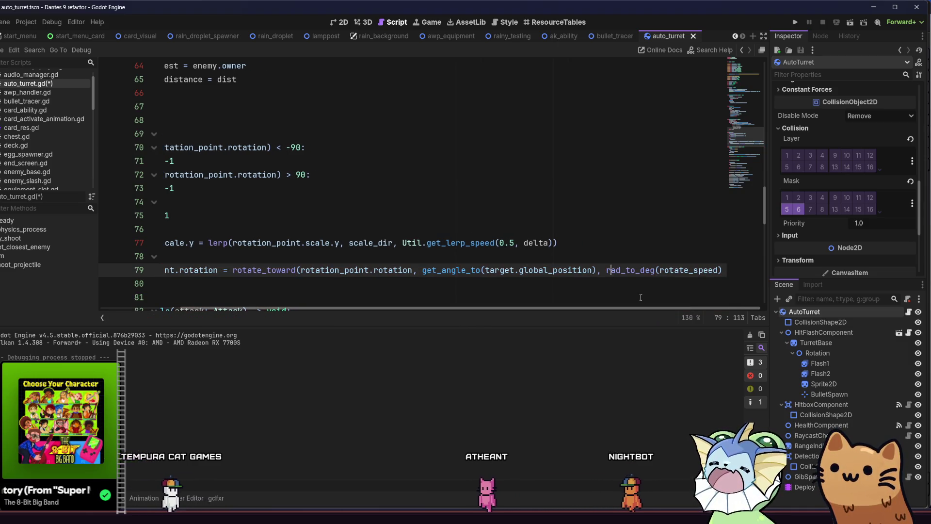
pyautogui.hotkey('ctrl', 's')
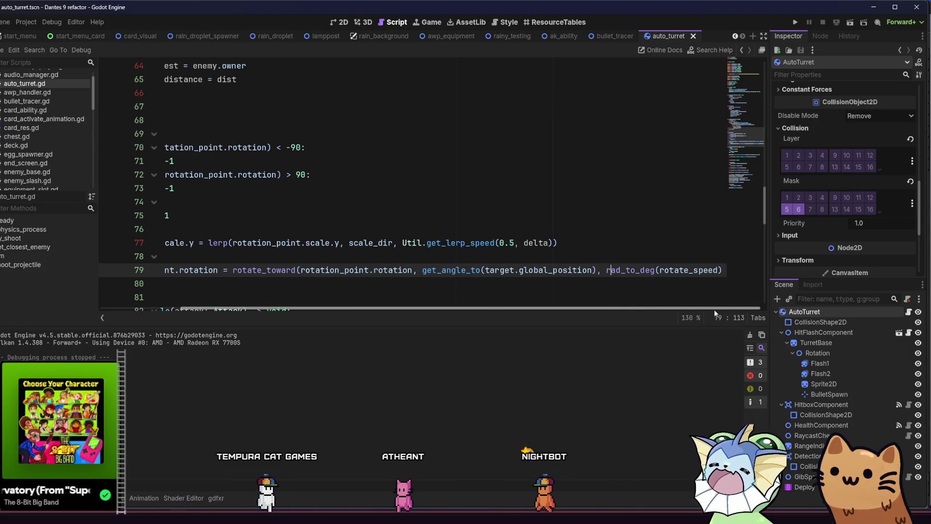
# - Run the game, start a new run, and maximize the game window
pyautogui.click(791, 25)
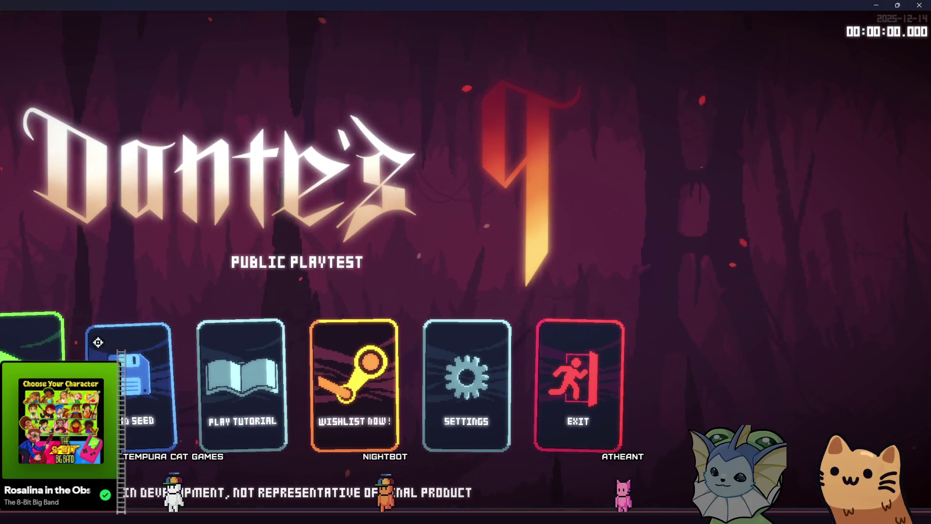
pyautogui.click(35, 353)
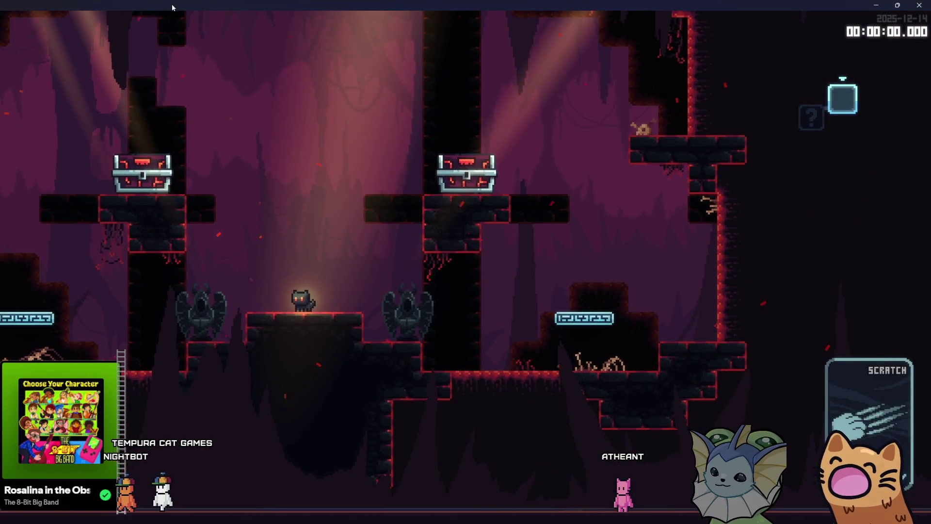
pyautogui.moveTo(172, 3); pyautogui.dragTo(321, 67)
pyautogui.doubleClick(321, 60)
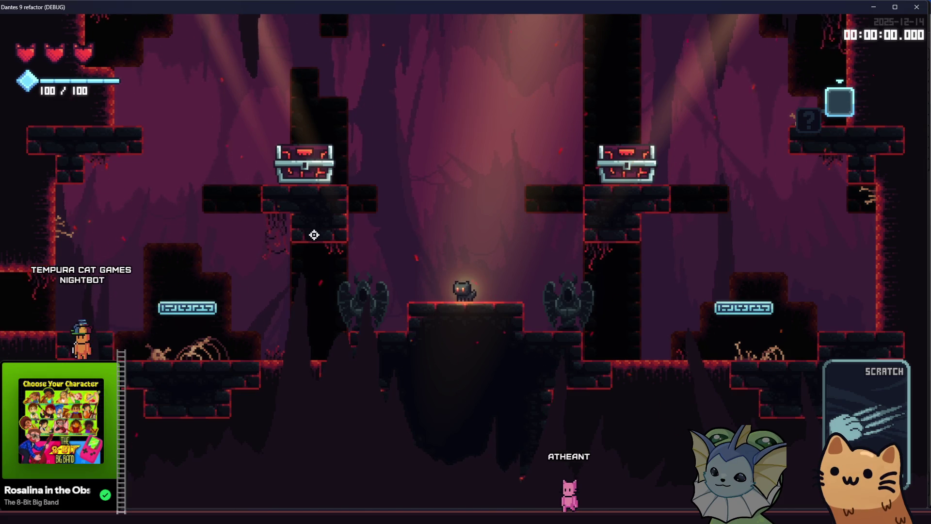
# - Guide the cat through the first cave rooms toward the eyeball enemies
pyautogui.press('space')
pyautogui.press('d')
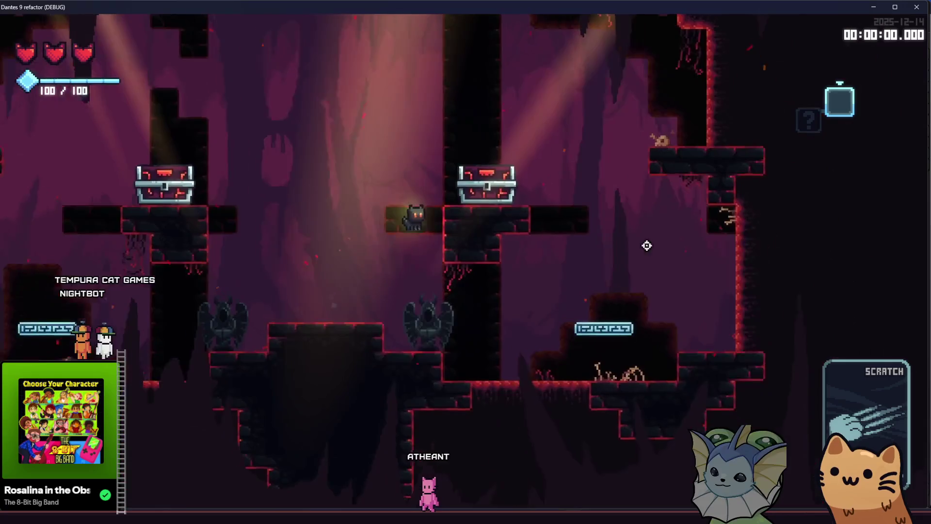
pyautogui.press('d')
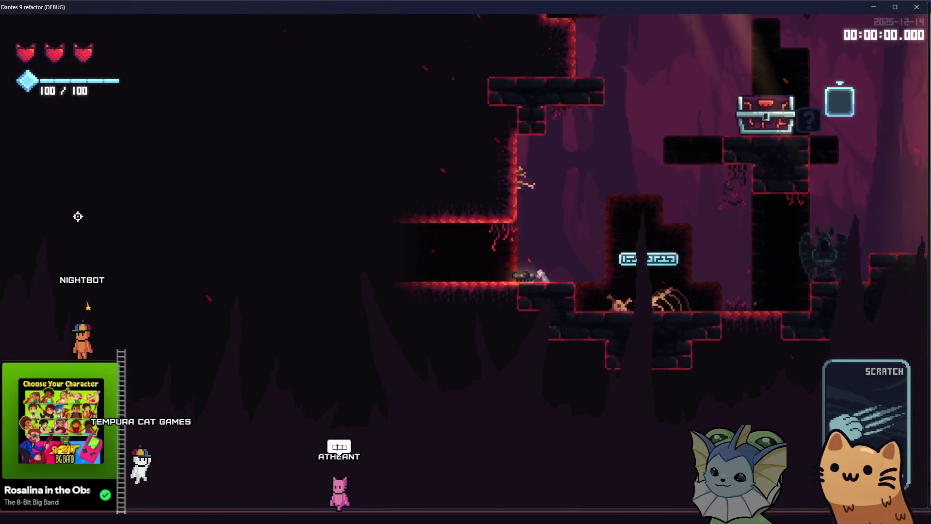
pyautogui.press('d')
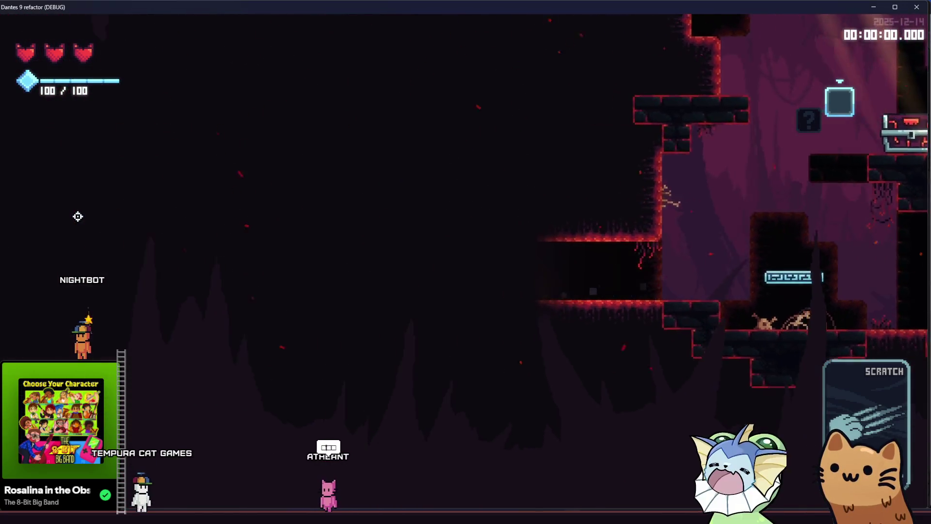
pyautogui.press('a')
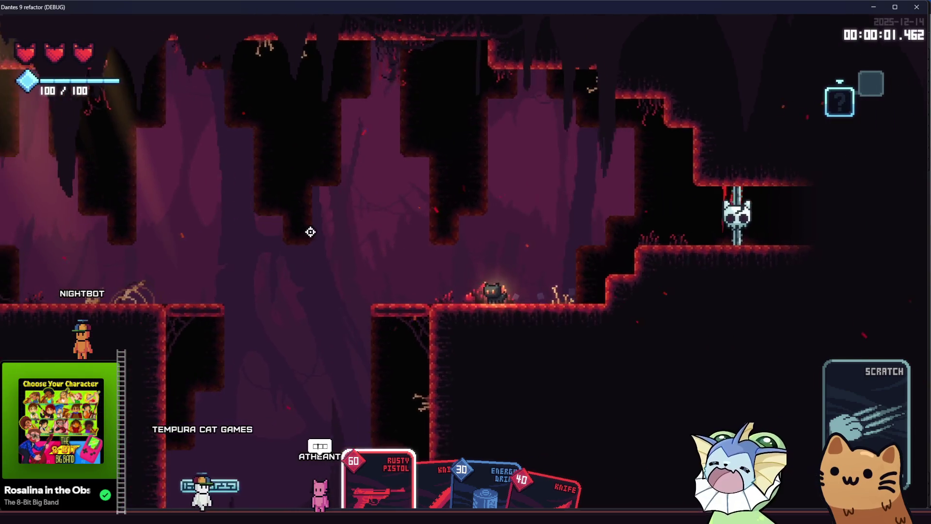
pyautogui.scroll(-1, 310, 230)
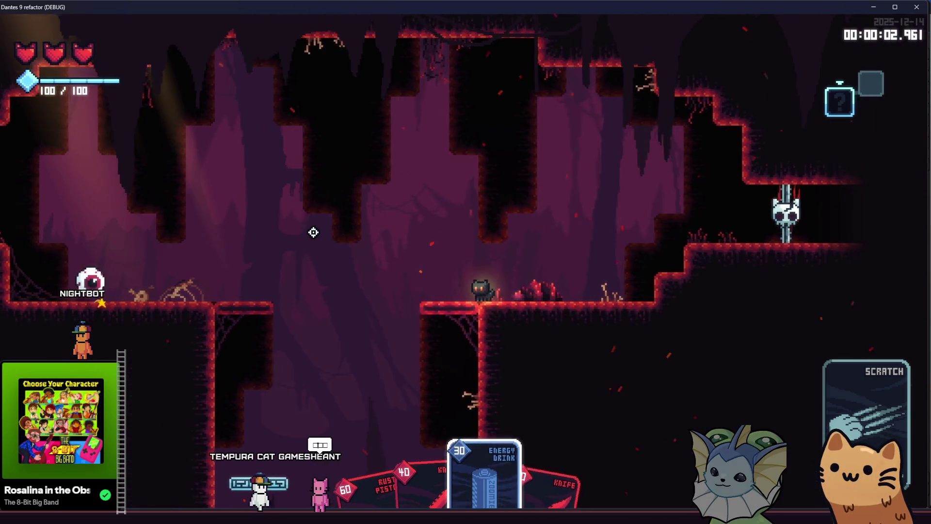
pyautogui.press('d')
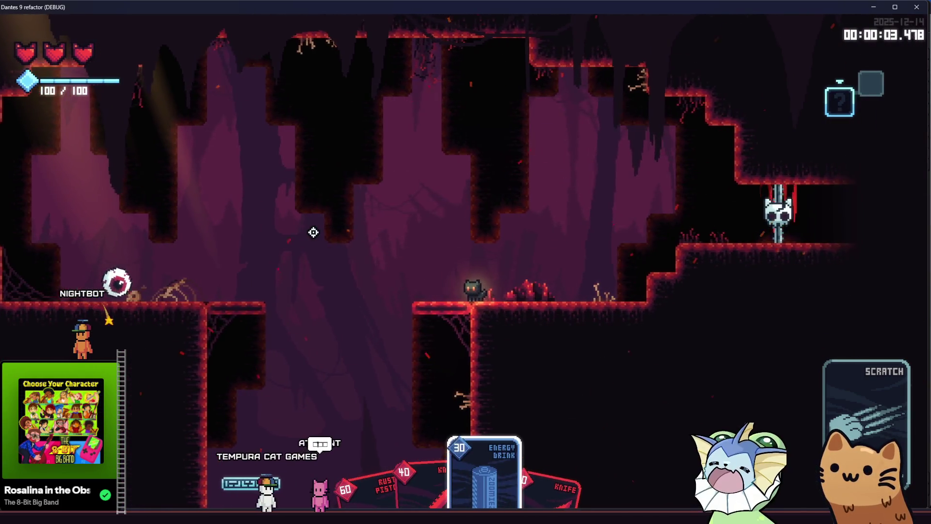
pyautogui.scroll(-1, 312, 233)
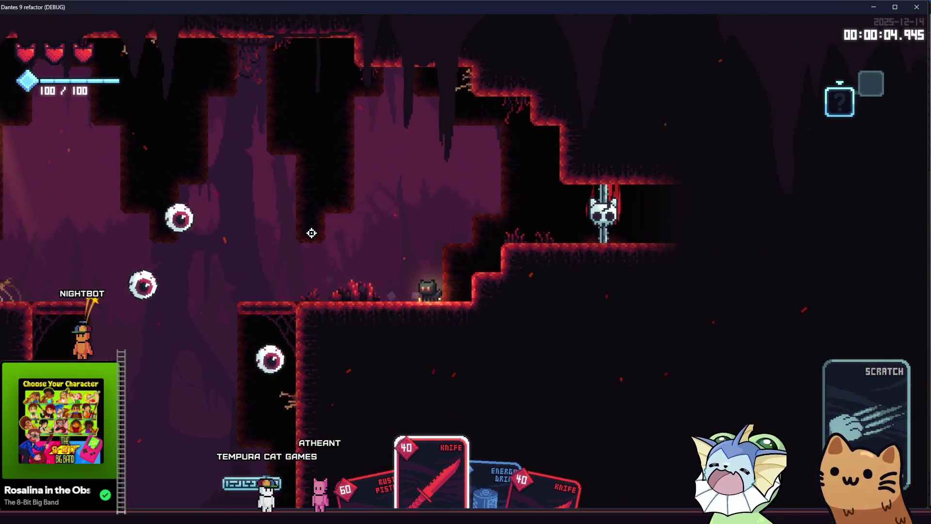
# - Add an Auto Turret card via the debug menu and play it against the enemies
pyautogui.press('`')
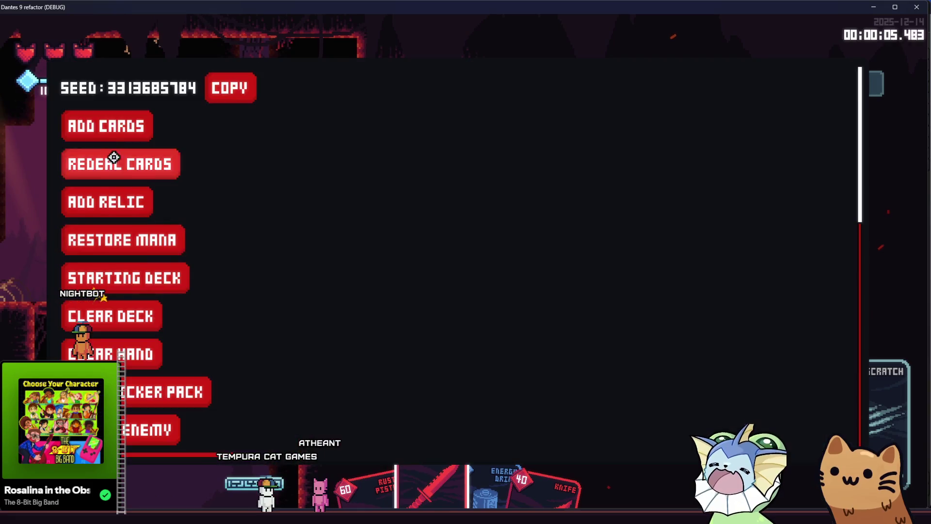
pyautogui.click(146, 127)
pyautogui.click(676, 126)
pyautogui.press('`')
pyautogui.press('d')
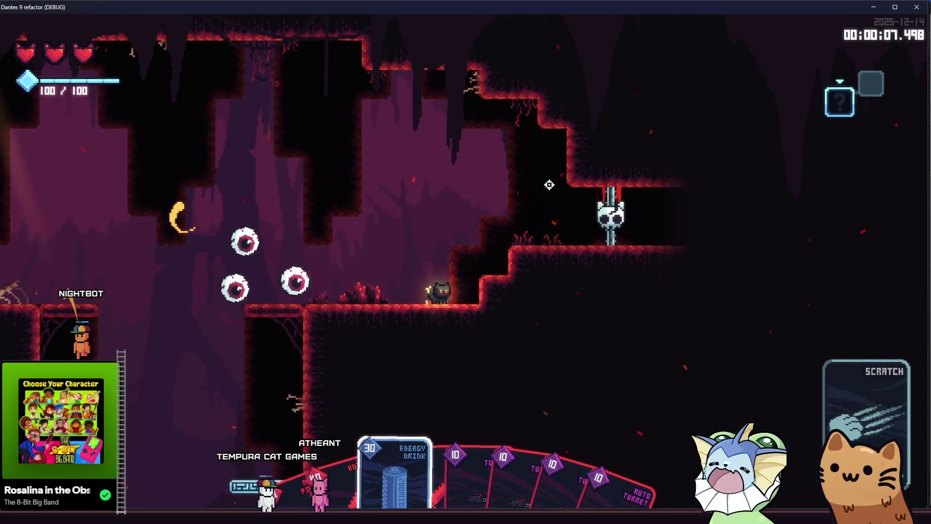
pyautogui.scroll(-2, 551, 183)
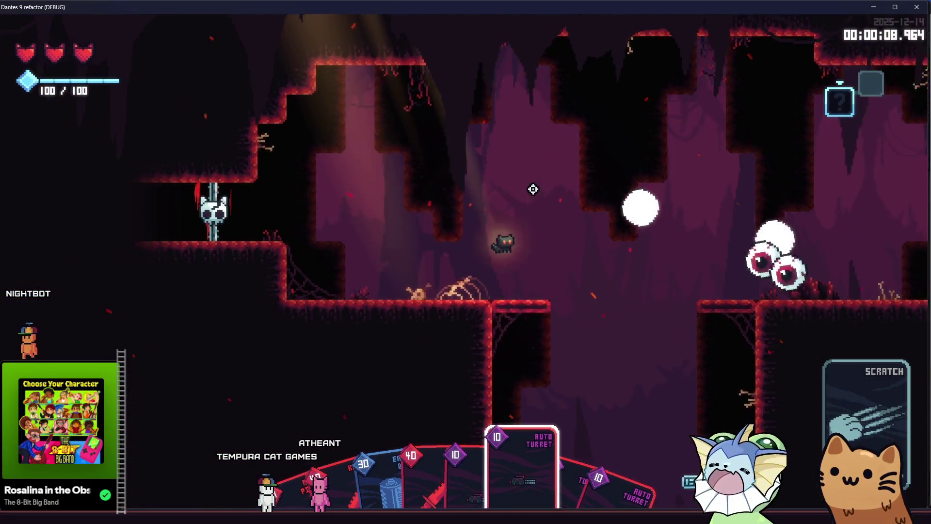
pyautogui.press('a')
pyautogui.click(533, 189)
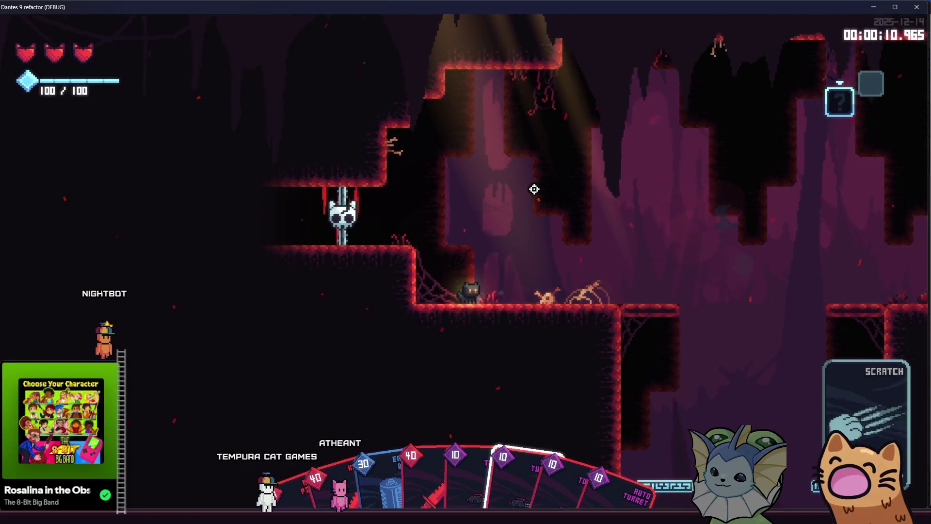
# - Attack a nearby enemy, open the treasure chest, climb the shaft, and place another auto turret
pyautogui.press('d')
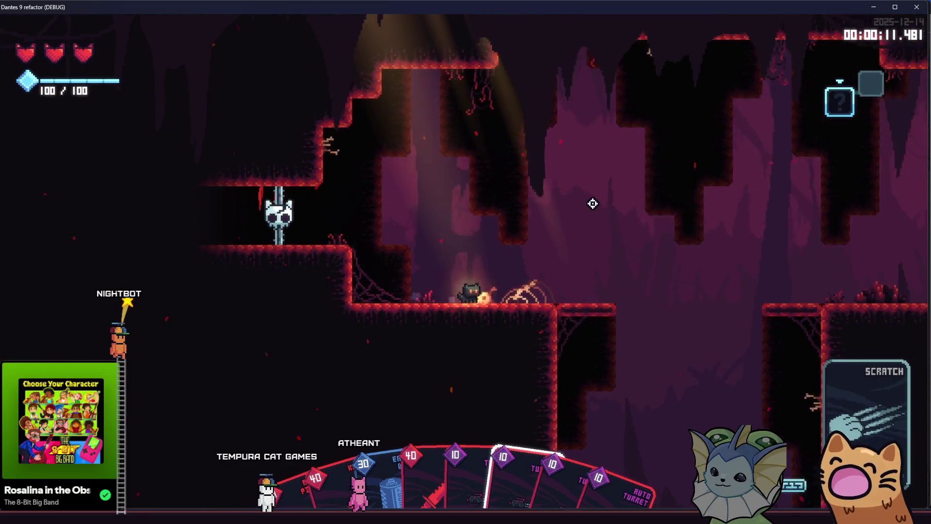
pyautogui.press('space')
pyautogui.scroll(1, 592, 201)
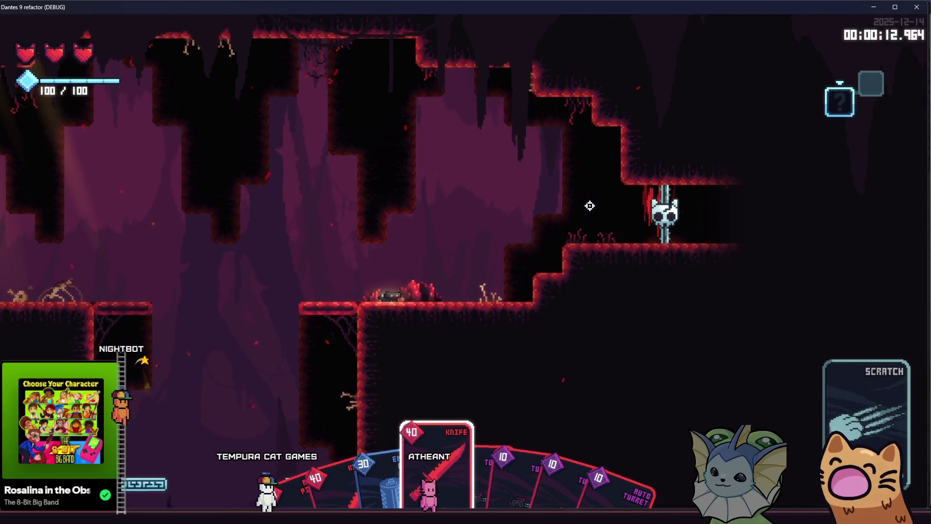
pyautogui.scroll(-1, 589, 205)
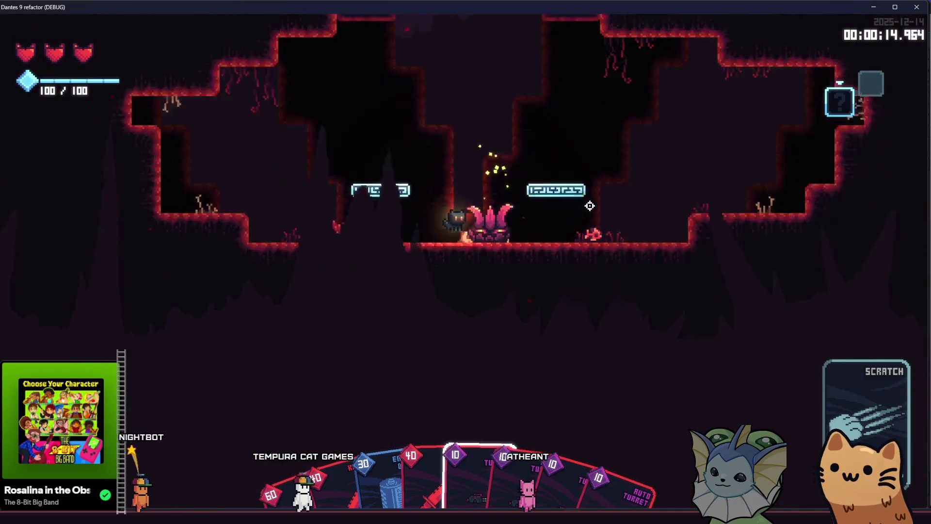
pyautogui.press('a')
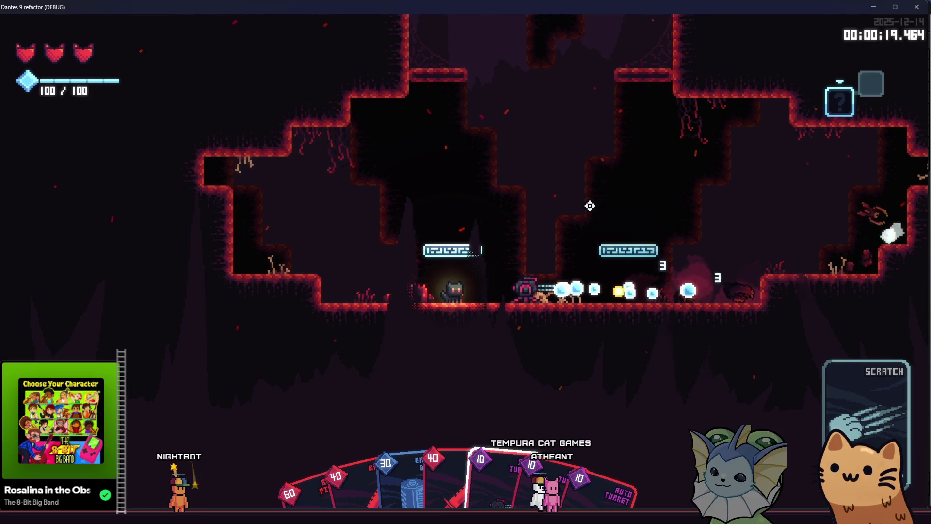
pyautogui.press('a')
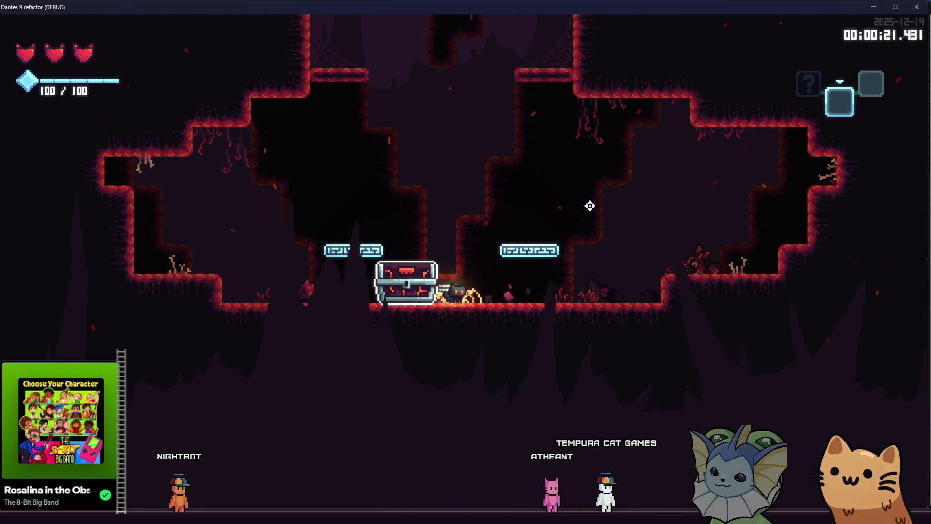
pyautogui.press('e')
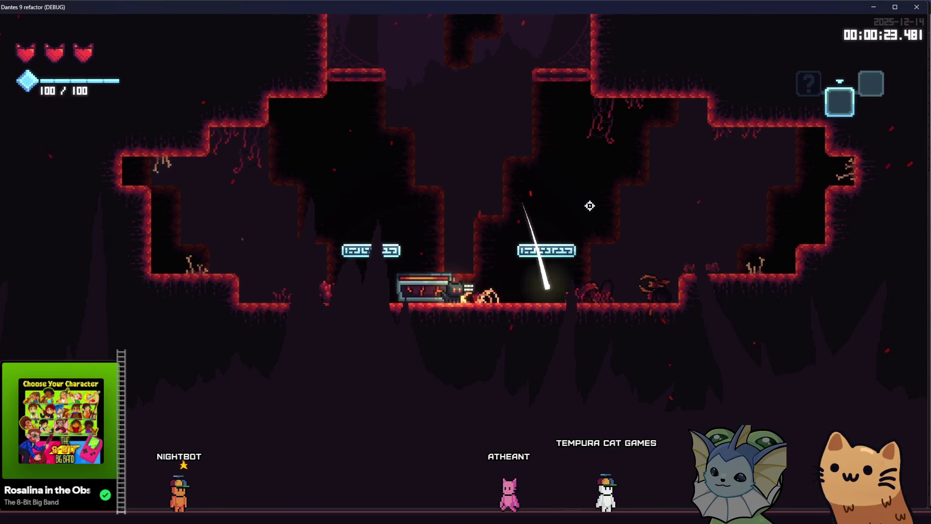
pyautogui.press('space')
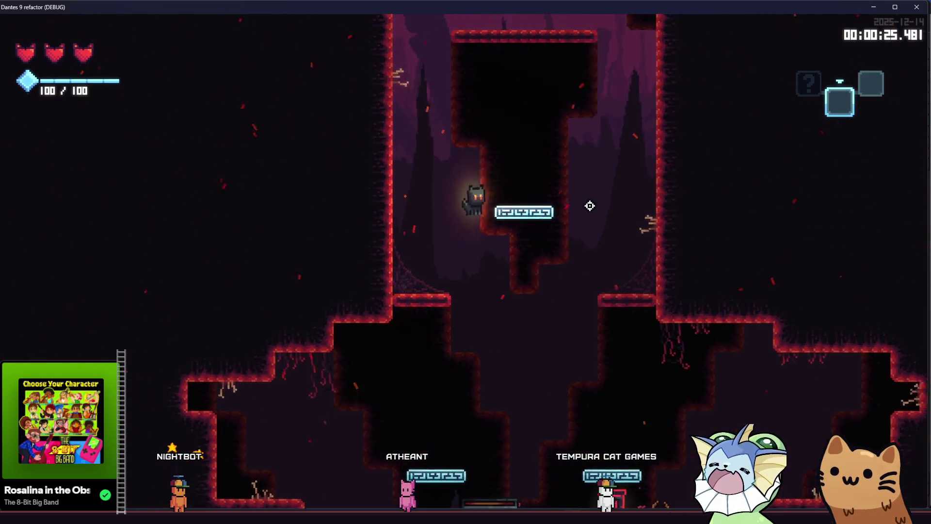
pyautogui.press('space')
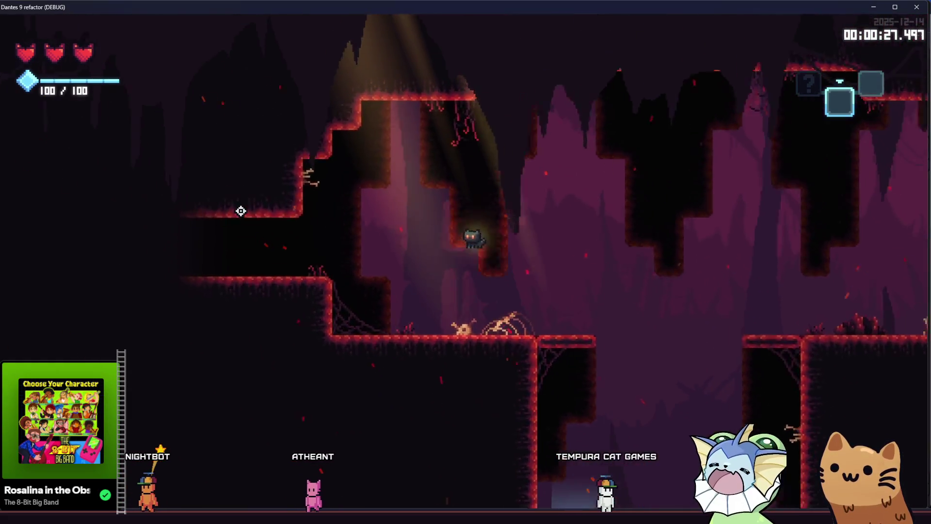
pyautogui.press('a')
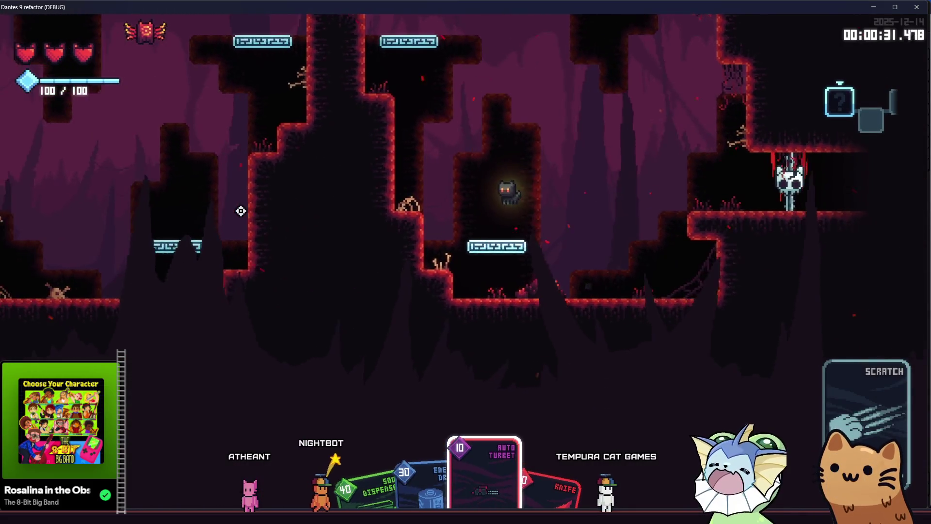
pyautogui.press('s')
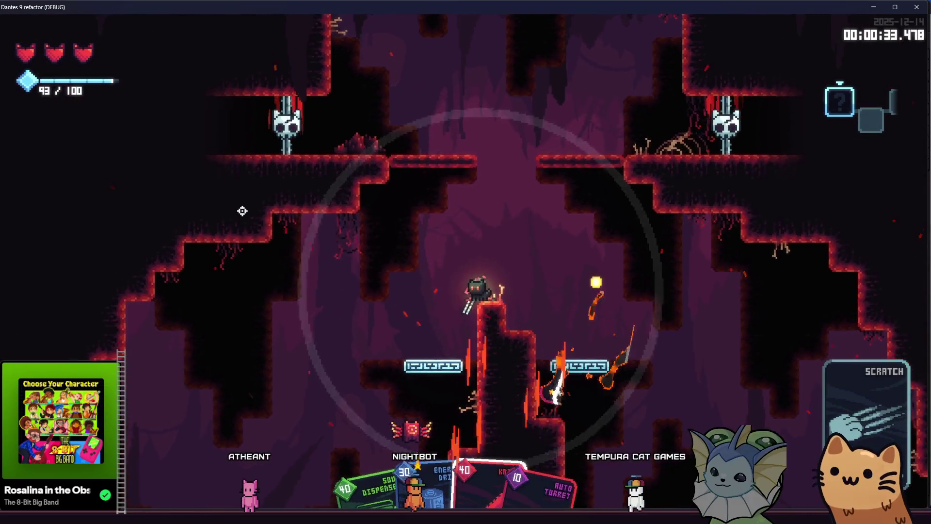
pyautogui.press('e')
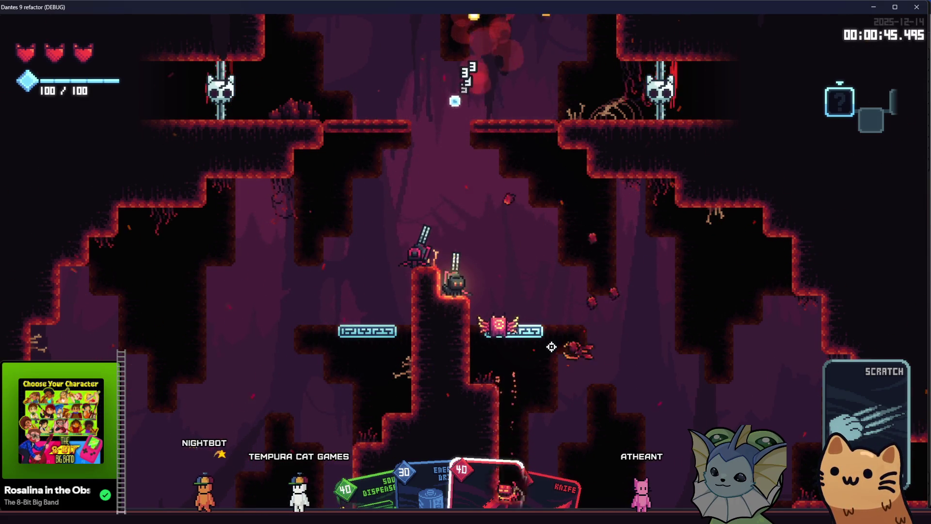
# - Climb through the cave while turrets shoot the winged enemy, then close the game
pyautogui.press('space')
pyautogui.press('d')
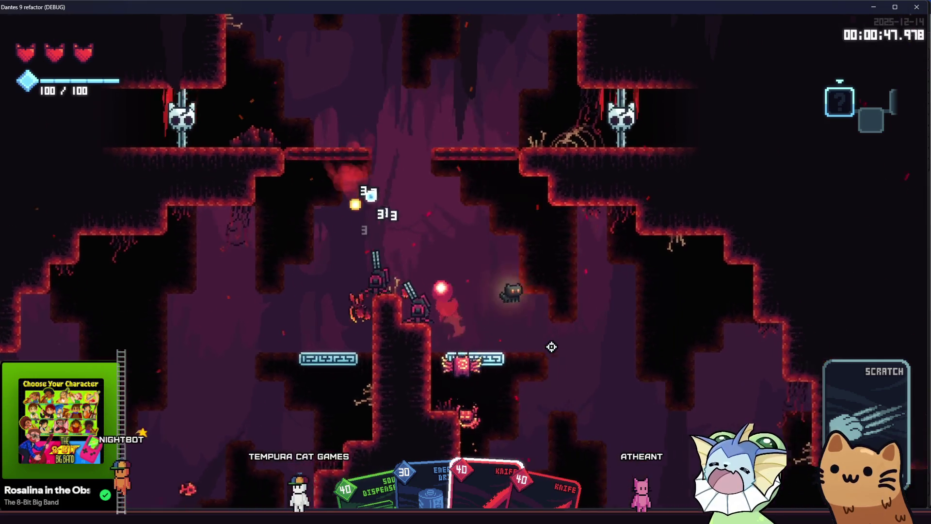
pyautogui.press('space')
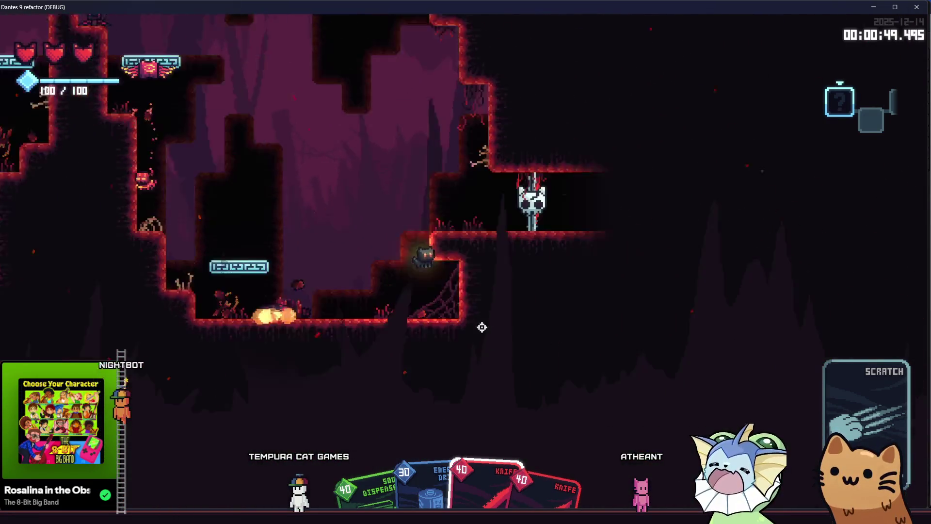
pyautogui.press('space')
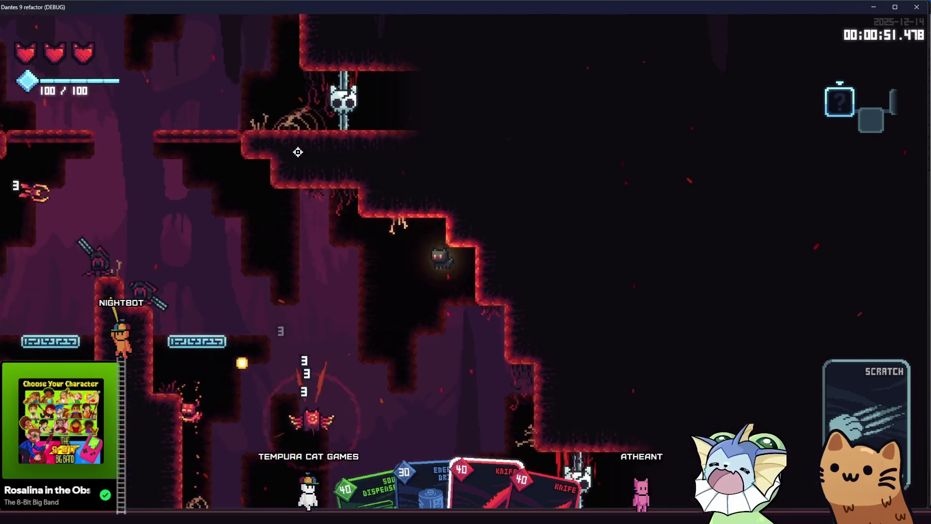
pyautogui.press('space')
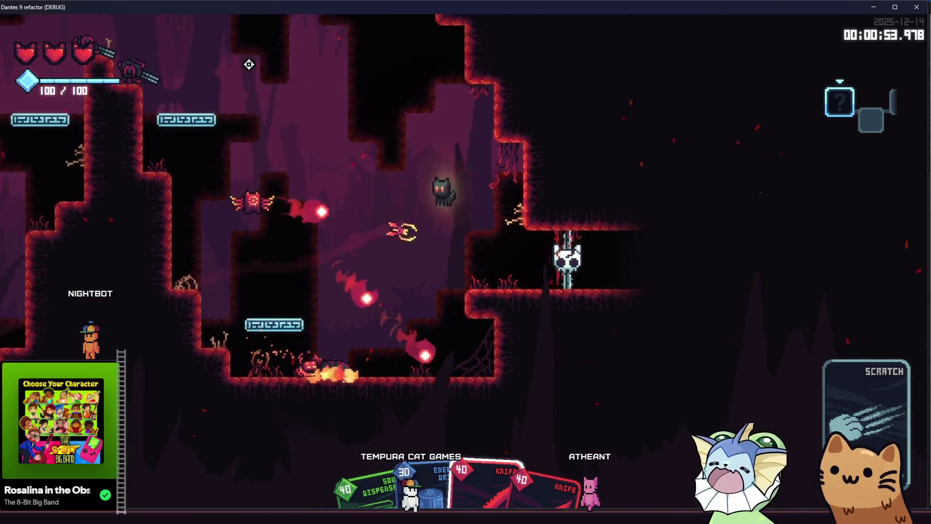
pyautogui.press('space')
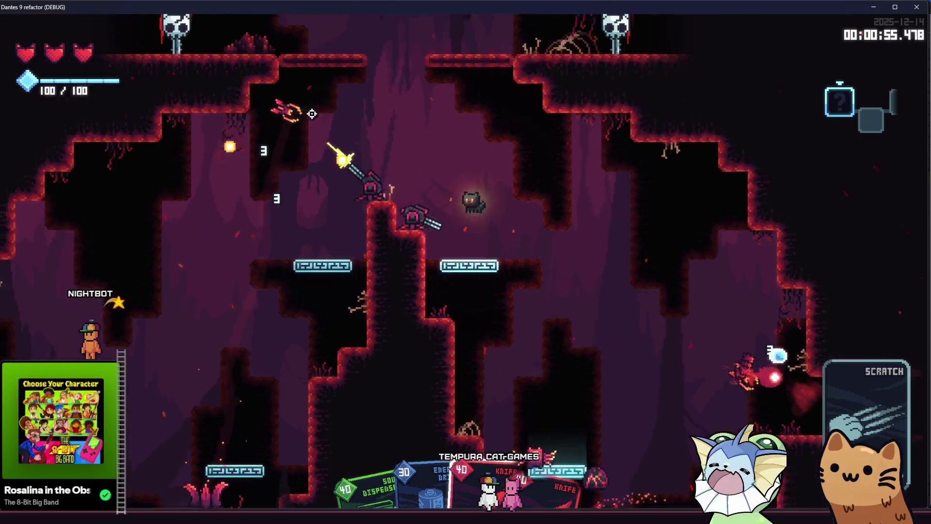
pyautogui.press('space')
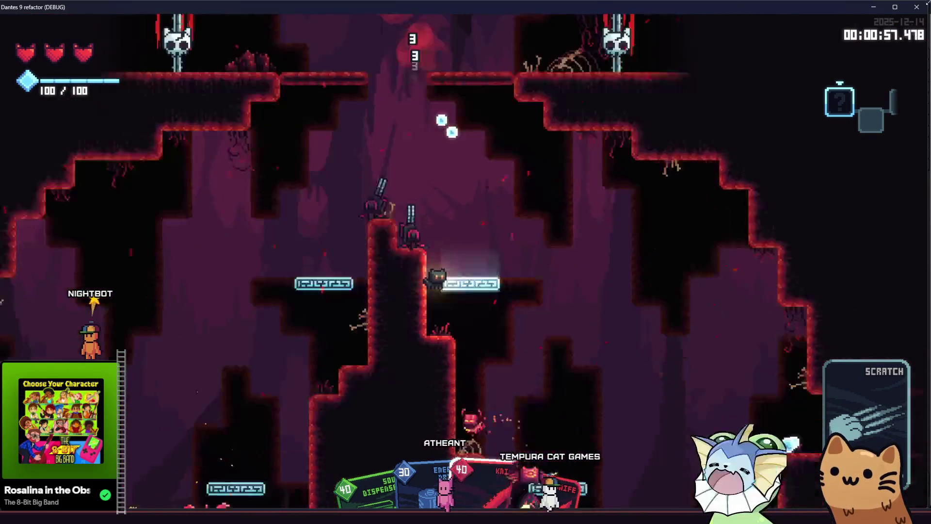
pyautogui.click(916, 7)
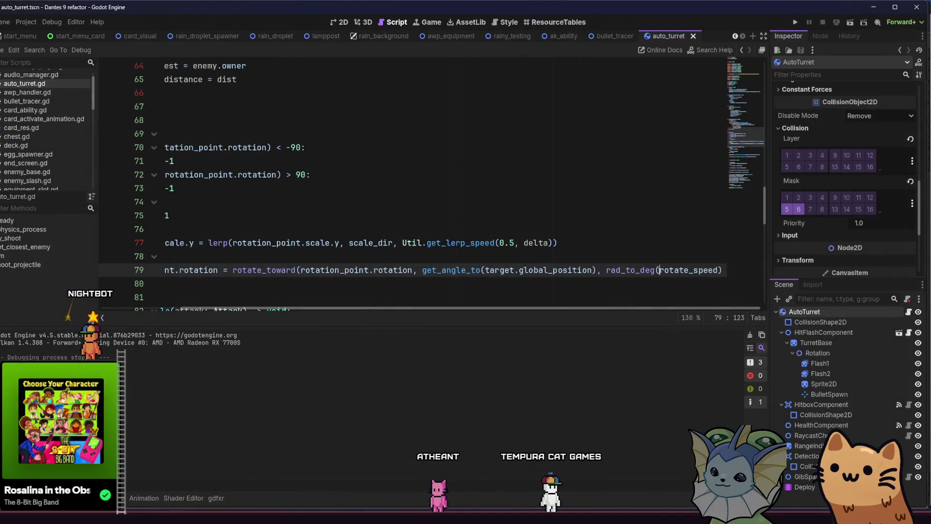
# - Change rad_to_deg to deg_to_rad on line 79, save auto_turret.gd, and run the project
pyautogui.write('deg')
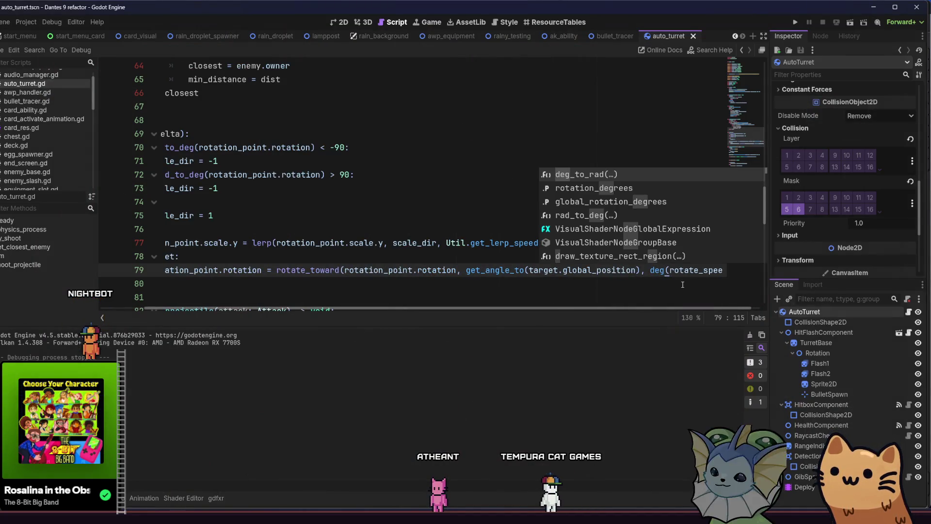
pyautogui.write('_to_rad')
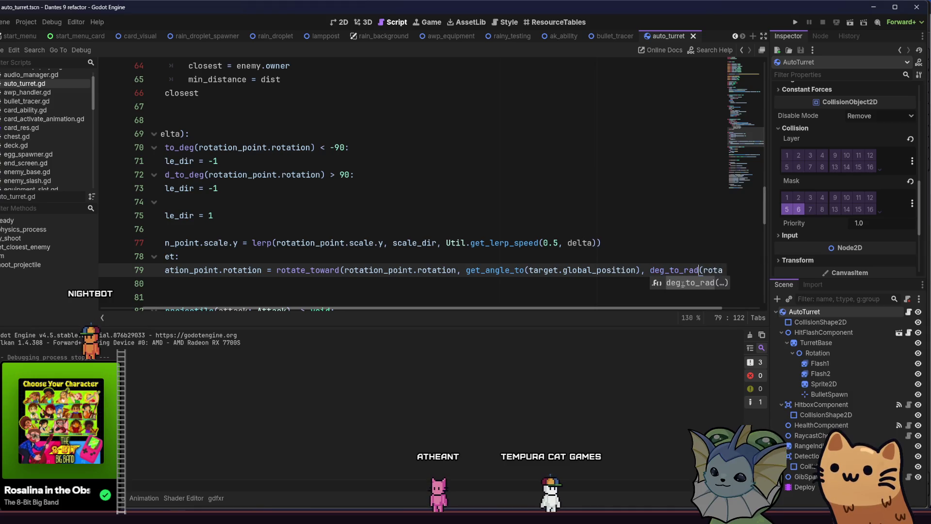
pyautogui.press('Escape')
pyautogui.press('Up')
pyautogui.hotkey('ctrl', 's')
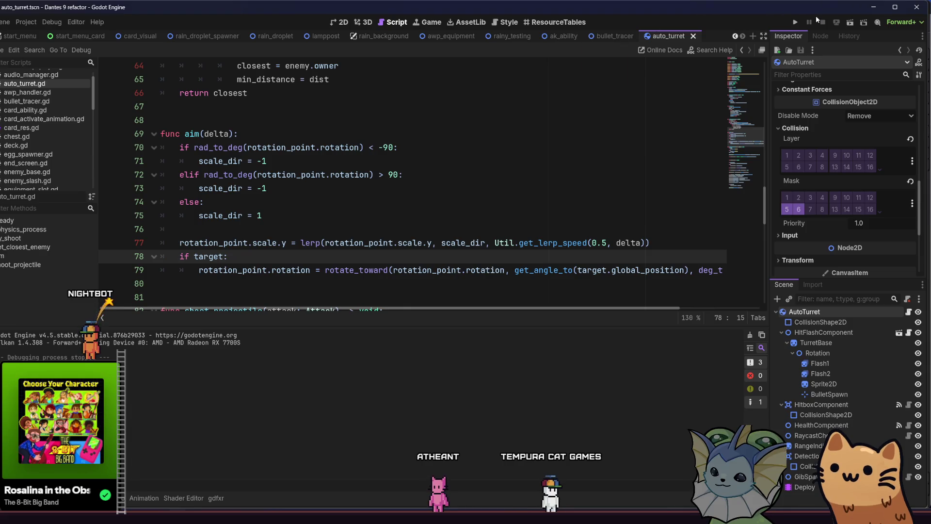
pyautogui.click(796, 22)
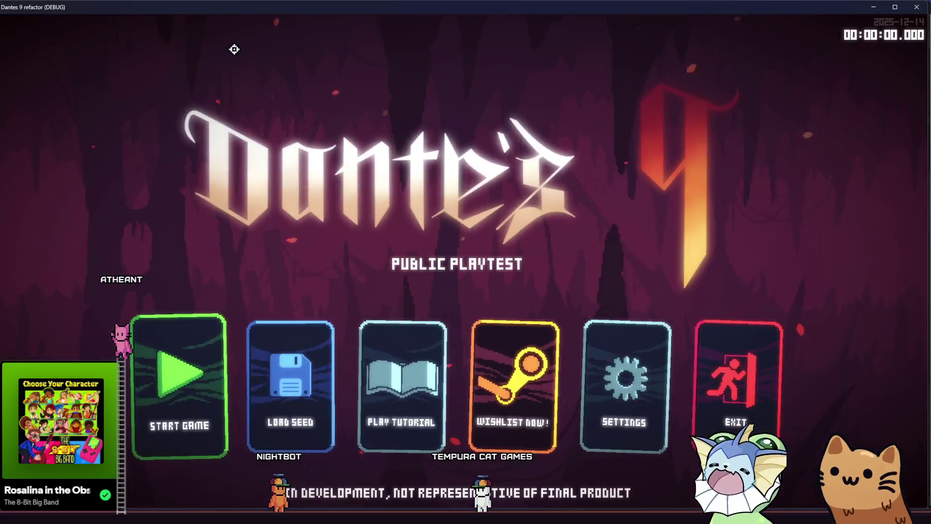
# - Start a new game and add Auto Turret cards to the hand through the F1 debug menu
pyautogui.click(174, 377)
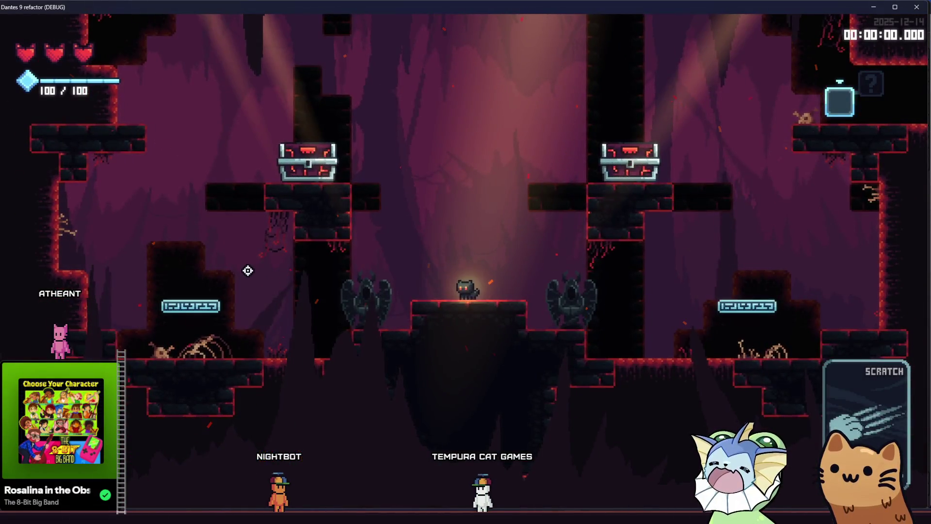
pyautogui.press('F1')
pyautogui.click(122, 139)
pyautogui.click(721, 125)
pyautogui.click(721, 125)
pyautogui.press('F1')
# - Climb the ledge into the next level and deploy an Auto Turret beside the cat
pyautogui.press('d')
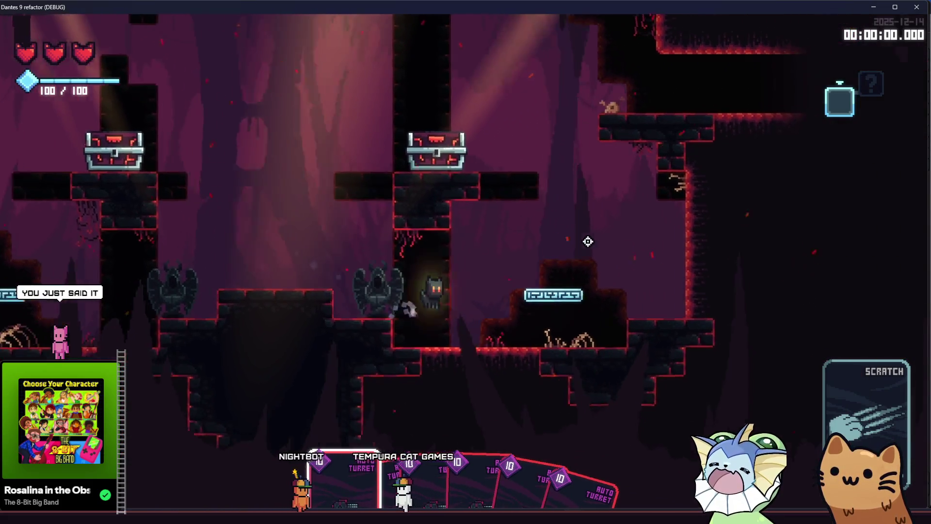
pyautogui.press('space')
pyautogui.press('r')
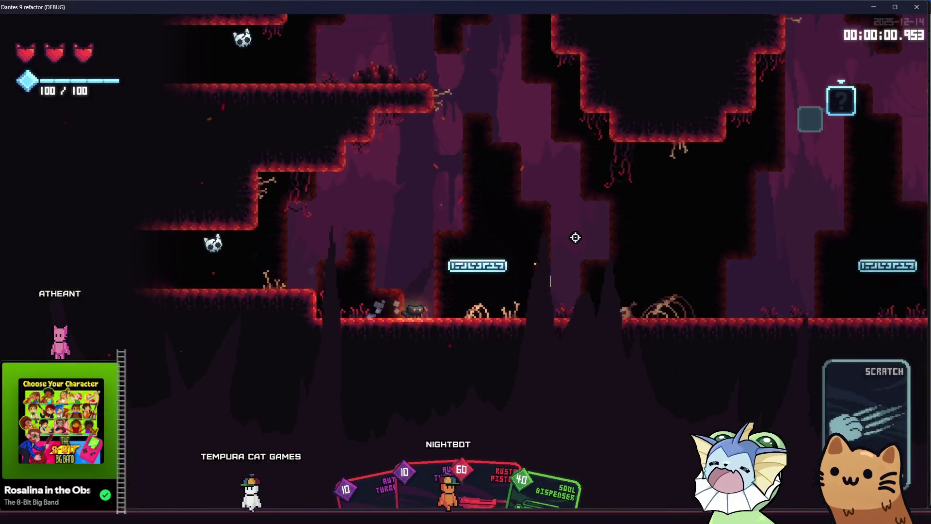
pyautogui.click(575, 237)
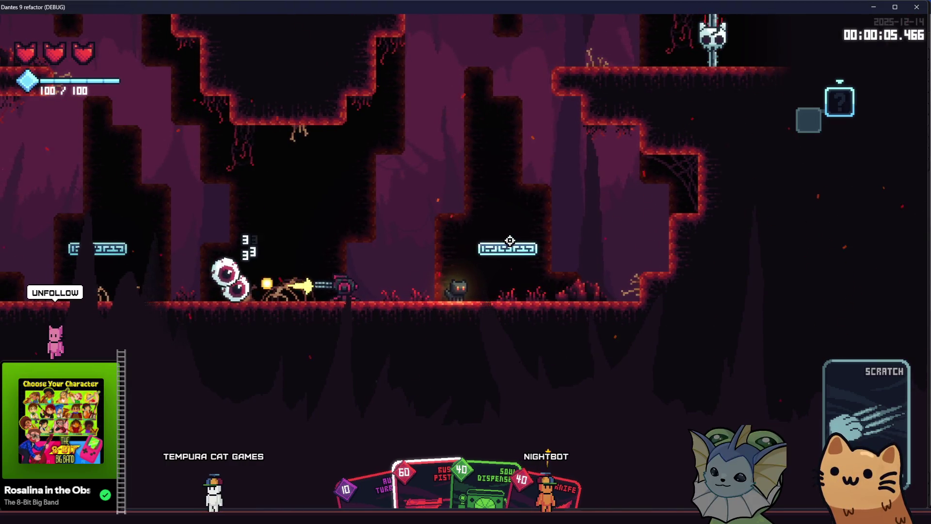
# - Run and jump across the ledges to the chest and attack the nearby enemy
pyautogui.press('space')
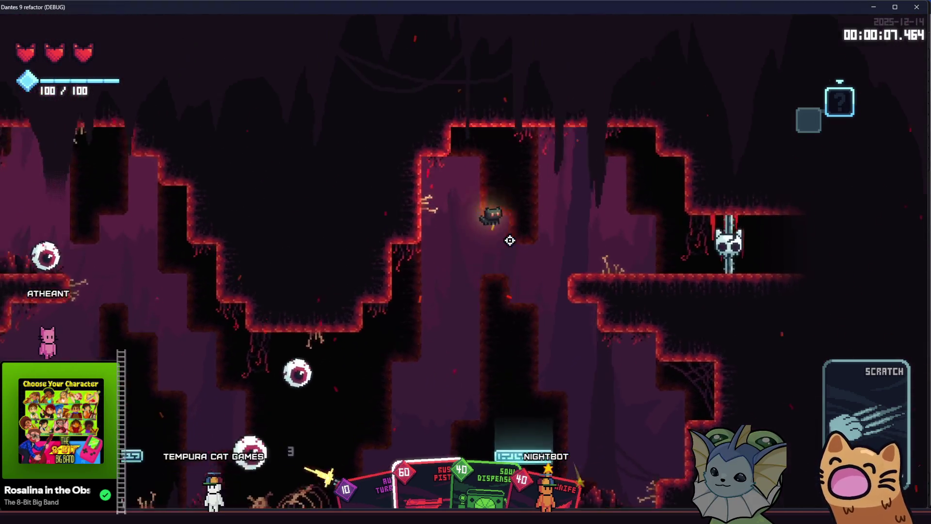
pyautogui.press('a')
pyautogui.press('d')
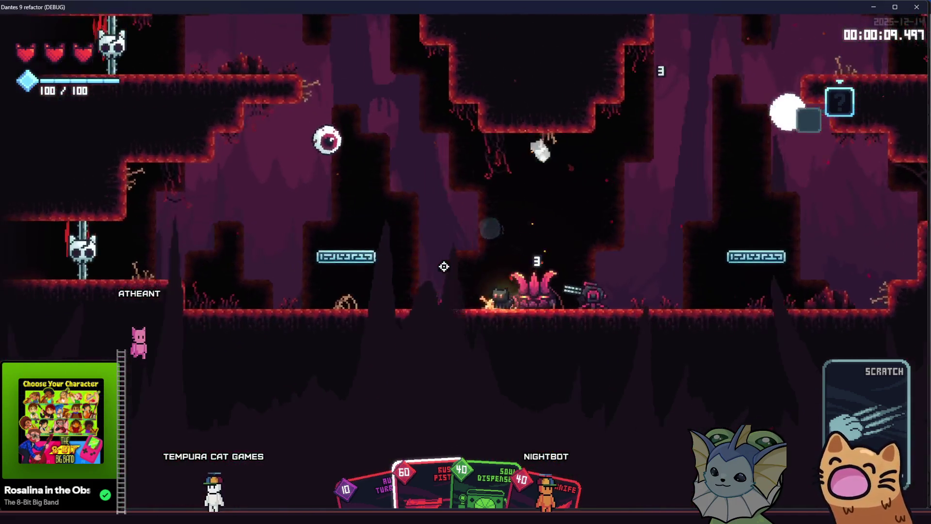
pyautogui.press('space')
pyautogui.press('d')
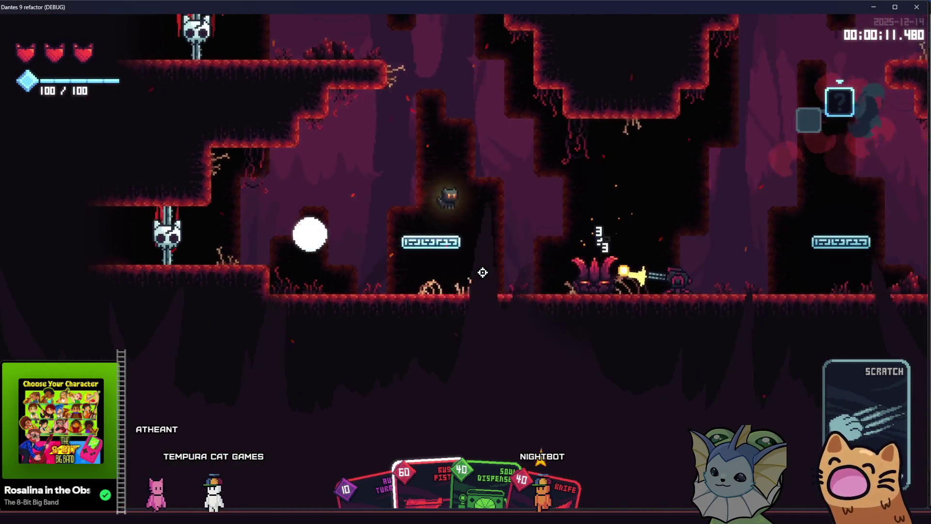
pyautogui.press('space')
pyautogui.press('a')
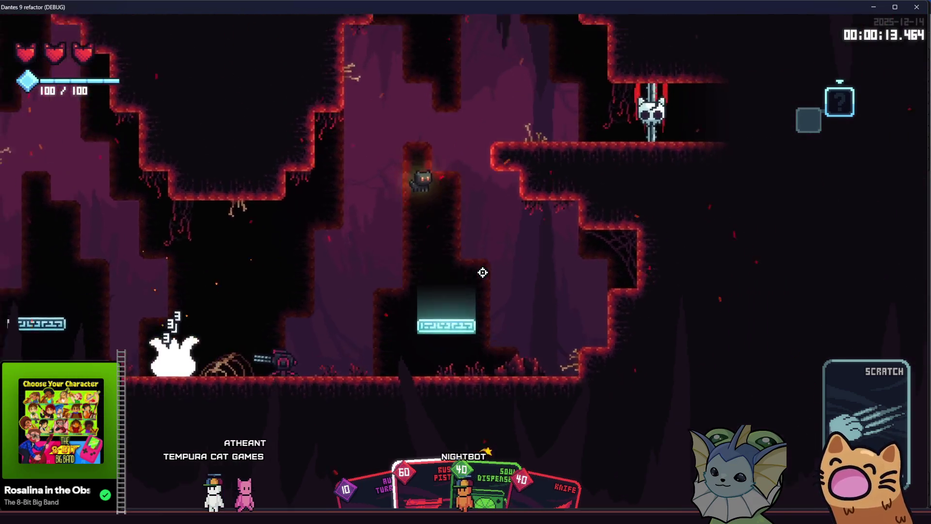
pyautogui.click(285, 264)
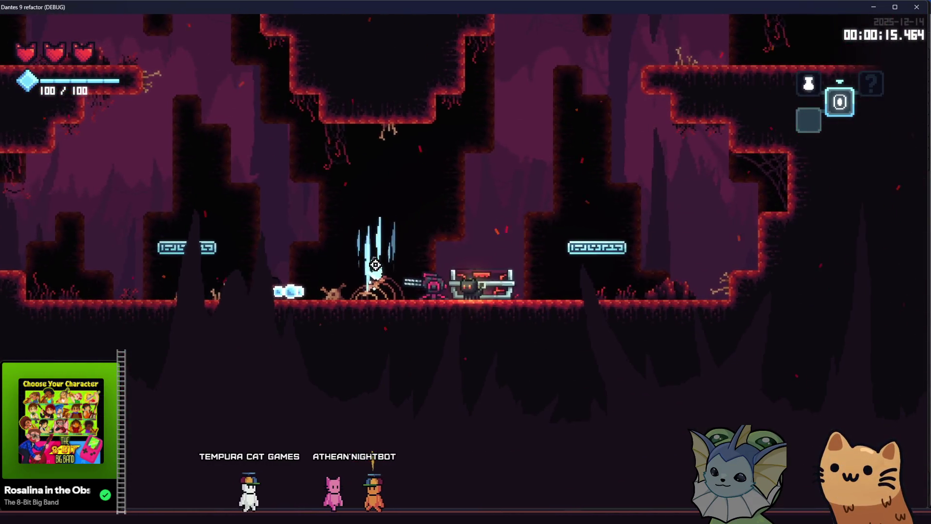
# - Open the chest, grab the heart, open the card pack and pick the AK47 card
pyautogui.press('e')
pyautogui.press('d')
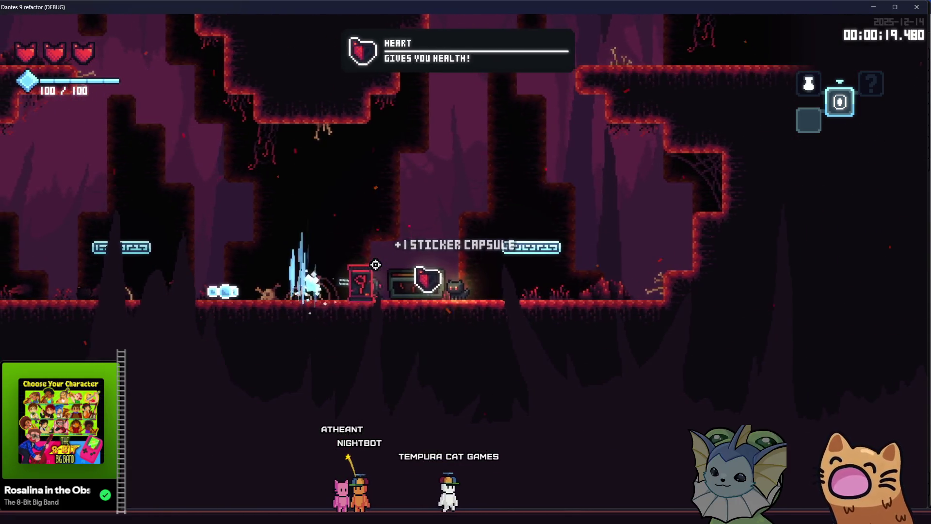
pyautogui.press('a')
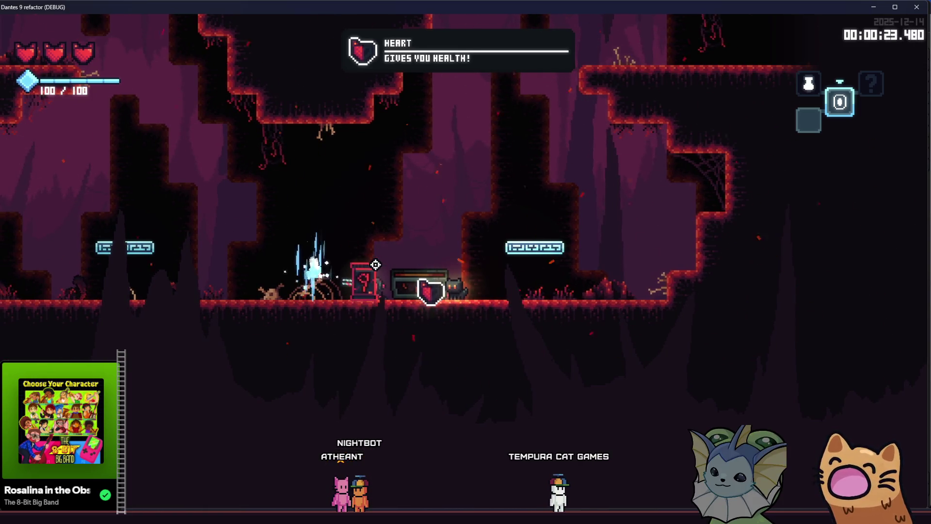
pyautogui.press('a')
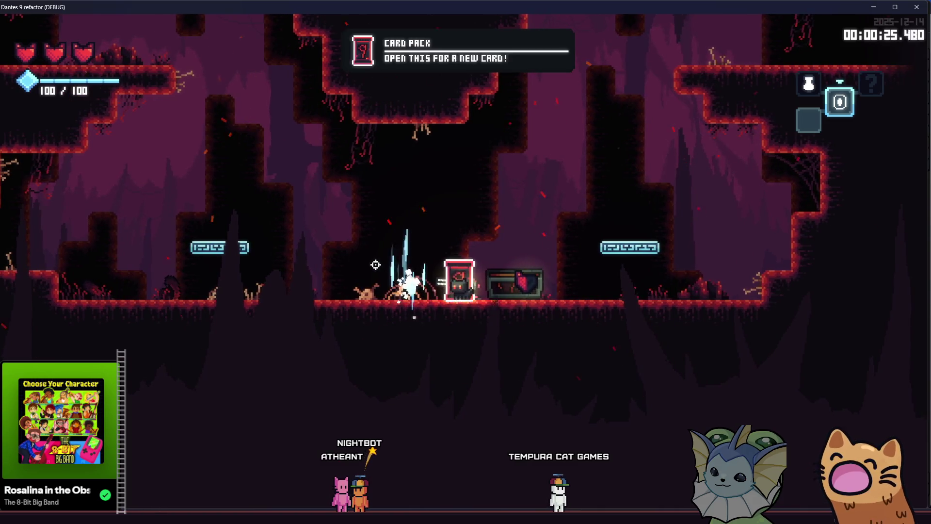
pyautogui.press('e')
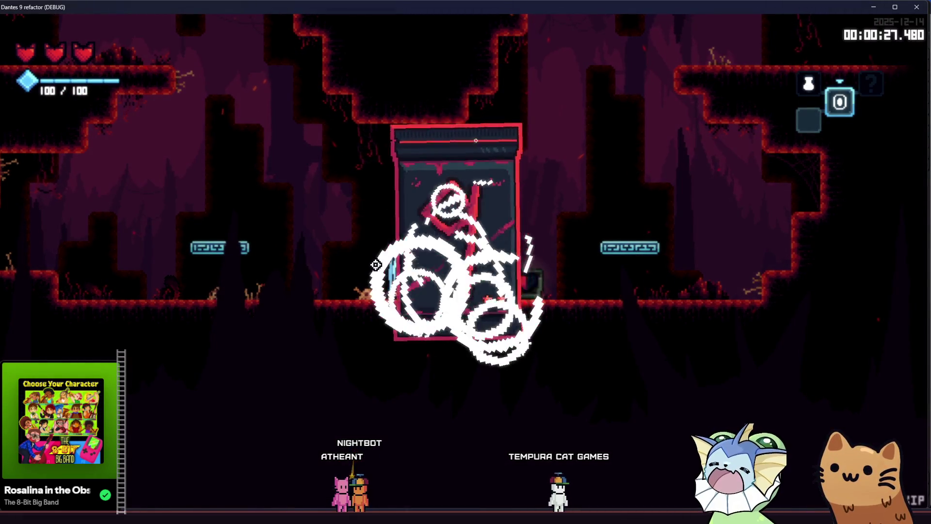
pyautogui.click(614, 289)
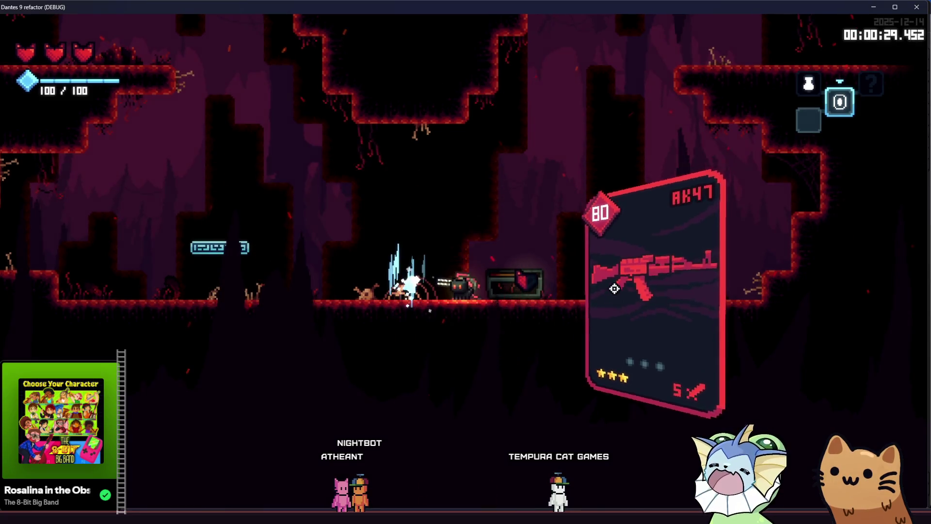
# - Run the cat right along the high ledge, then close the game window
pyautogui.press('d')
pyautogui.press('space')
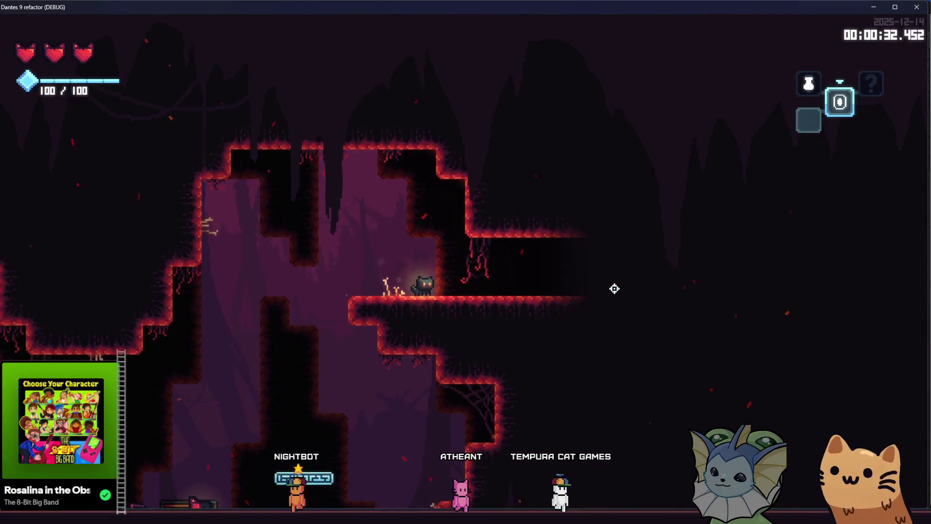
pyautogui.press('d')
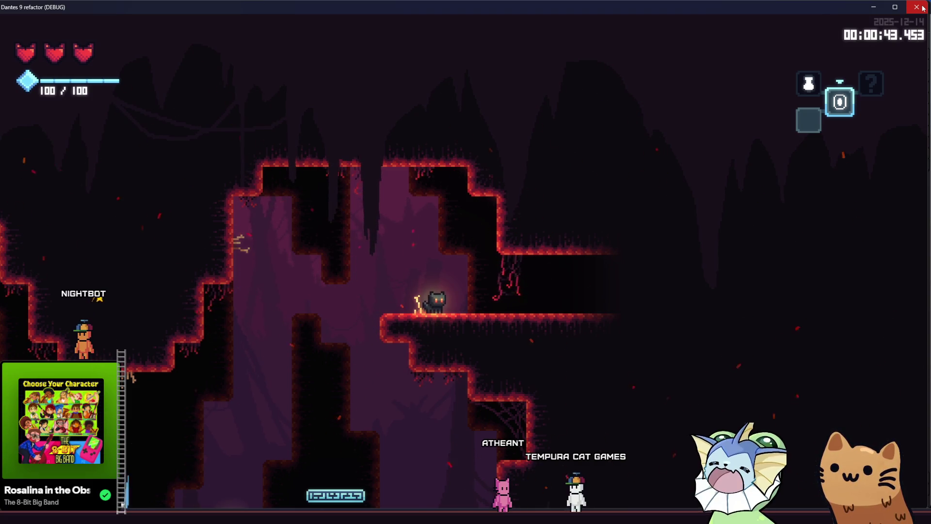
pyautogui.click(923, 8)
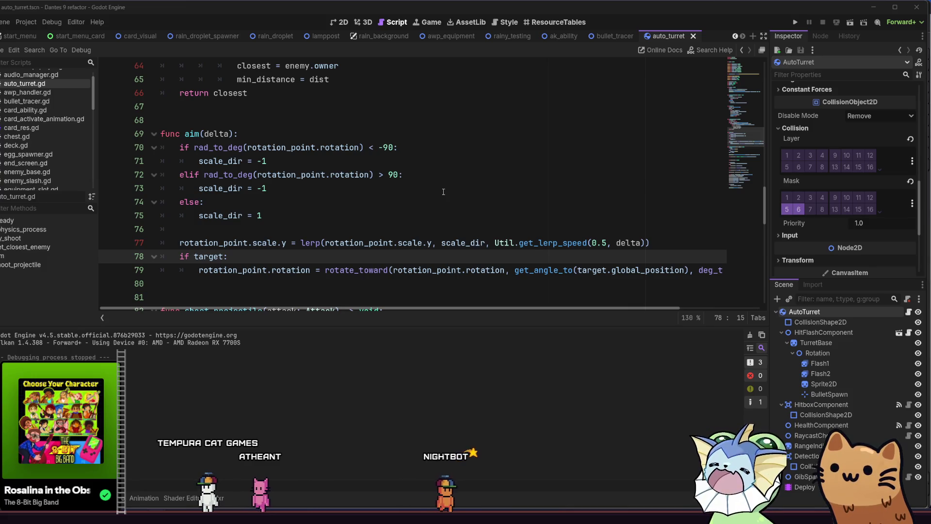
# - Place the cursor at the end of line 75 in auto_turret.gd's aim function
pyautogui.click(370, 214)
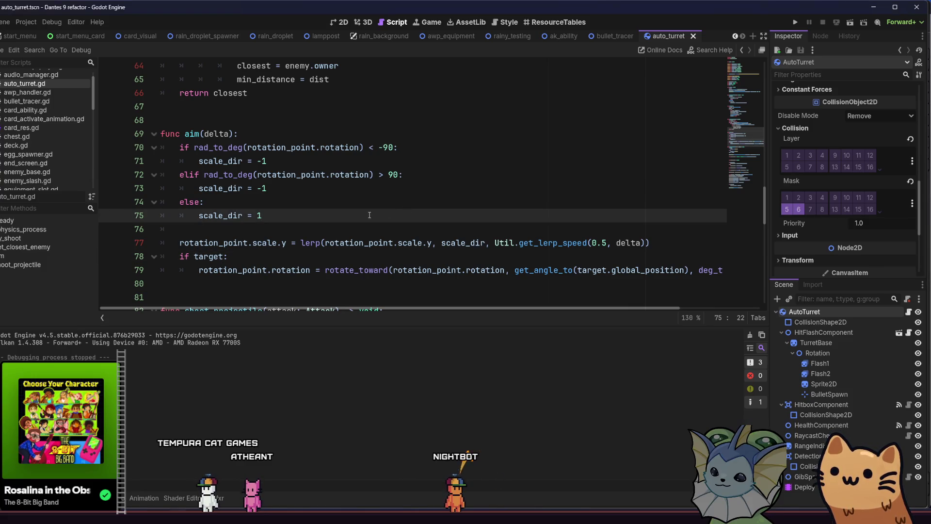
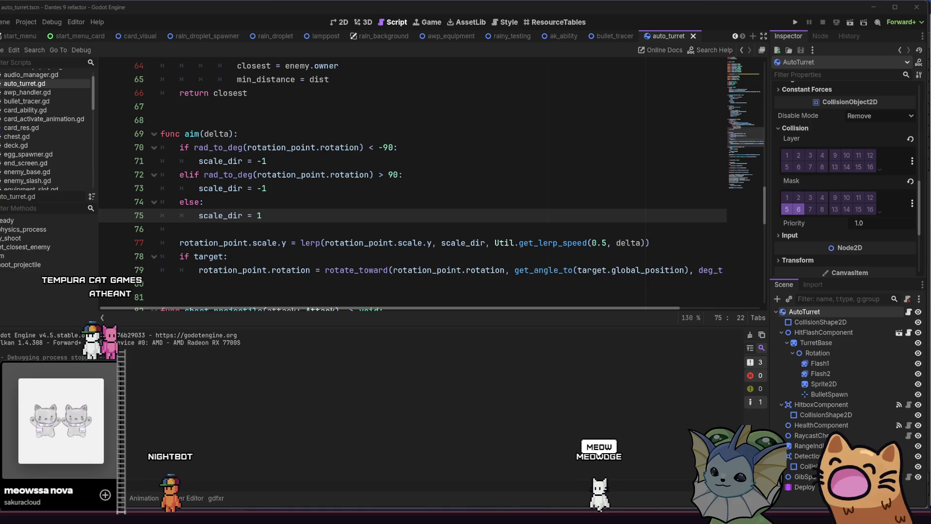
# - Add an else: branch on line 80 after the if target block, then select line 79's rotate_toward statement
pyautogui.click(414, 203)
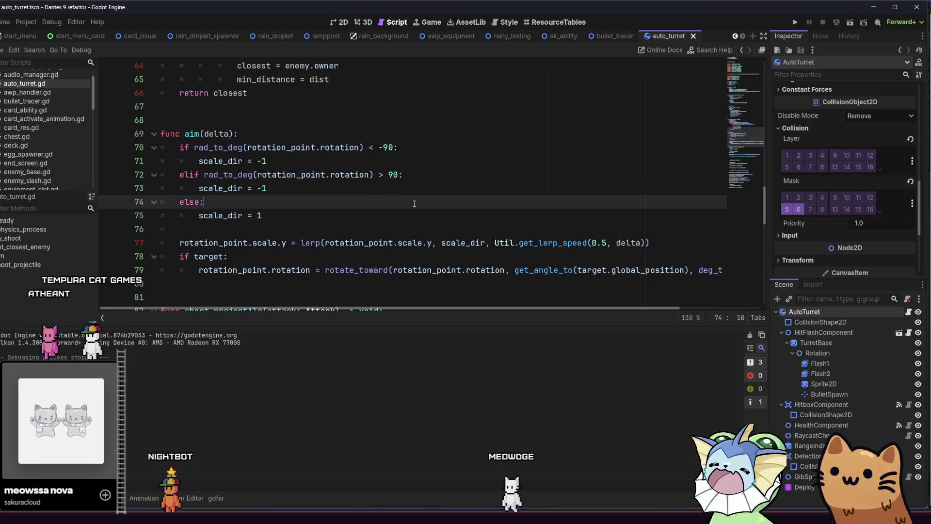
pyautogui.click(342, 217)
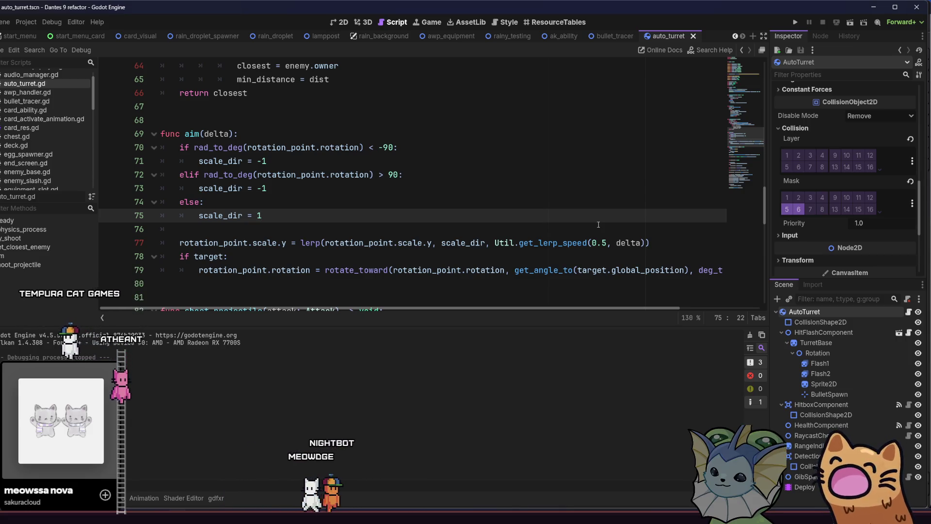
pyautogui.scroll(-1, 485, 216)
pyautogui.click(388, 243)
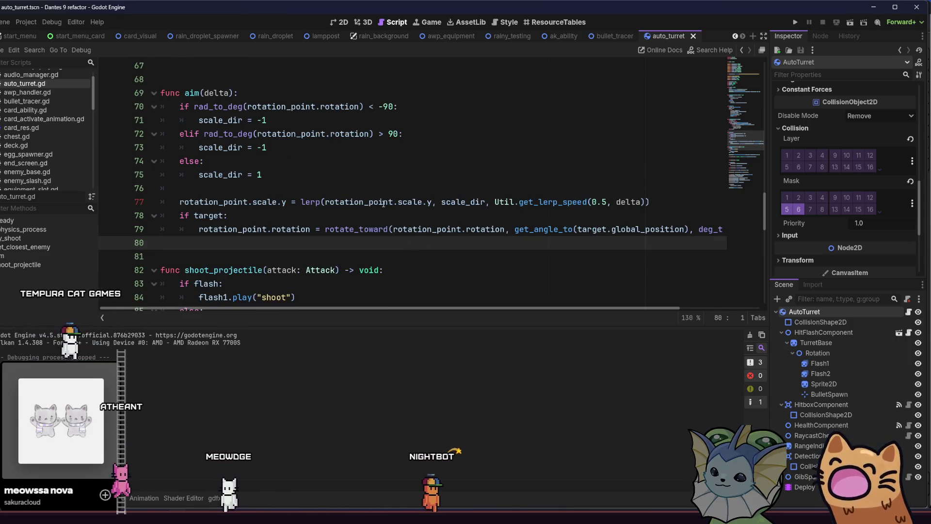
pyautogui.click(222, 242)
pyautogui.press('Tab')
pyautogui.write('else:')
pyautogui.press('Return')
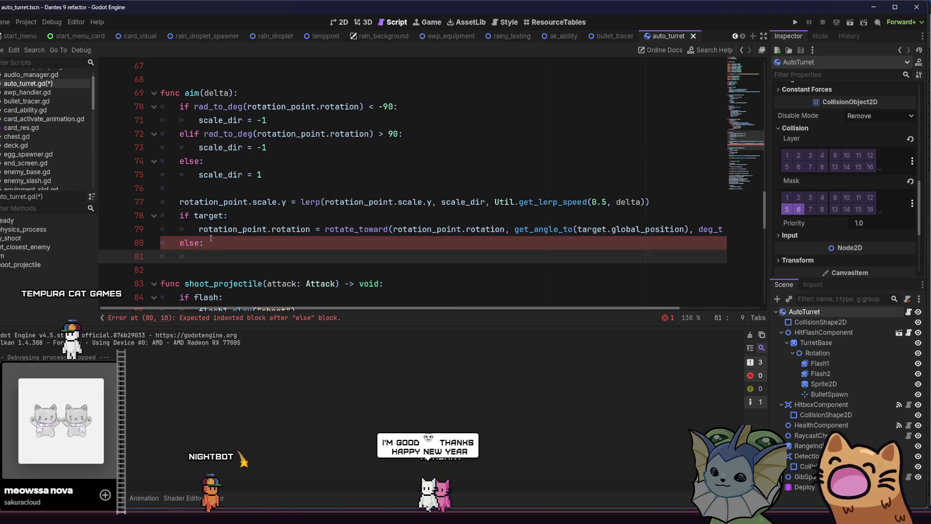
pyautogui.moveTo(199, 229); pyautogui.dragTo(734, 228)
# - Paste the copied rotate_toward statement into the else branch
pyautogui.click(412, 230)
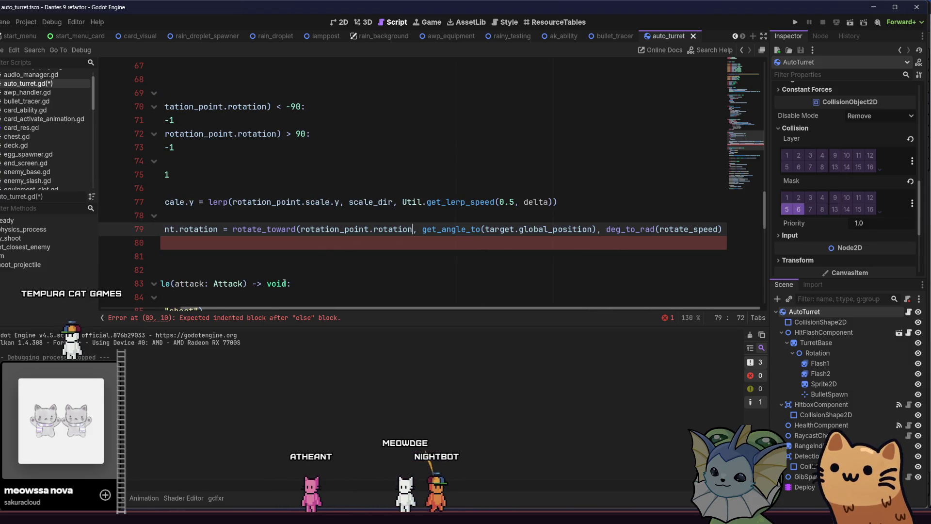
pyautogui.hscroll(-5, 263, 308)
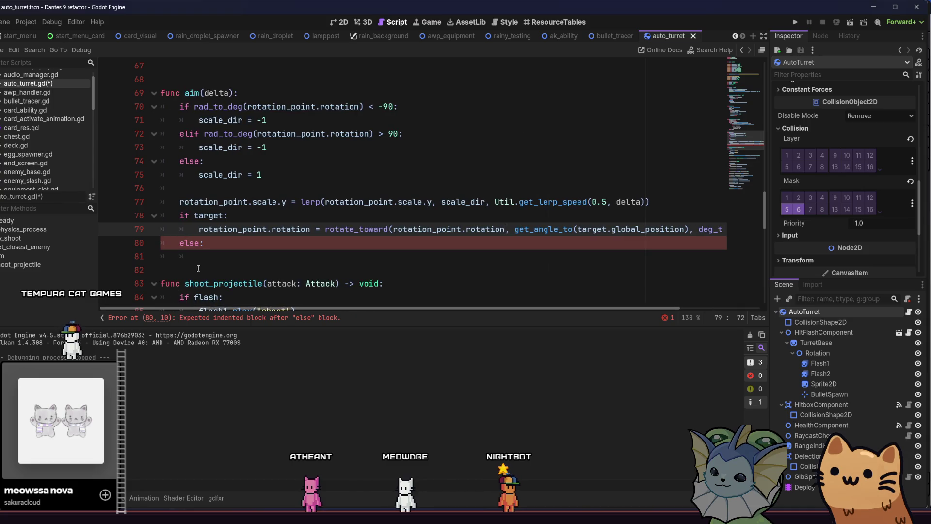
pyautogui.click(212, 257)
pyautogui.write('rotation_point.rotation = rotate_toward(rotation_point.rotation, get_angle_to(target.global_position), deg_to_rad(rotate_speed))')
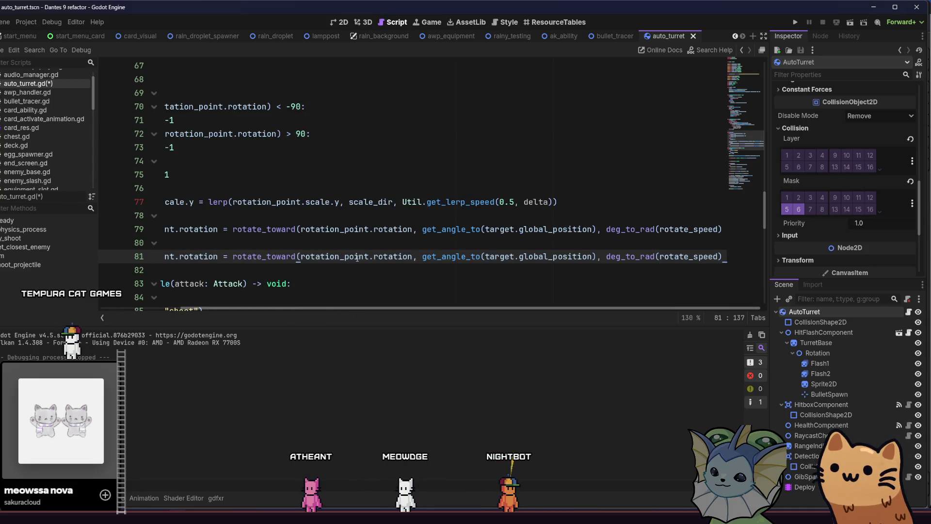
# - Open a new line under else: and begin an if condition
pyautogui.doubleClick(334, 255)
pyautogui.hscroll(-3, 232, 269)
pyautogui.click(233, 247)
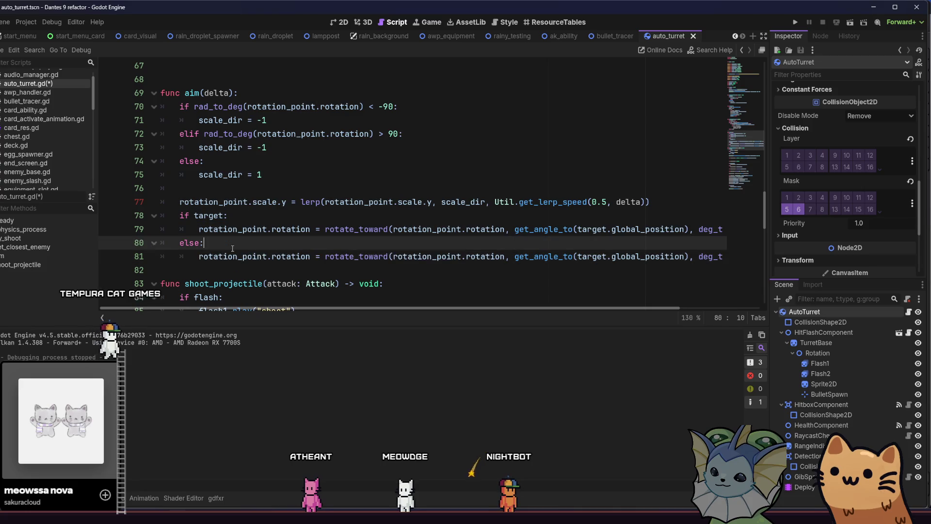
pyautogui.press('Return')
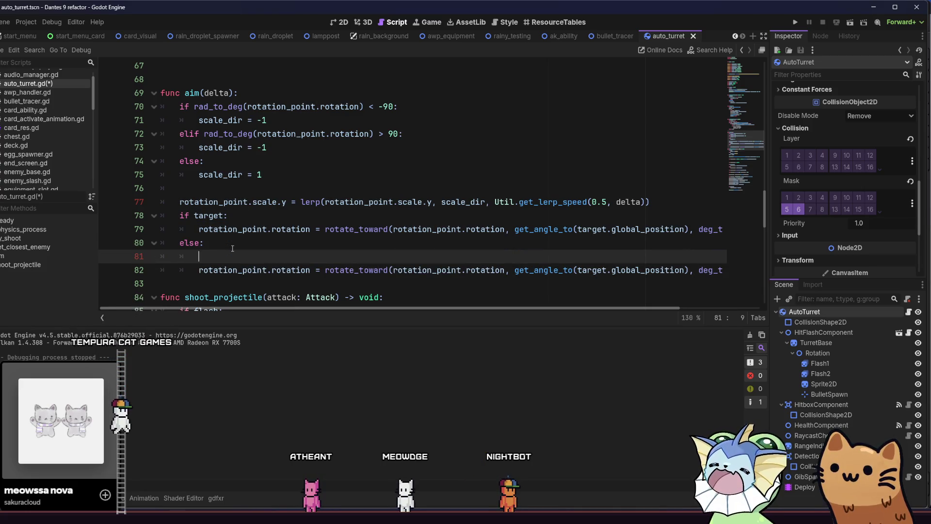
pyautogui.write('if')
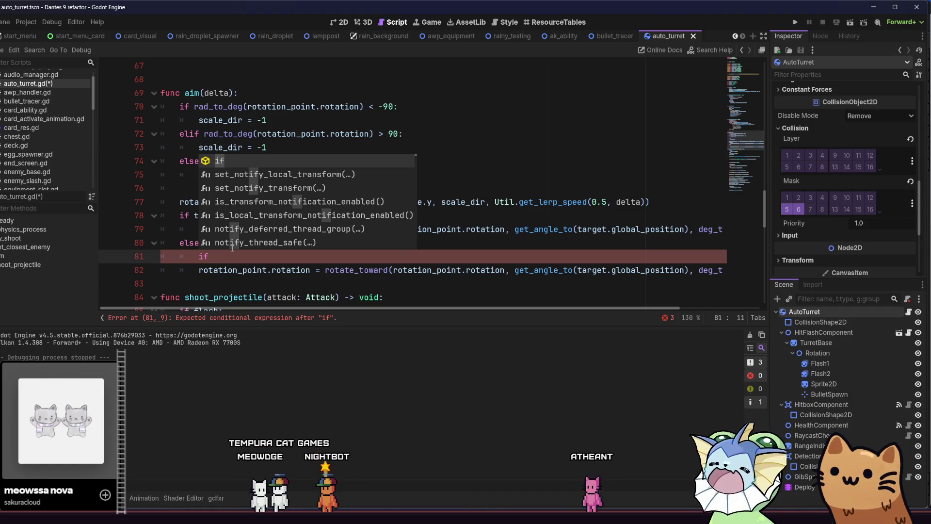
# - Complete the condition as if rotation_point.rotation_degrees using the autocomplete suggestion
pyautogui.write('rotation')
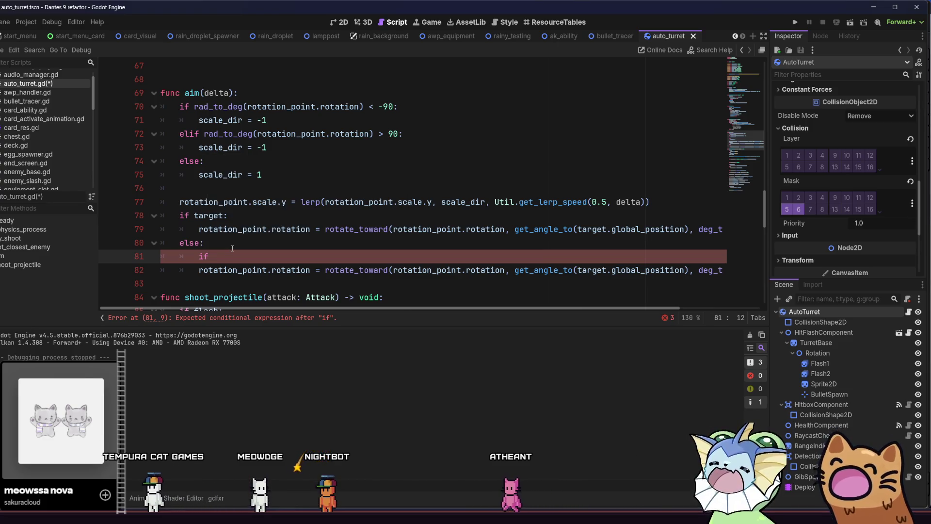
pyautogui.write('_point')
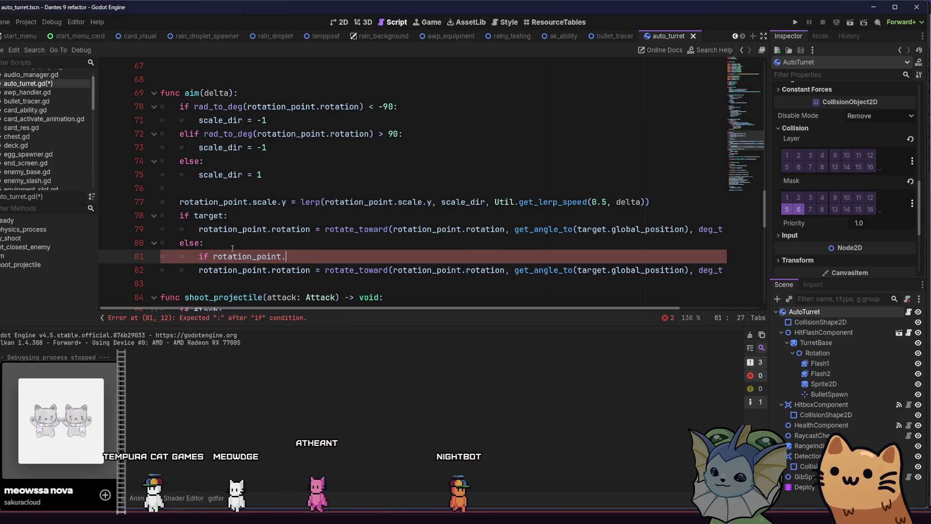
pyautogui.write('.rot')
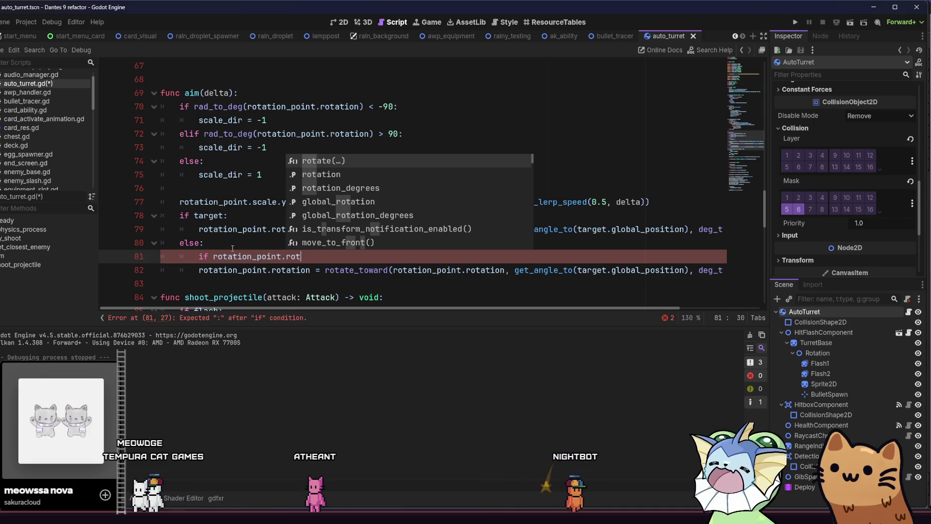
pyautogui.write('ation')
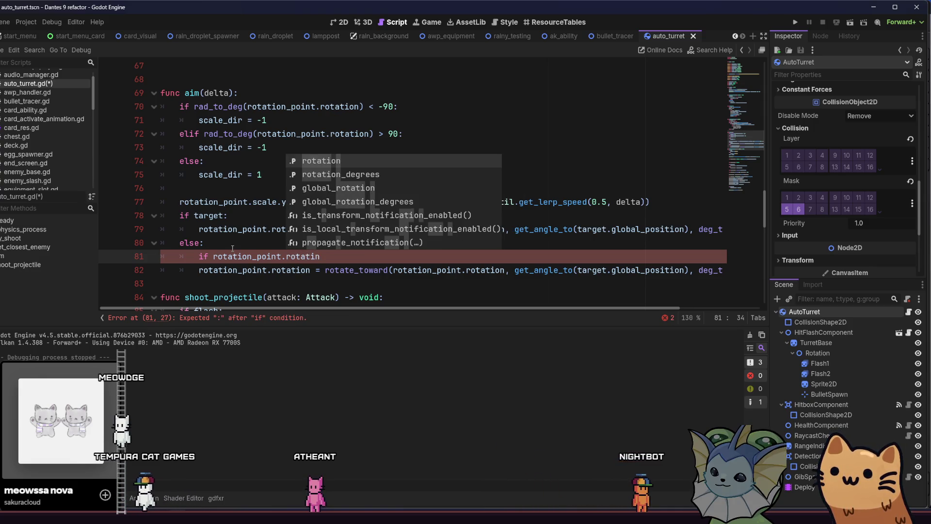
pyautogui.press('Down')
pyautogui.press('Return')
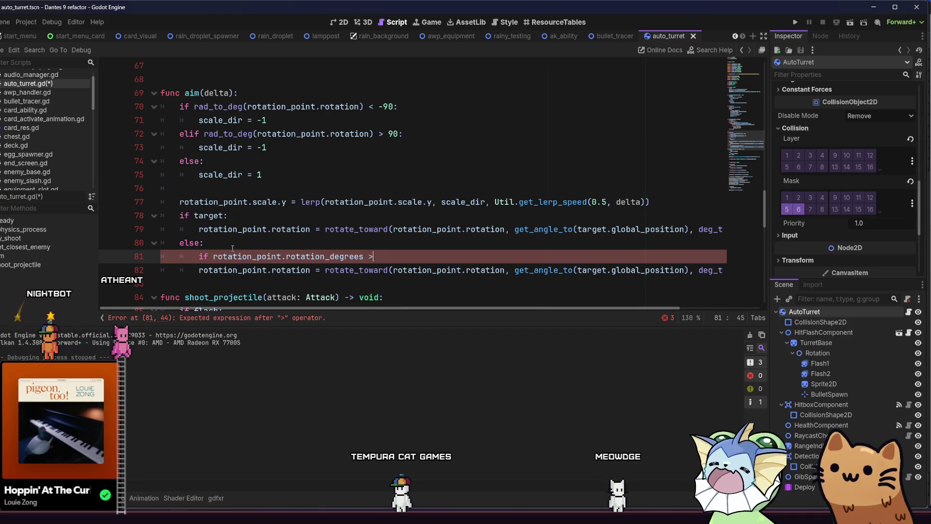
# - Switch to the auto_turret scene in the 2D view
pyautogui.click(345, 22)
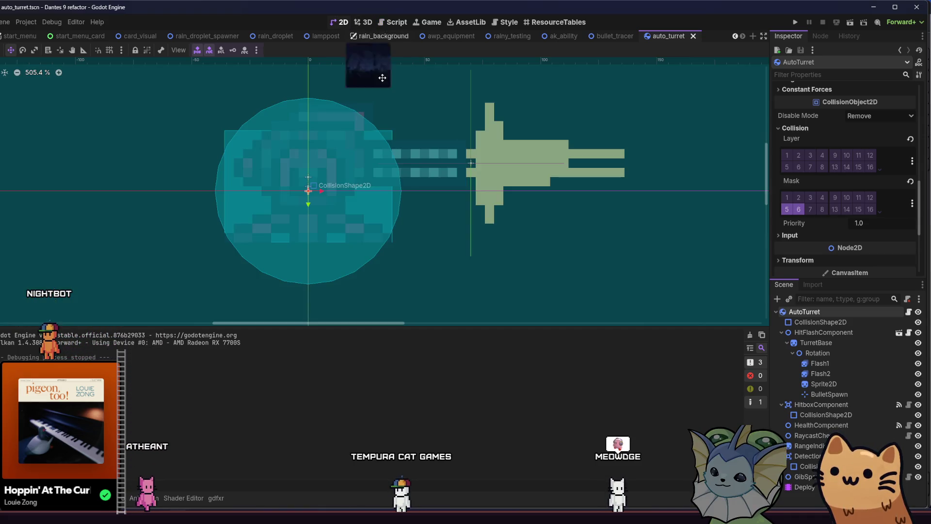
# - Rotate the turret's Rotation node to read its angles in the Inspector, undoing back to 0°
pyautogui.click(817, 353)
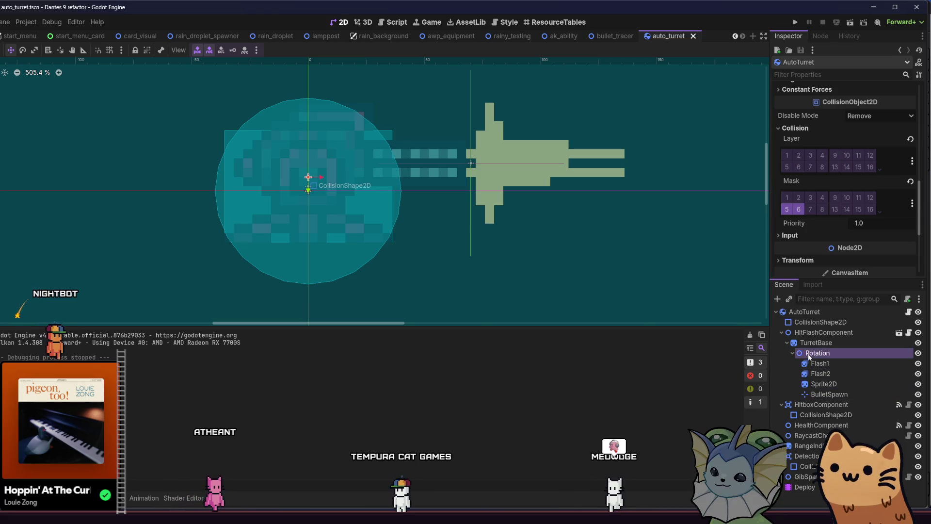
pyautogui.scroll(-3, 411, 200)
pyautogui.click(22, 50)
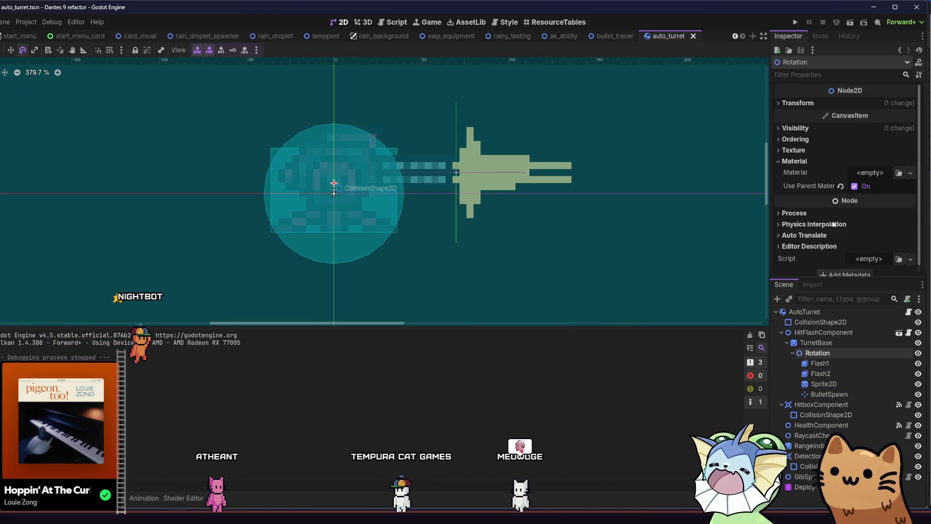
pyautogui.click(813, 140)
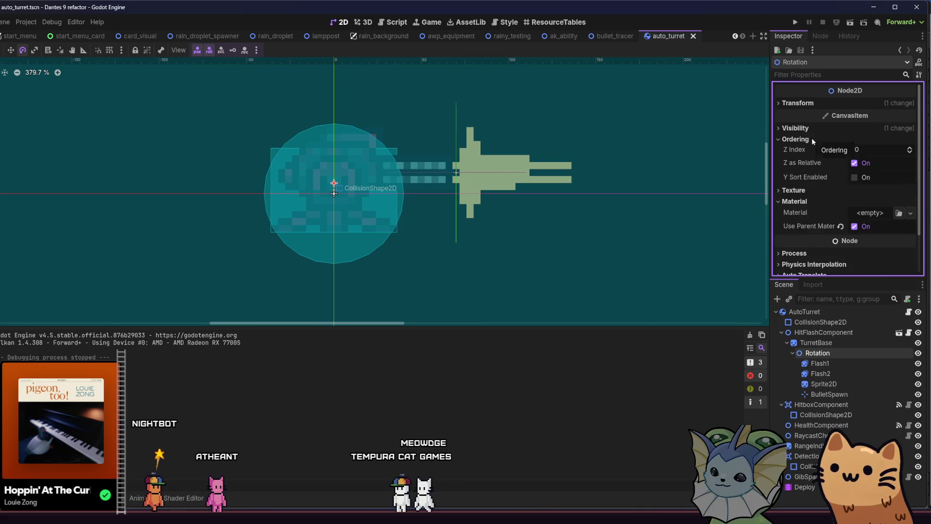
pyautogui.click(813, 140)
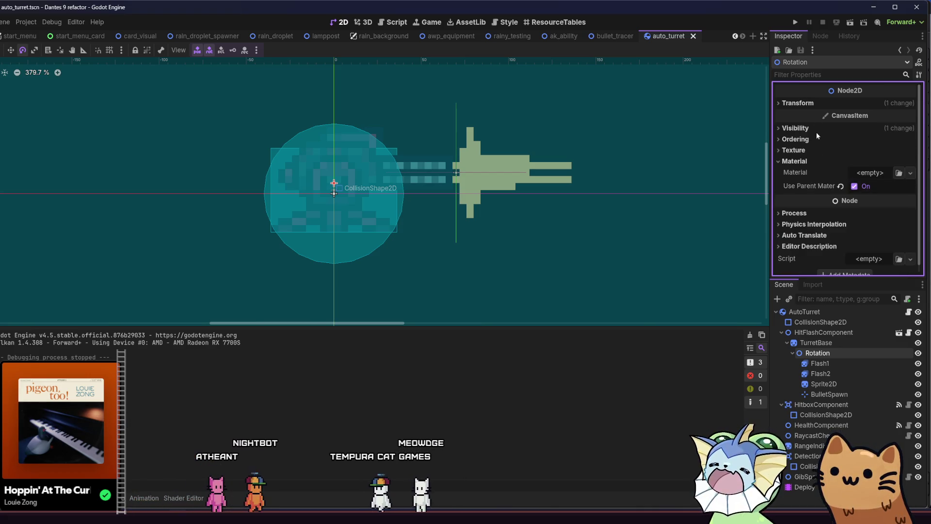
pyautogui.click(812, 105)
pyautogui.moveTo(605, 208)
pyautogui.mouseDown()
pyautogui.moveTo(651, 196)
pyautogui.moveTo(655, 205)
pyautogui.moveTo(662, 193)
pyautogui.moveTo(492, 120)
pyautogui.moveTo(219, 141)
pyautogui.moveTo(214, 172)
pyautogui.moveTo(226, 193)
pyautogui.moveTo(244, 170)
pyautogui.moveTo(411, 156)
pyautogui.moveTo(500, 193)
pyautogui.moveTo(516, 186)
pyautogui.moveTo(500, 106)
pyautogui.moveTo(234, 144)
pyautogui.moveTo(187, 173)
pyautogui.moveTo(199, 214)
pyautogui.moveTo(203, 182)
pyautogui.mouseUp()
pyautogui.hotkey('ctrl', 'z')
pyautogui.hotkey('ctrl', 's')
pyautogui.moveTo(628, 184)
pyautogui.mouseDown()
pyautogui.moveTo(603, 202)
pyautogui.moveTo(529, 141)
pyautogui.moveTo(179, 146)
pyautogui.moveTo(176, 177)
pyautogui.moveTo(188, 164)
pyautogui.moveTo(449, 154)
pyautogui.moveTo(513, 189)
pyautogui.mouseUp()
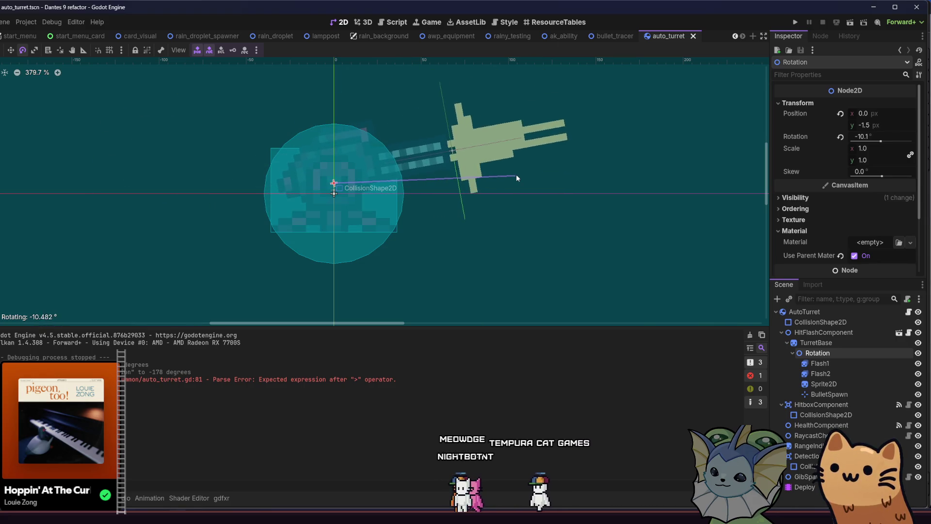
pyautogui.hotkey('ctrl', 'z')
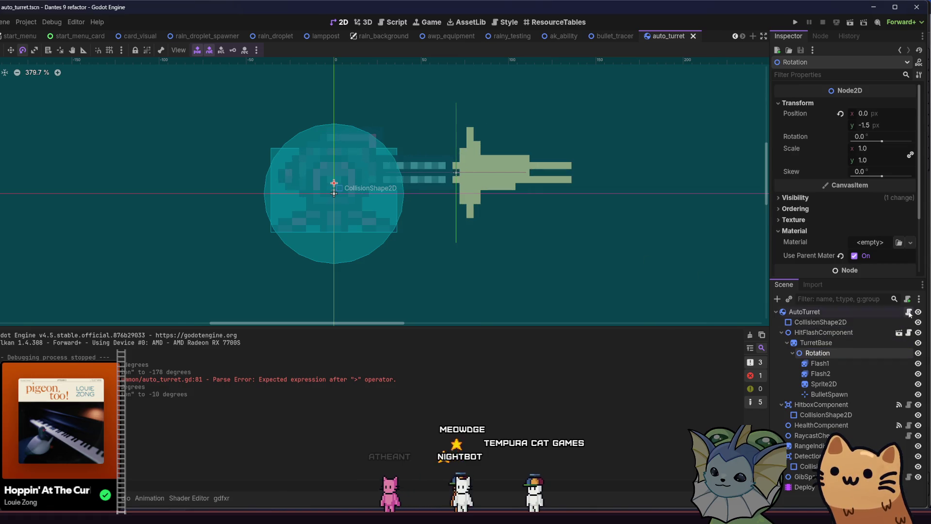
# - Back in auto_turret.gd, indent the rotate_toward line 82 under the > 0 condition
pyautogui.click(909, 312)
pyautogui.click(199, 270)
pyautogui.press('Tab')
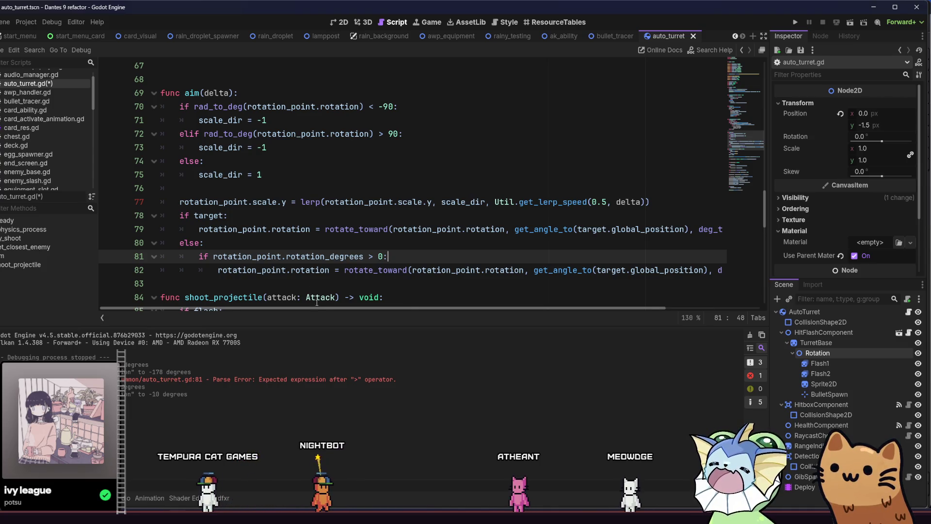
# - Replace line 82's get_angle_to argument with deg_to_rad(-180)
pyautogui.moveTo(366, 308); pyautogui.dragTo(460, 301)
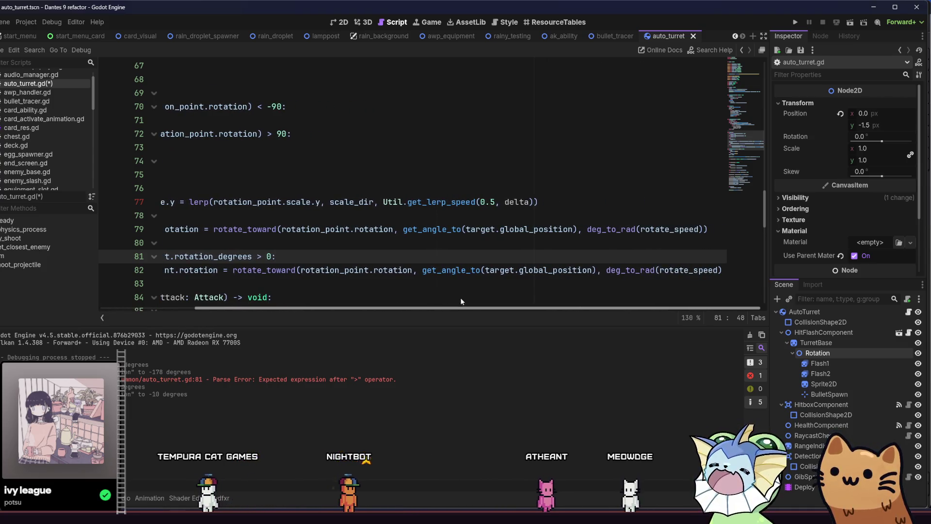
pyautogui.doubleClick(529, 269)
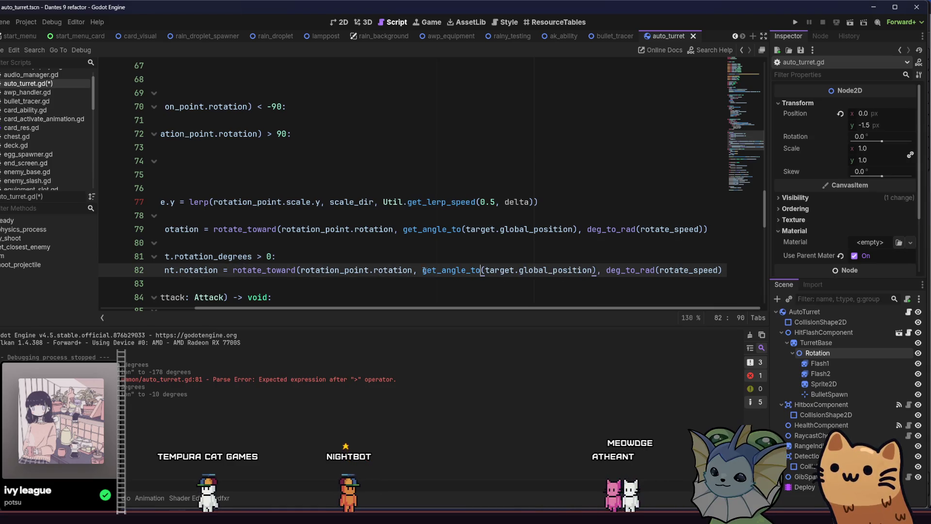
pyautogui.moveTo(514, 270); pyautogui.dragTo(597, 270)
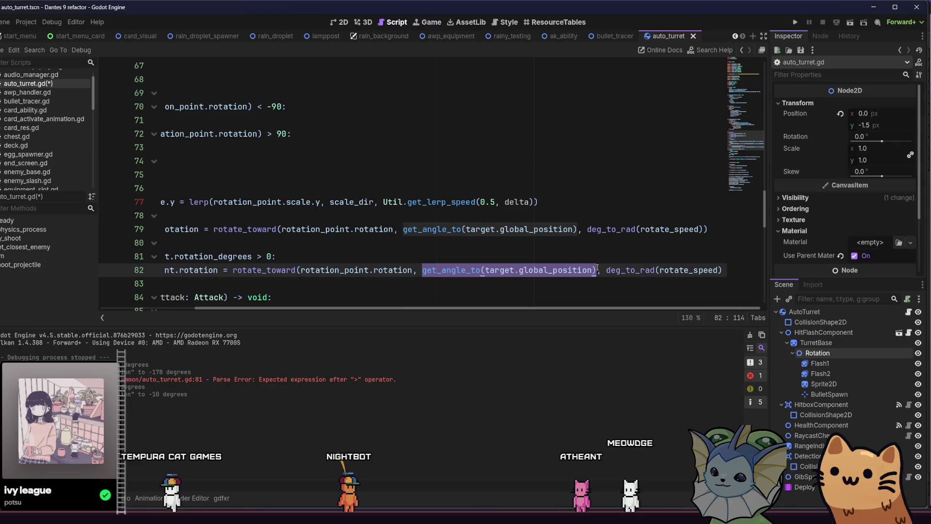
pyautogui.press('BackSpace')
pyautogui.write('de')
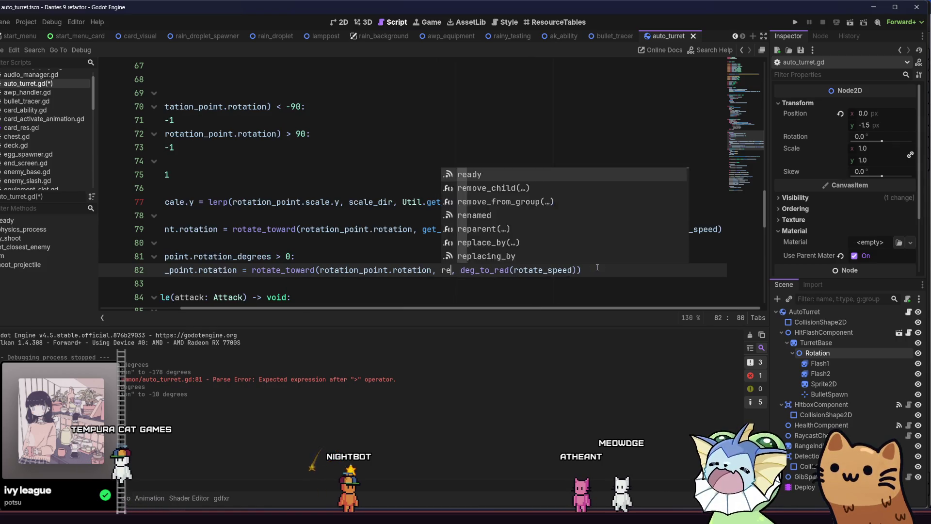
pyautogui.write('g')
pyautogui.press('Return')
pyautogui.write('0')
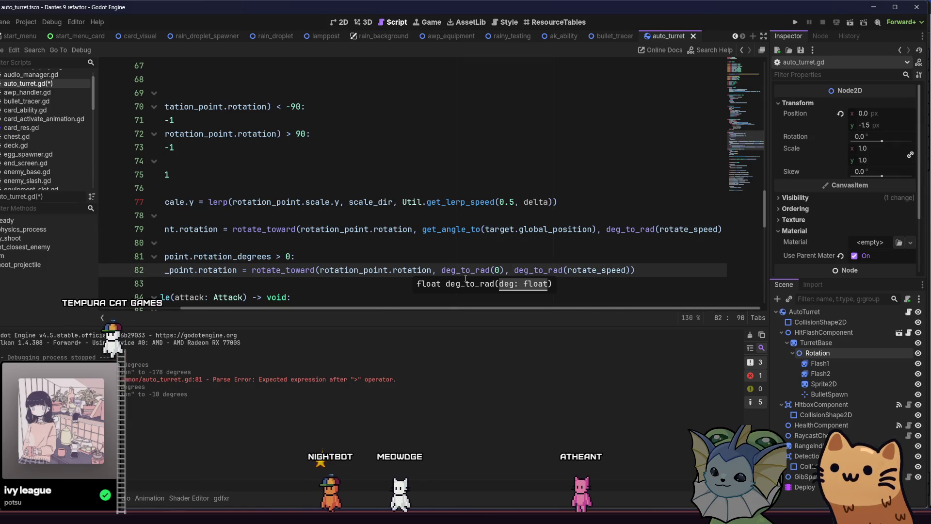
pyautogui.press('BackSpace')
pyautogui.write('-18')
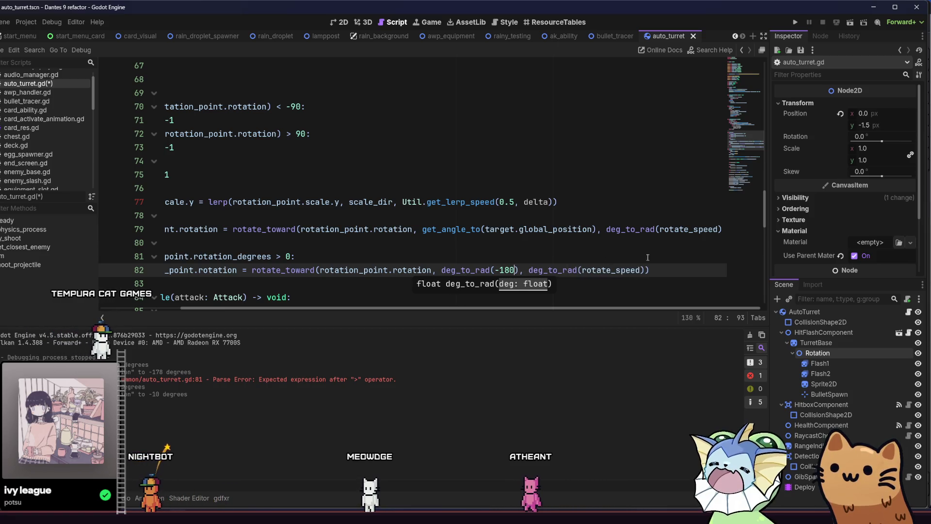
pyautogui.write('0')
# - Select the lines 81–82 if block and open a new indented line under the inner else
pyautogui.click(686, 272)
pyautogui.hotkey('shift', 'Up')
pyautogui.hotkey('shift', 'Home')
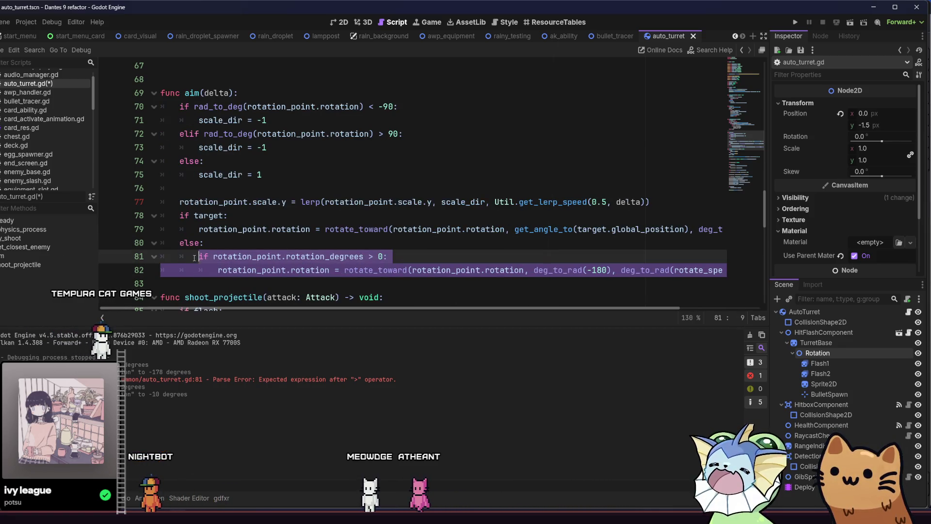
pyautogui.click(614, 279)
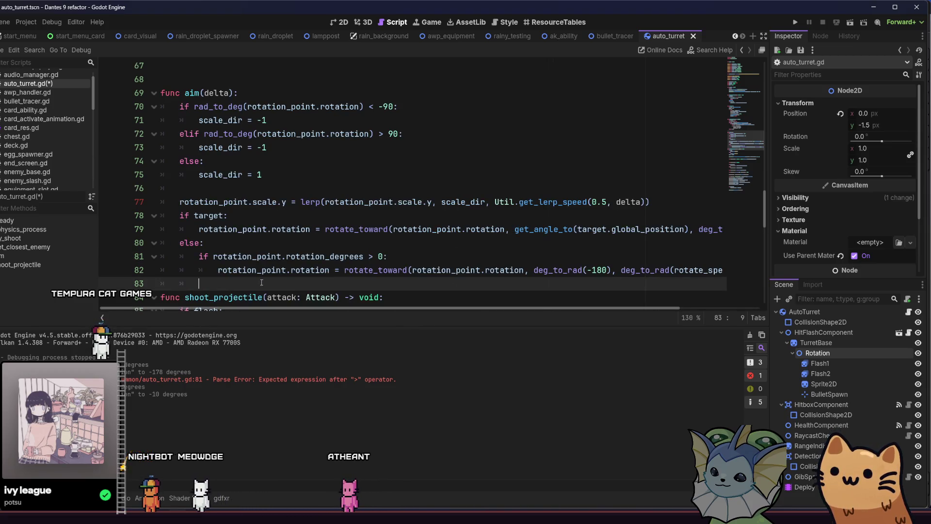
pyautogui.write('else:')
pyautogui.press('Return')
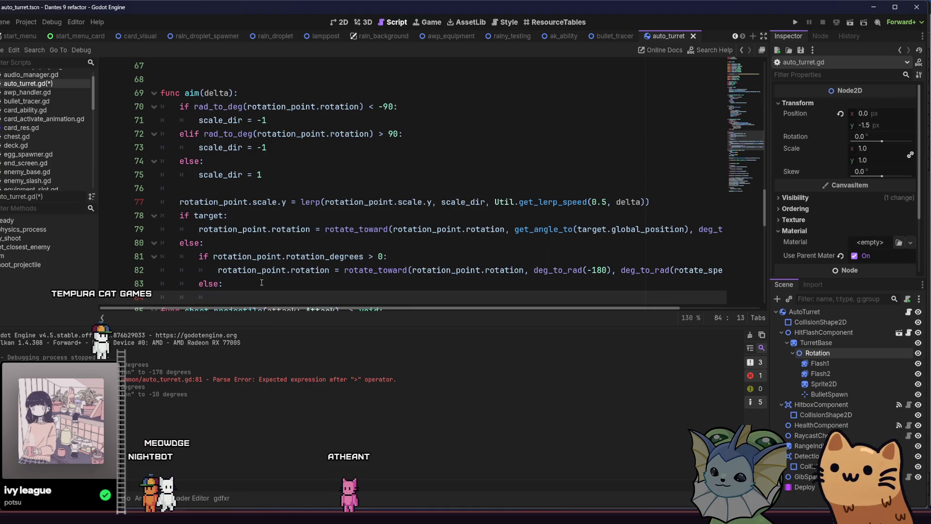
# - Paste the copied if block under else and change its -180 target angle to 0
pyautogui.write('v')
pyautogui.press('BackSpace')
pyautogui.write('if rotation_point.rotation_degrees > 0: \t\t\trotation_point.rotation = rotate_toward(rotation_point.rotation, deg_to_rad(-180), deg_to_rad(rotate_speed))')
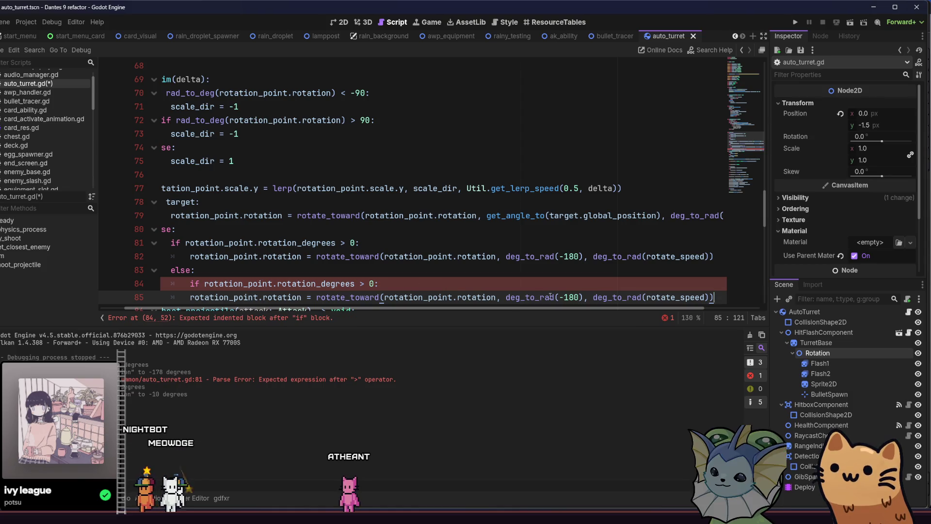
pyautogui.press('BackSpace')
pyautogui.press('BackSpace')
pyautogui.write('0')
# - Remove the extra else line and turn the pasted if on line 83 into an elif
pyautogui.click(413, 256)
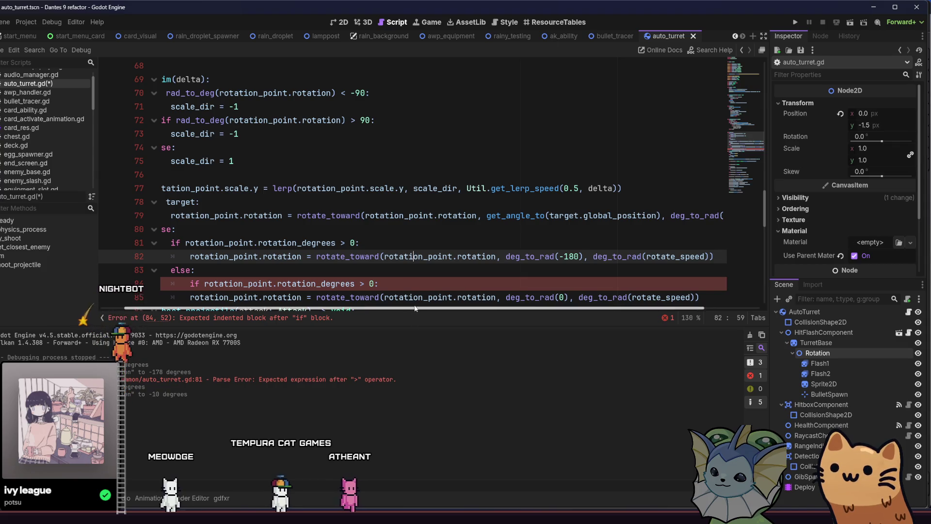
pyautogui.hscroll(-2, 324, 291)
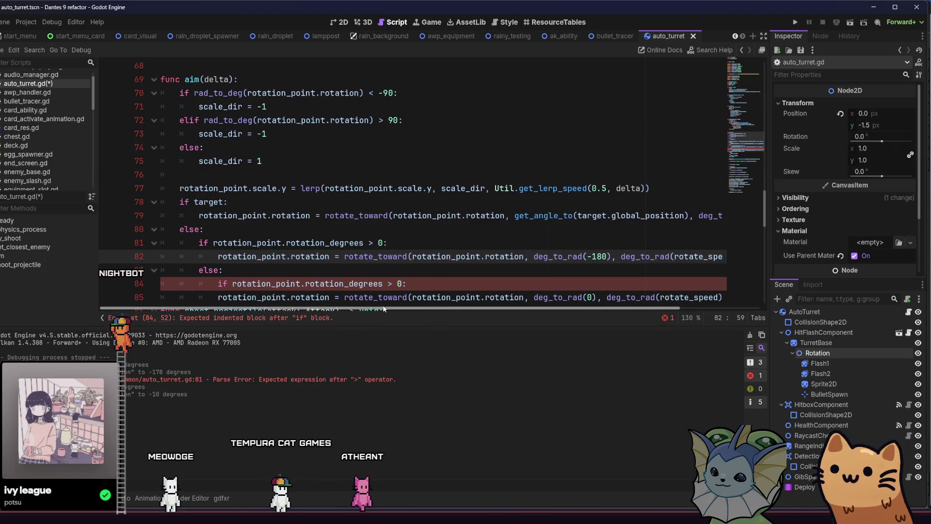
pyautogui.click(231, 274)
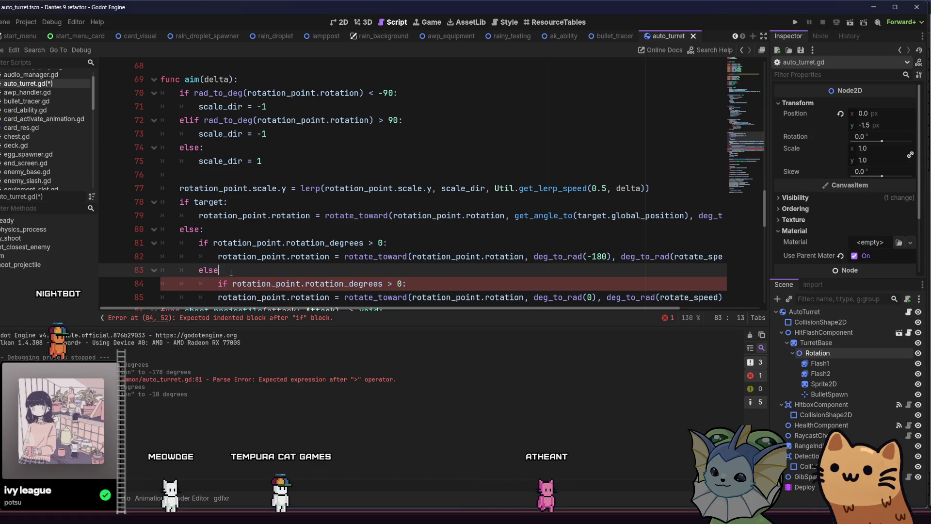
pyautogui.press('BackSpace')
pyautogui.press('BackSpace')
pyautogui.press('BackSpace')
pyautogui.press('BackSpace')
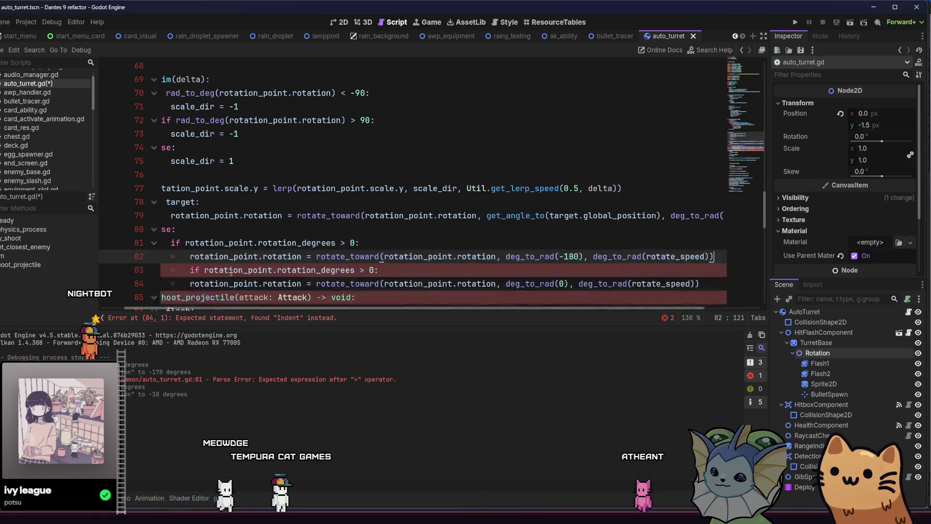
pyautogui.click(193, 269)
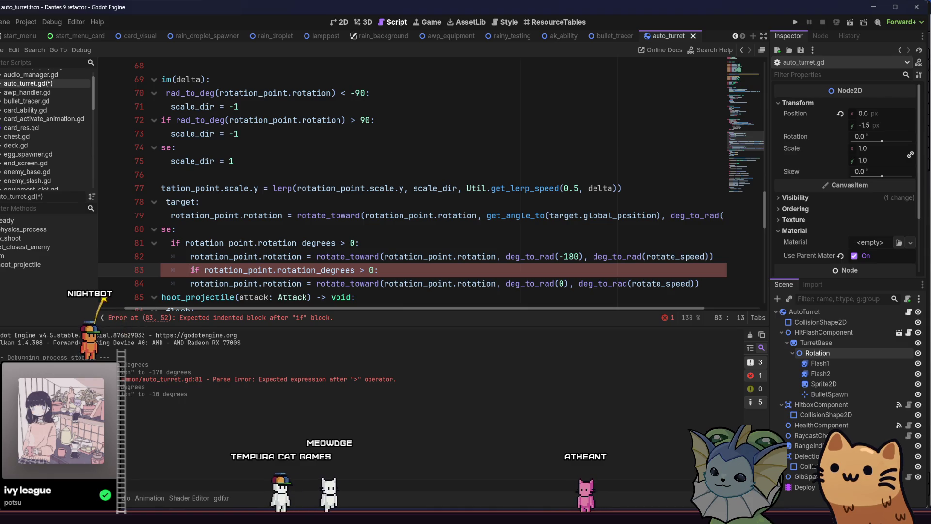
pyautogui.write('el')
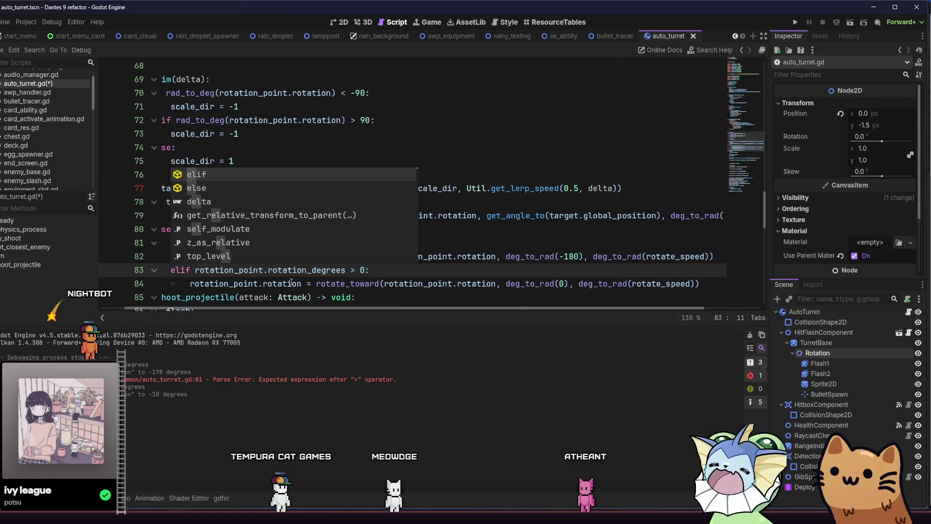
# - Adjust the number in the elif comparison and save the script and scene
pyautogui.click(300, 283)
pyautogui.click(364, 270)
pyautogui.press('BackSpace')
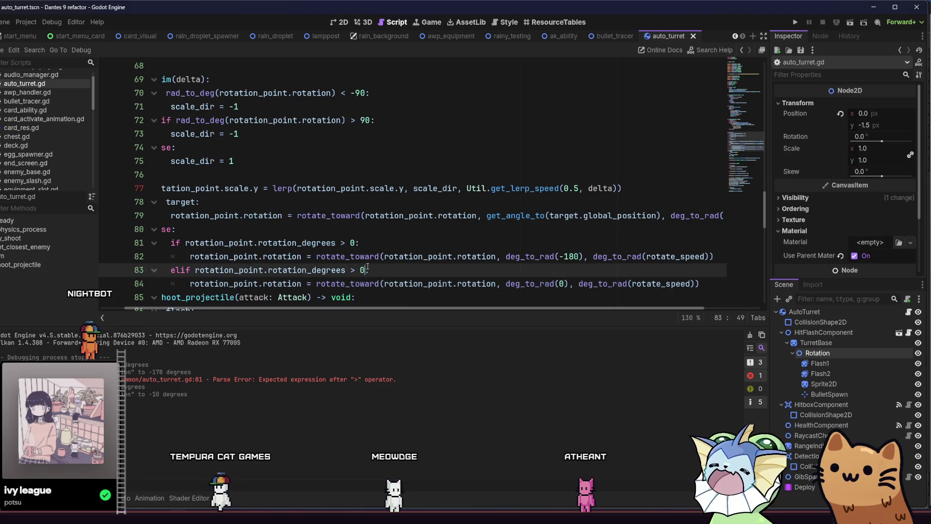
pyautogui.write('180')
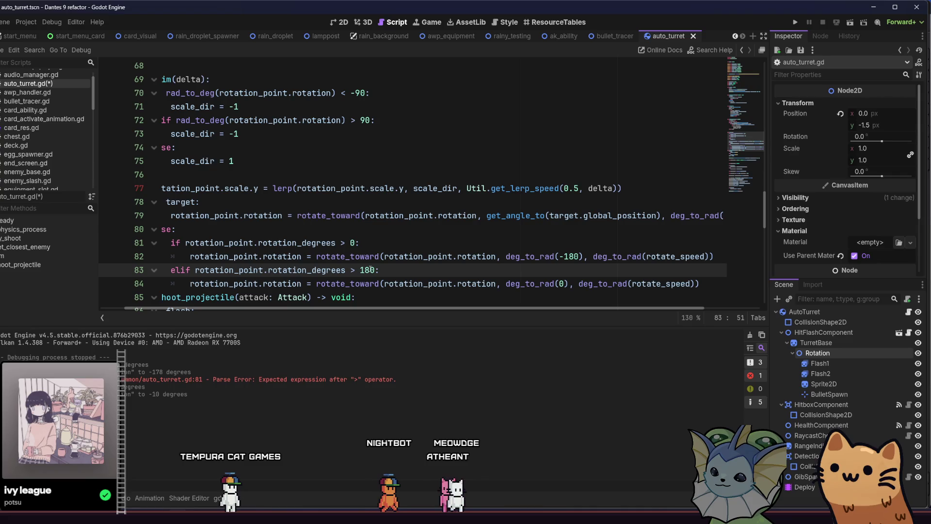
pyautogui.press('BackSpace')
pyautogui.press('BackSpace')
pyautogui.press('BackSpace')
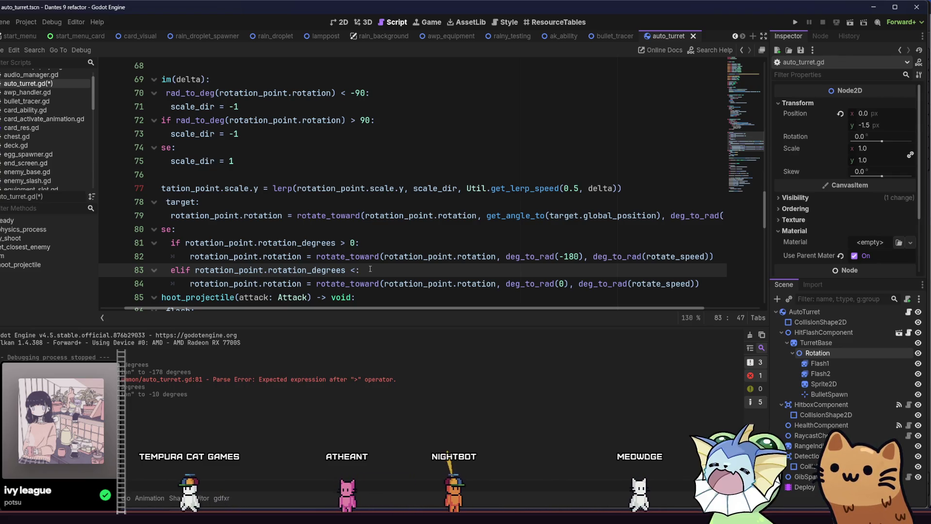
pyautogui.hotkey('ctrl', 's')
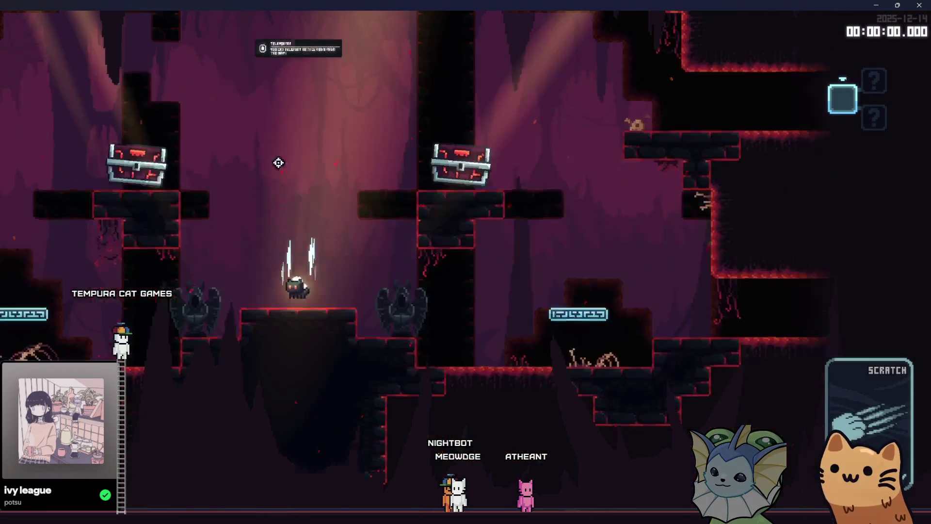
# - In the running game, pick Auto Turret cards from the item list
pyautogui.press('Tab')
pyautogui.click(738, 125)
pyautogui.click(738, 125)
pyautogui.click(737, 124)
pyautogui.press('Tab')
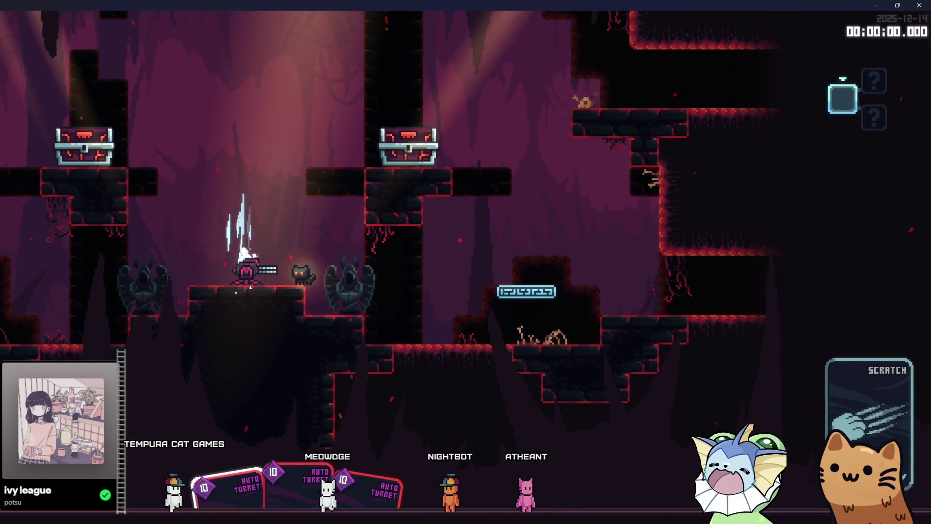
# - Swap the idle if and elif comparisons to < 0 and > 0, then relaunch and stop the game
pyautogui.hotkey('alt', 'Tab')
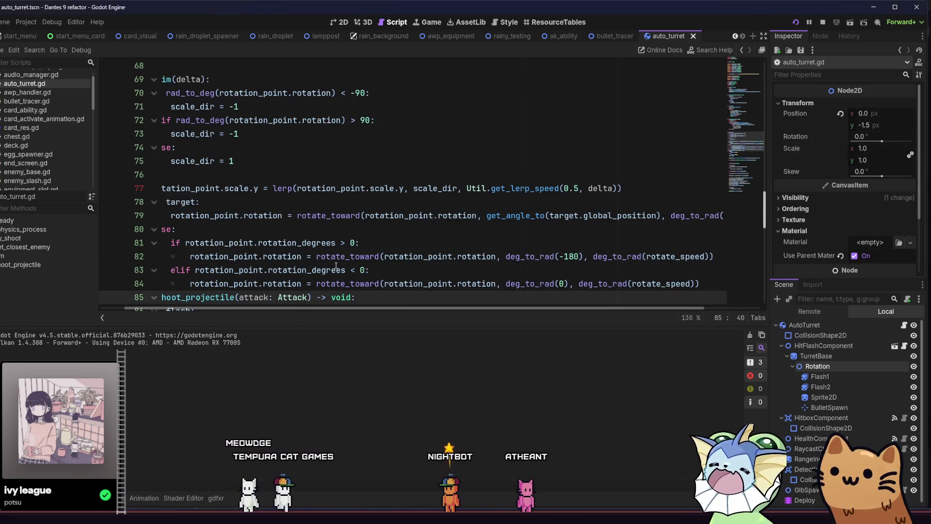
pyautogui.scroll(-1, 336, 266)
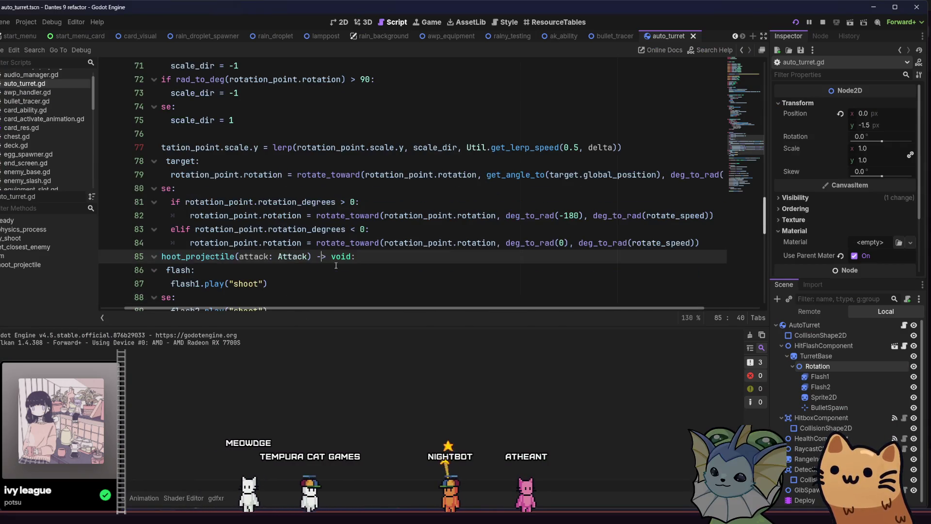
pyautogui.click(350, 201)
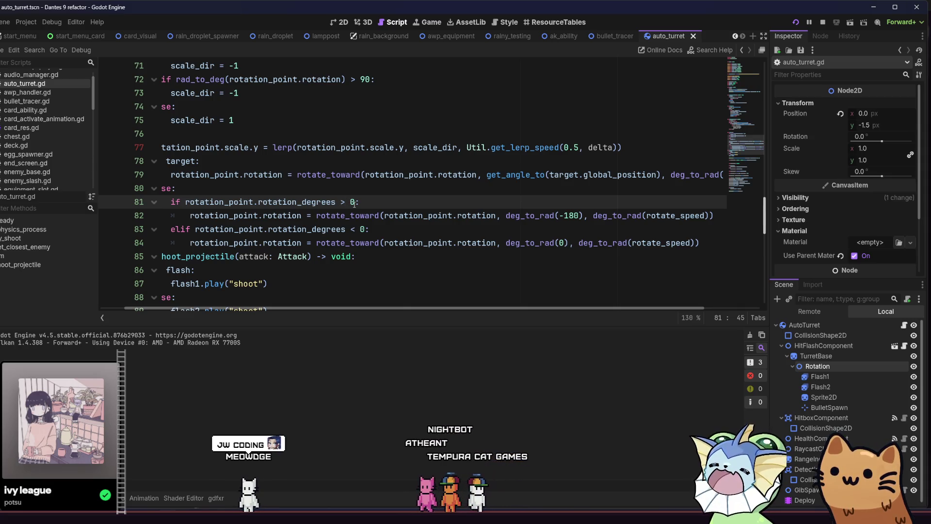
pyautogui.click(355, 229)
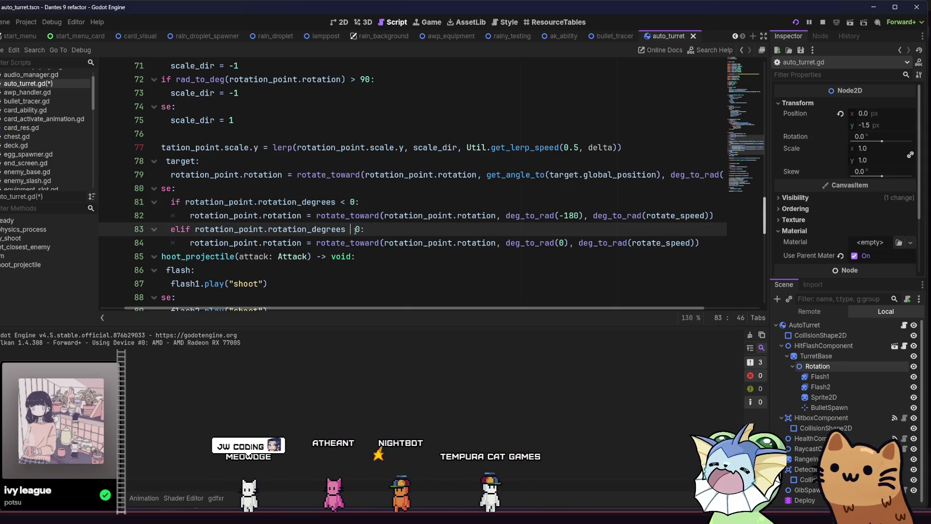
pyautogui.write('>')
pyautogui.press('F5')
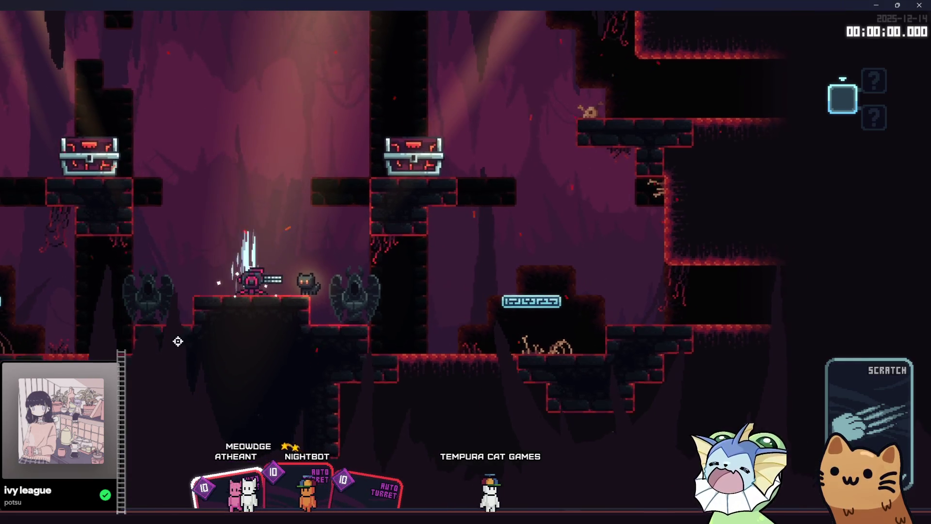
pyautogui.press('F8')
pyautogui.click(280, 257)
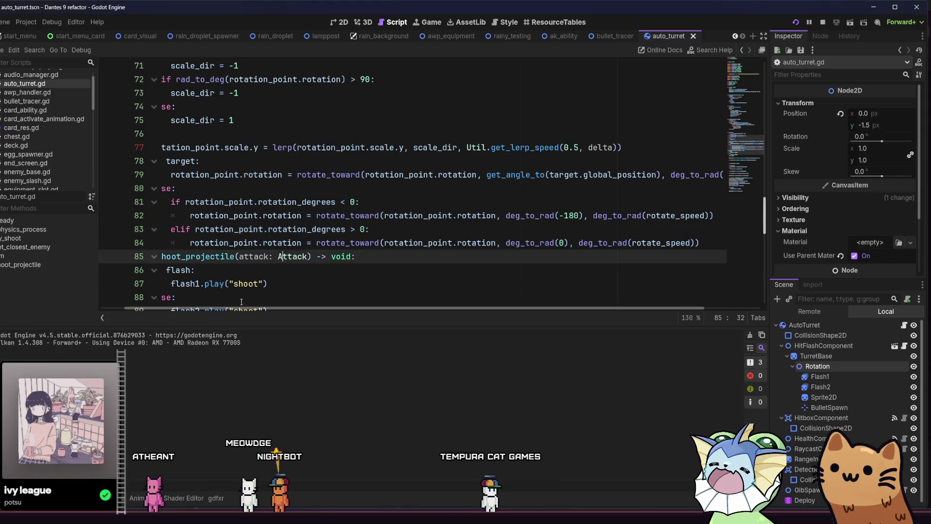
# - Add blank lines above shoot_projectile and save the script
pyautogui.moveTo(246, 309); pyautogui.dragTo(204, 307)
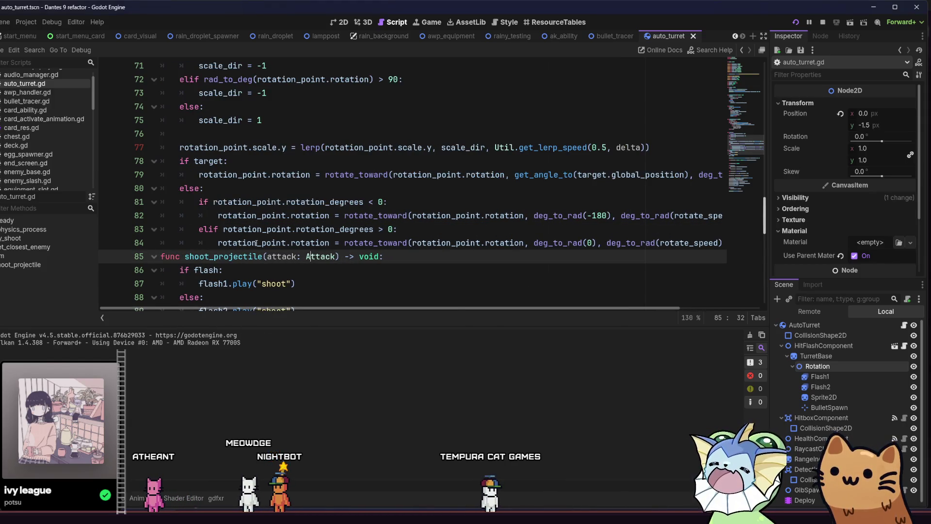
pyautogui.click(349, 242)
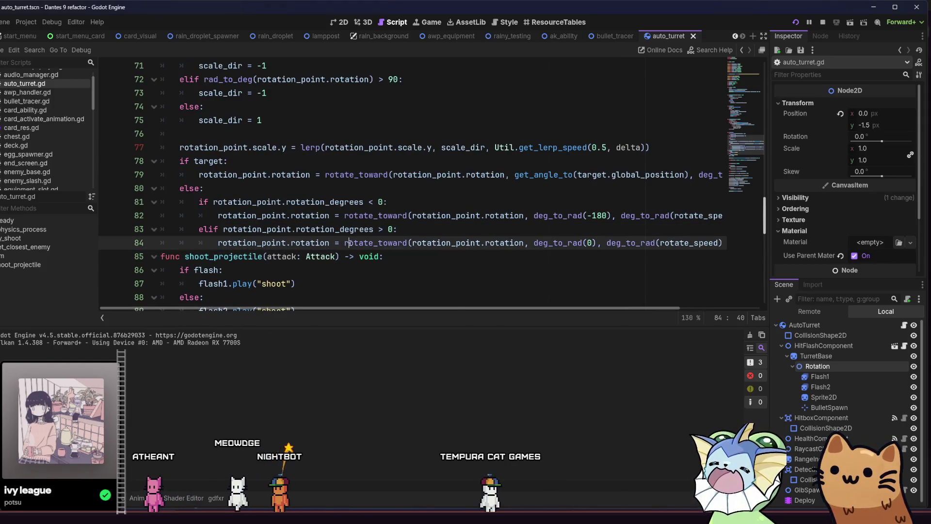
pyautogui.click(165, 258)
pyautogui.press('Return')
pyautogui.press('Return')
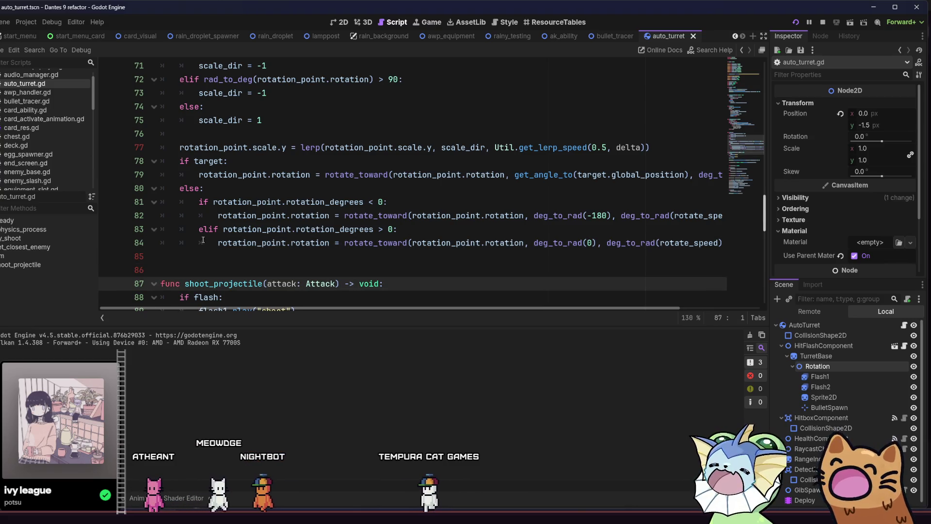
pyautogui.click(219, 228)
pyautogui.hotkey('ctrl', 's')
# - Change the deg_to_rad target angle on line 82 and save the script
pyautogui.moveTo(293, 309); pyautogui.dragTo(380, 306)
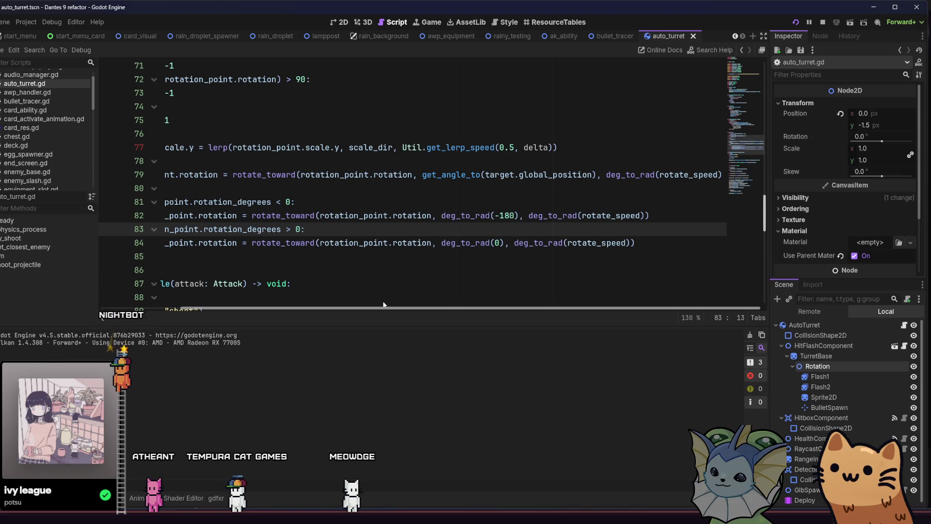
pyautogui.moveTo(409, 306); pyautogui.dragTo(231, 293)
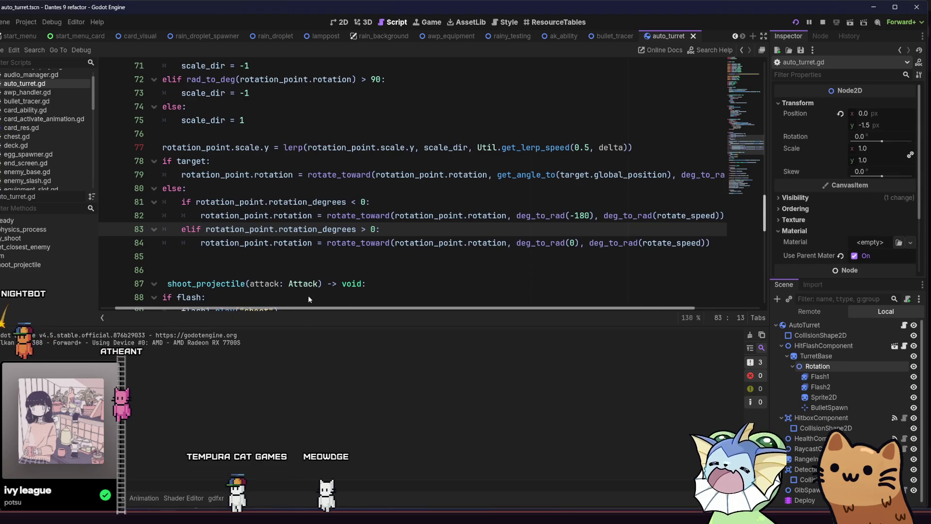
pyautogui.click(580, 215)
pyautogui.doubleClick(580, 215)
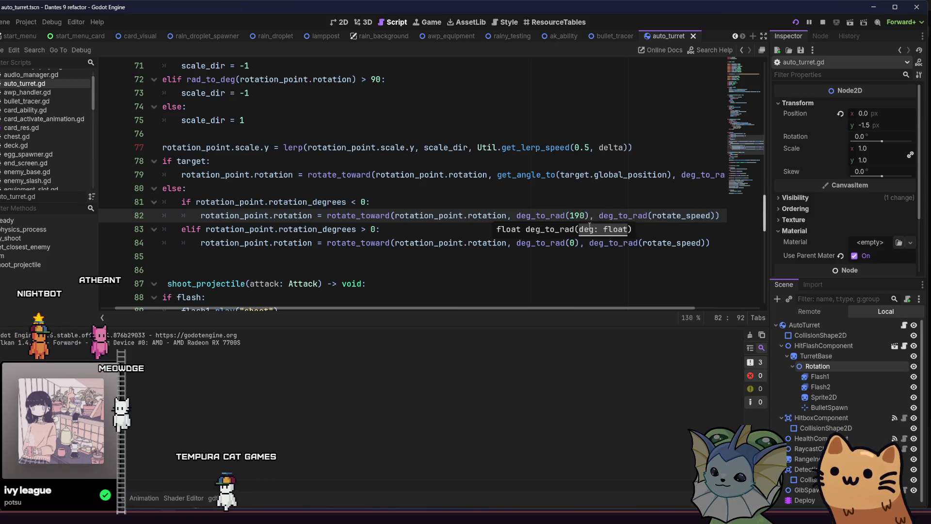
pyautogui.write('80')
pyautogui.hotkey('ctrl', 's')
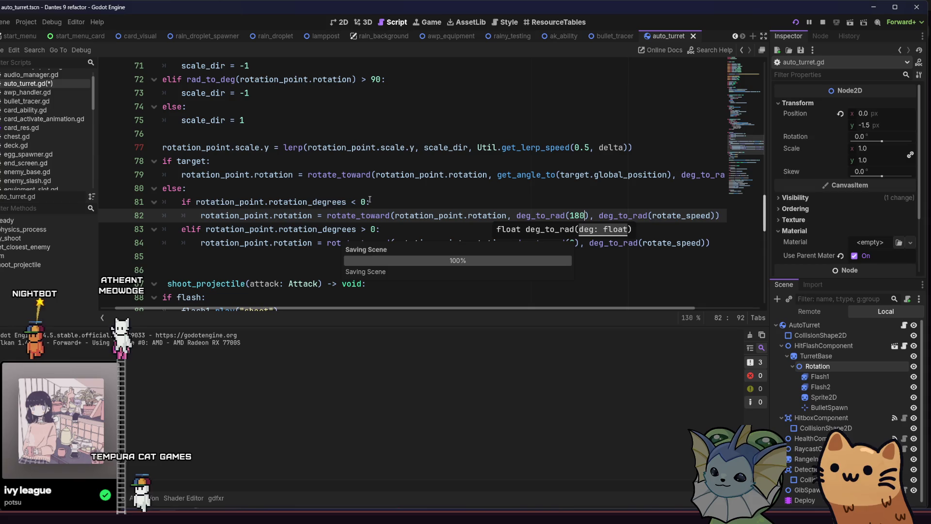
# - In the game, drop to the lower ledge, deploy another auto turret, and close the game
pyautogui.click(369, 199)
pyautogui.press('Right')
pyautogui.press('1')
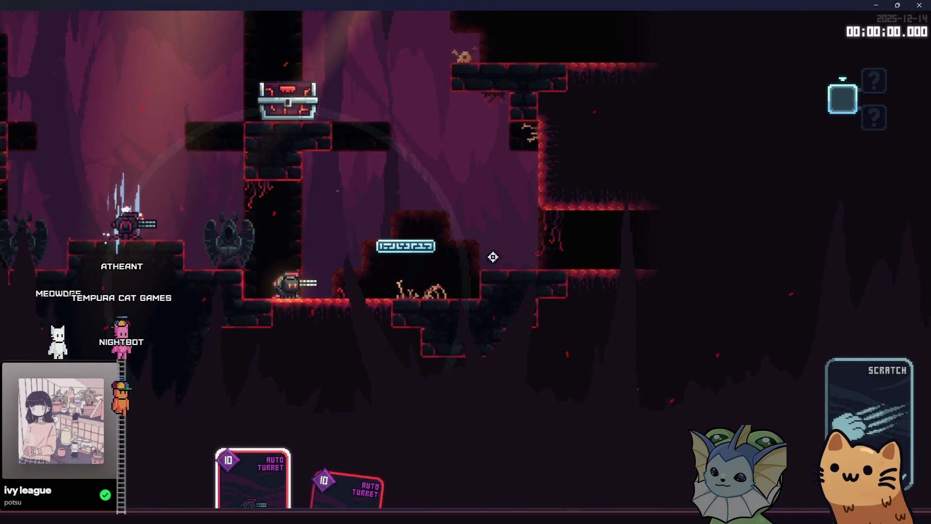
pyautogui.click(919, 5)
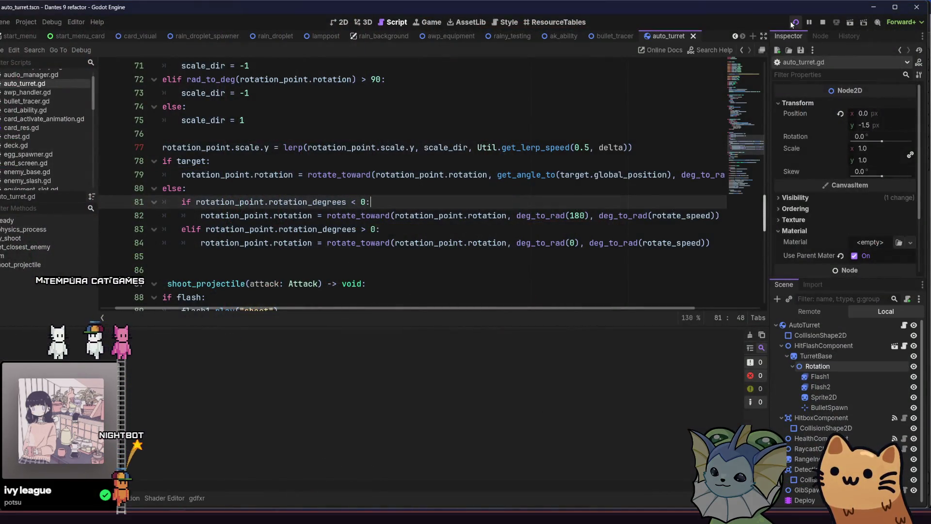
# - Rerun the project, start a new run with the Auto Turret, then stop the game
pyautogui.click(794, 23)
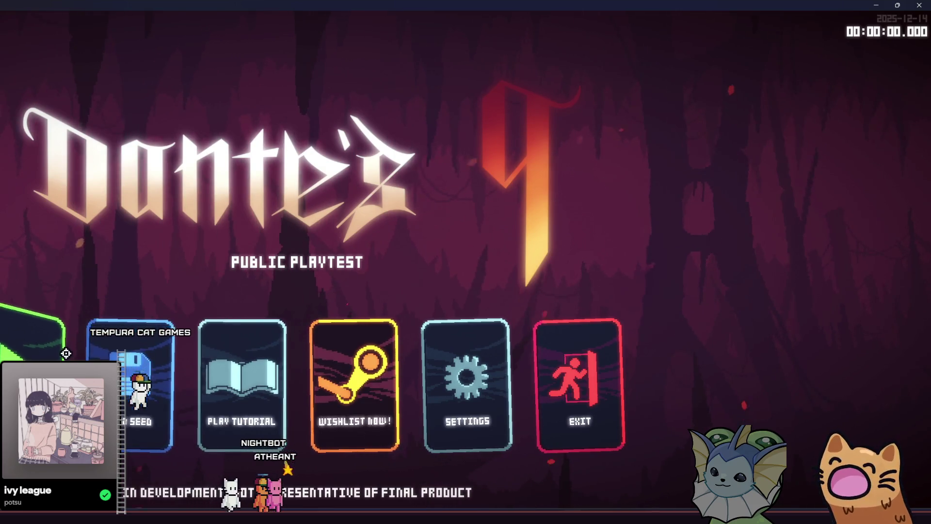
pyautogui.click(65, 355)
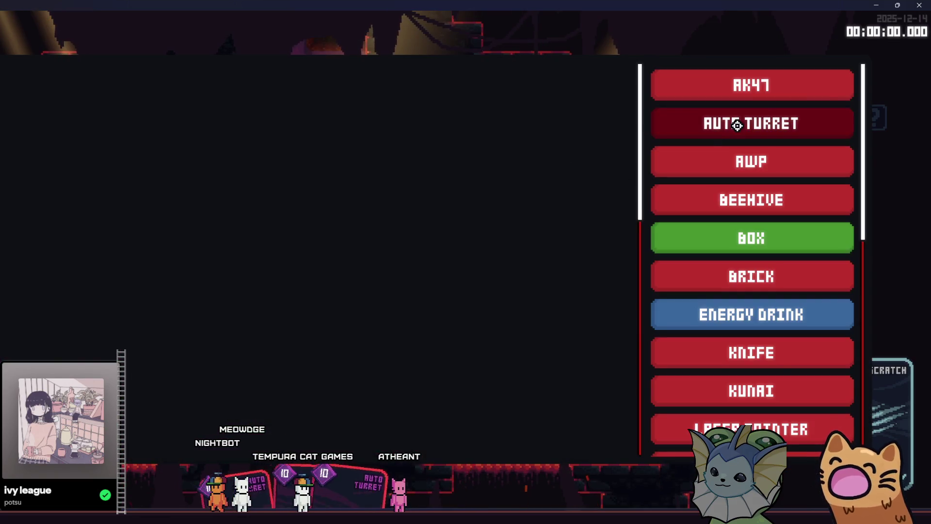
pyautogui.click(737, 125)
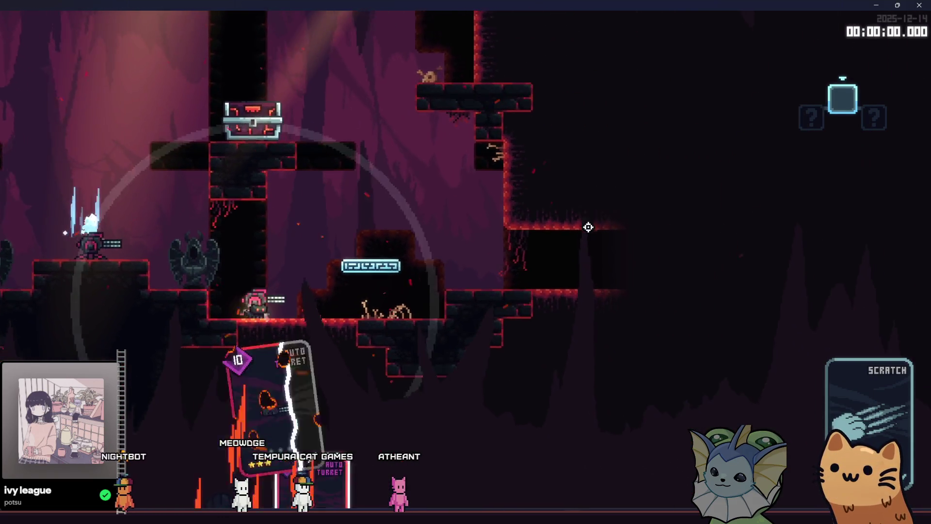
pyautogui.press('F8')
pyautogui.scroll(3, 266, 247)
pyautogui.click(412, 242)
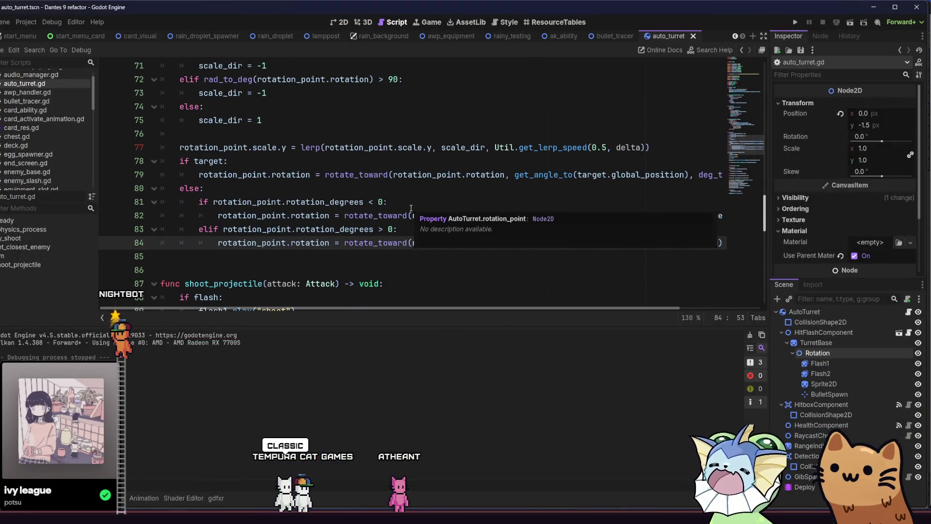
# - Change the line 83 elif condition to rotation_degrees >= 180
pyautogui.press('Left')
pyautogui.press('Left')
pyautogui.press('Left')
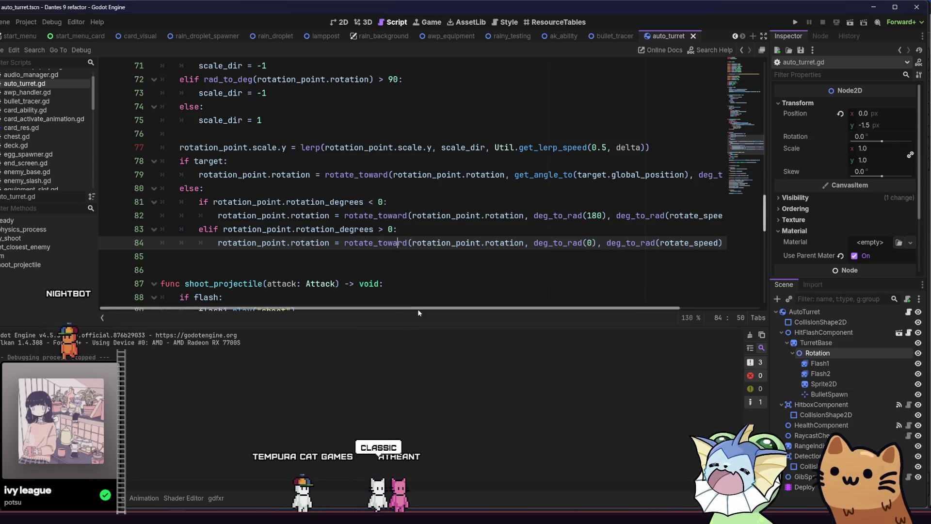
pyautogui.hscroll(3, 437, 309)
pyautogui.moveTo(447, 308)
pyautogui.mouseDown()
pyautogui.moveTo(374, 309)
pyautogui.moveTo(494, 306)
pyautogui.moveTo(411, 308)
pyautogui.mouseUp()
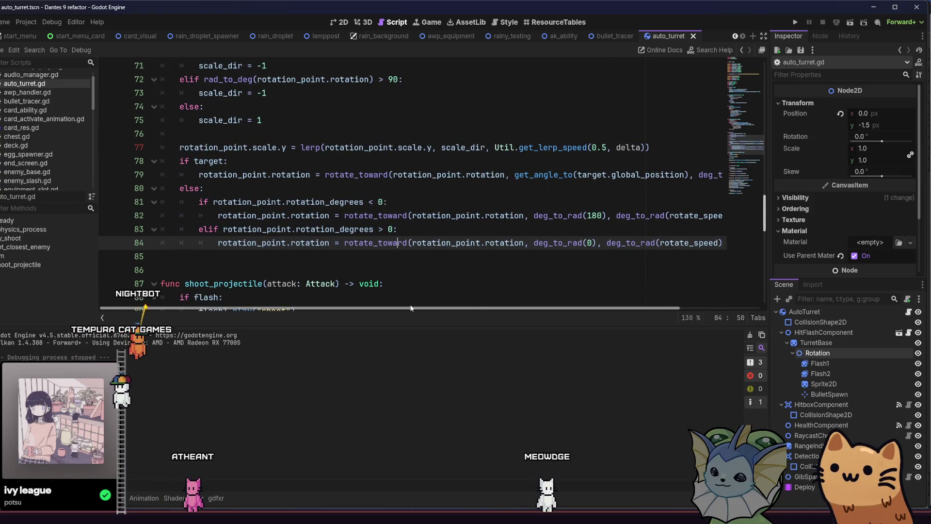
pyautogui.click(393, 228)
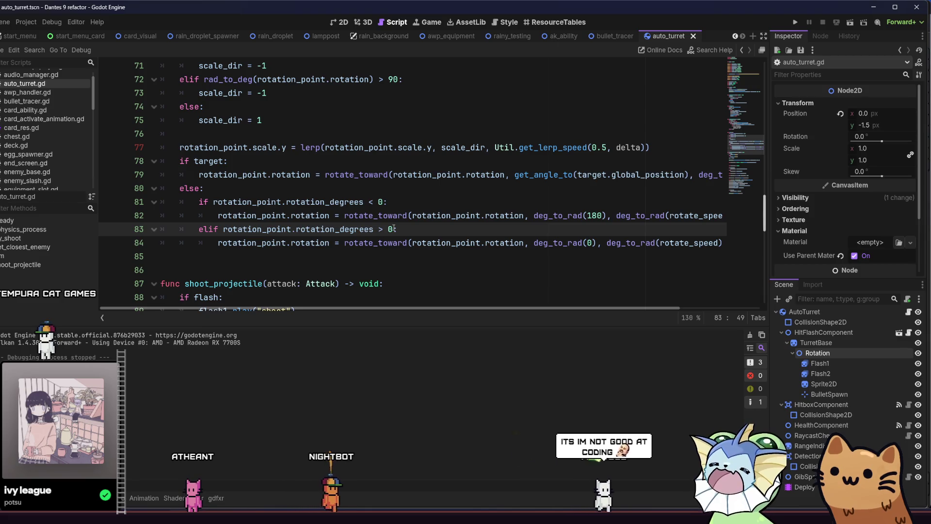
pyautogui.press('BackSpace')
pyautogui.write('180')
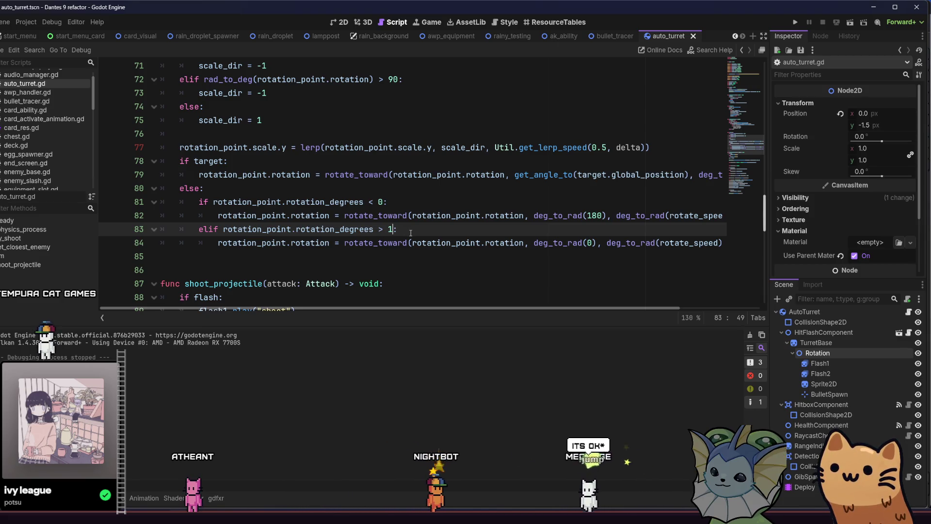
pyautogui.press('End')
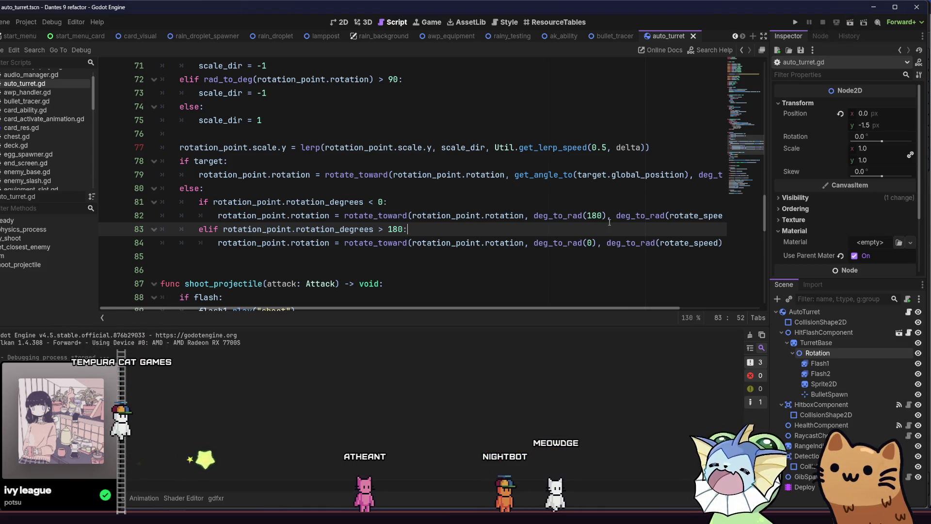
pyautogui.click(383, 229)
pyautogui.write('=')
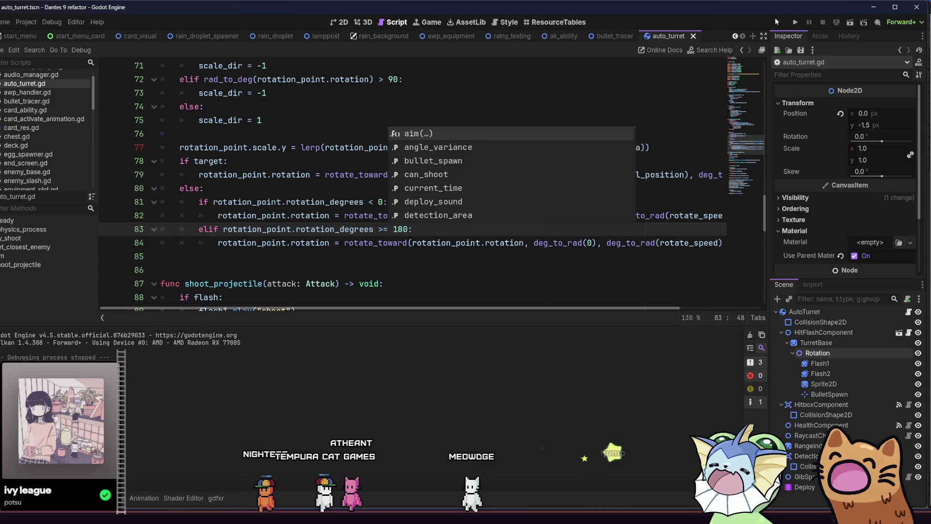
# - Launch the game, start a new run picking the Auto Turret, then stop it
pyautogui.click(794, 23)
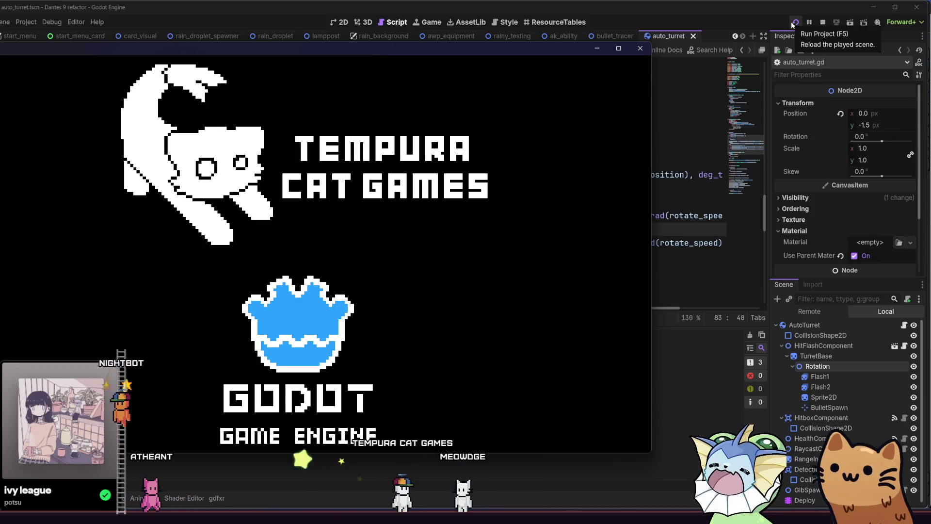
pyautogui.click(793, 23)
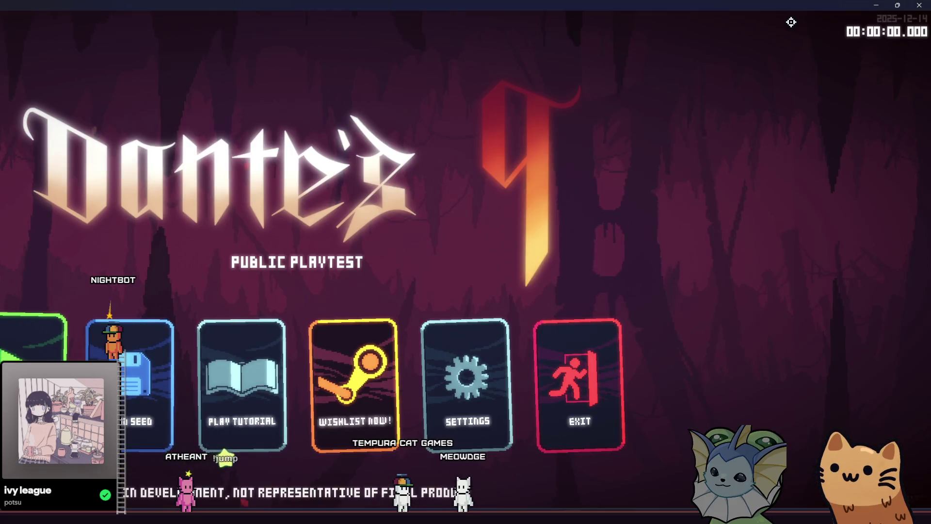
pyautogui.click(66, 319)
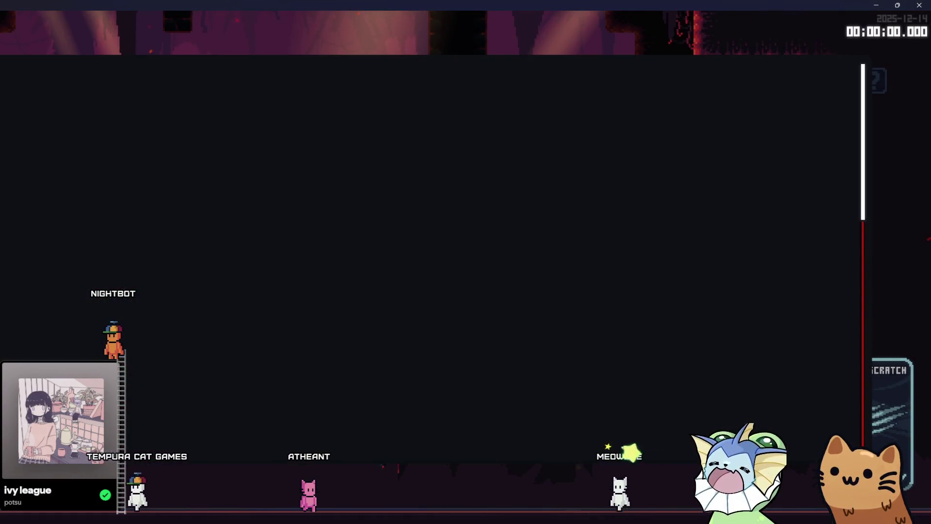
pyautogui.click(680, 129)
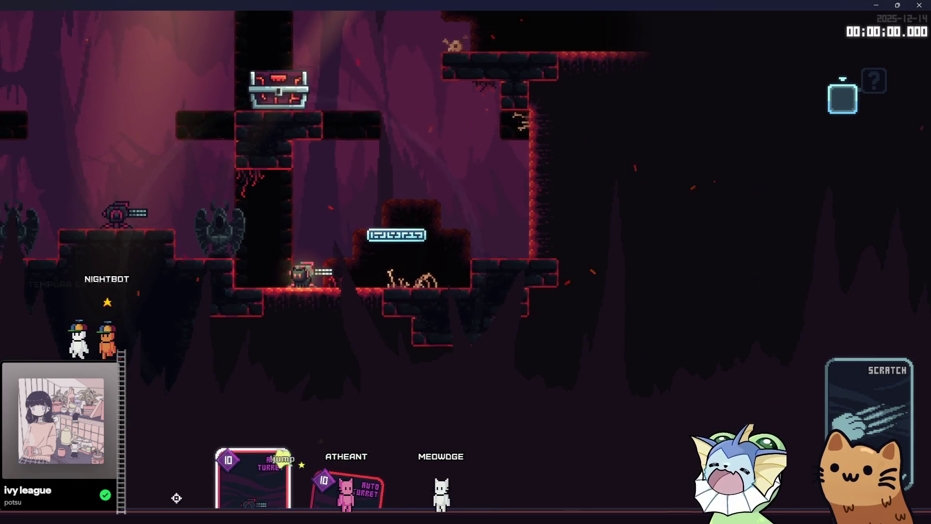
pyautogui.press('F8')
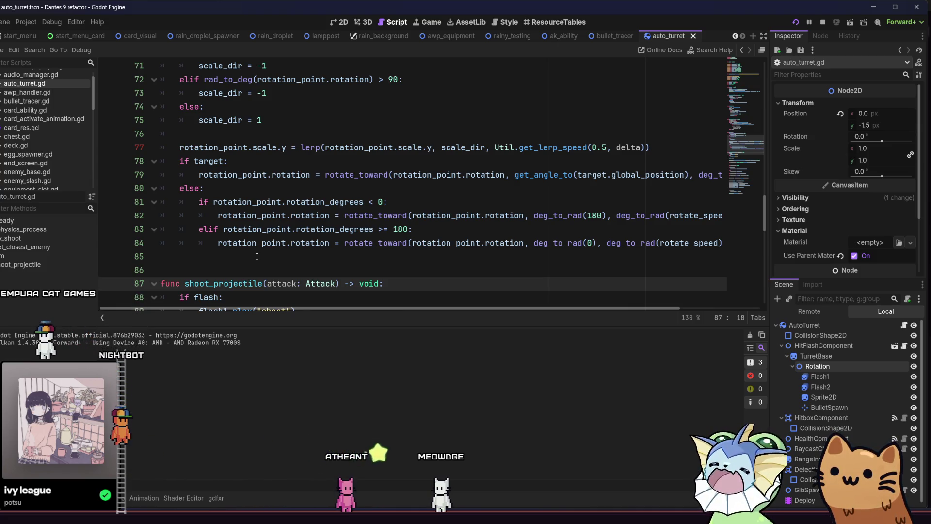
# - Replace line 83's elif condition with a plain else and test-run the game
pyautogui.moveTo(409, 230); pyautogui.dragTo(257, 231)
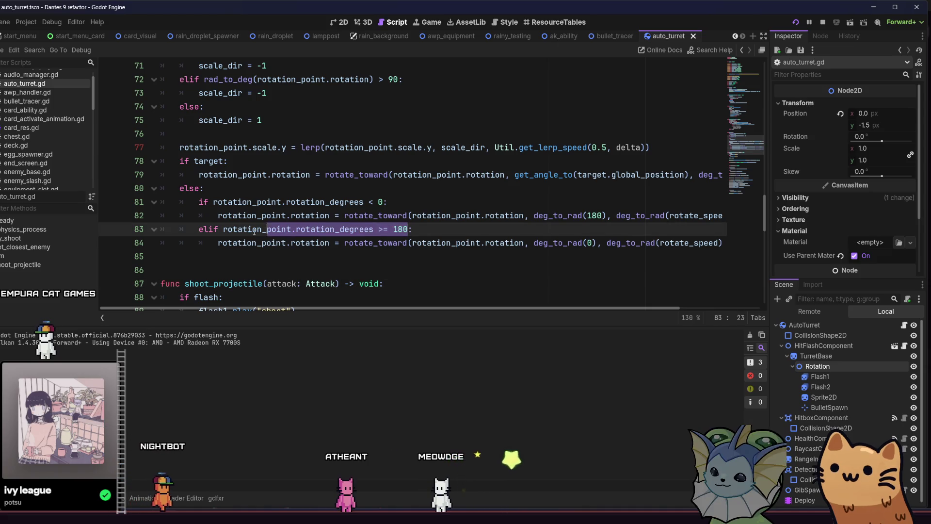
pyautogui.write('se:')
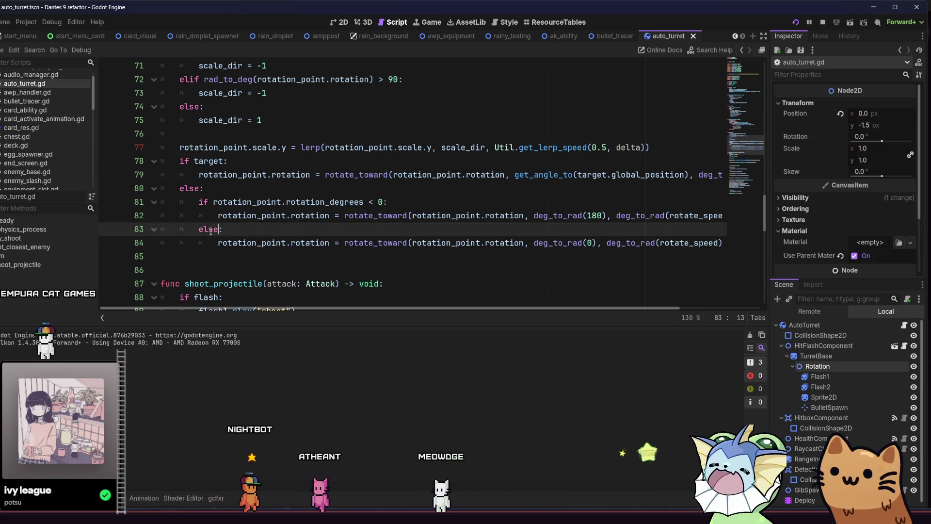
pyautogui.press('F5')
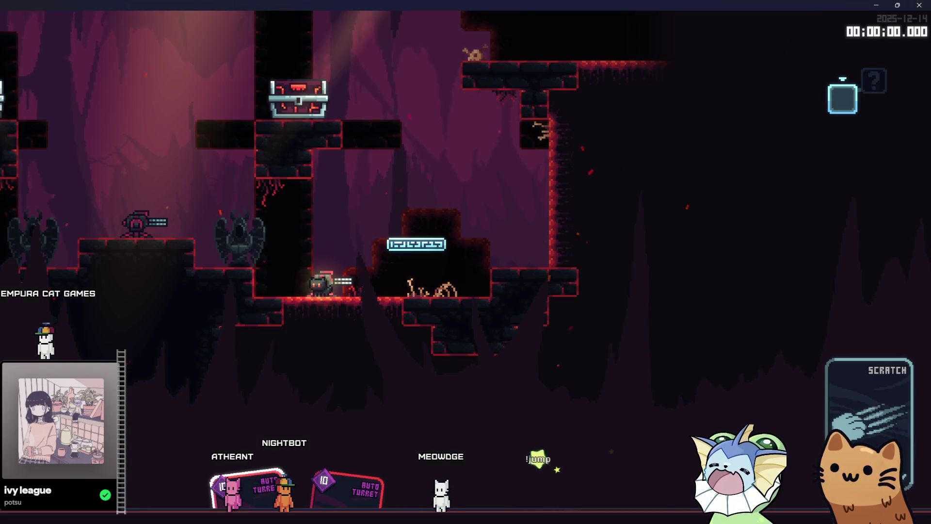
pyautogui.hotkey('alt', 'F4')
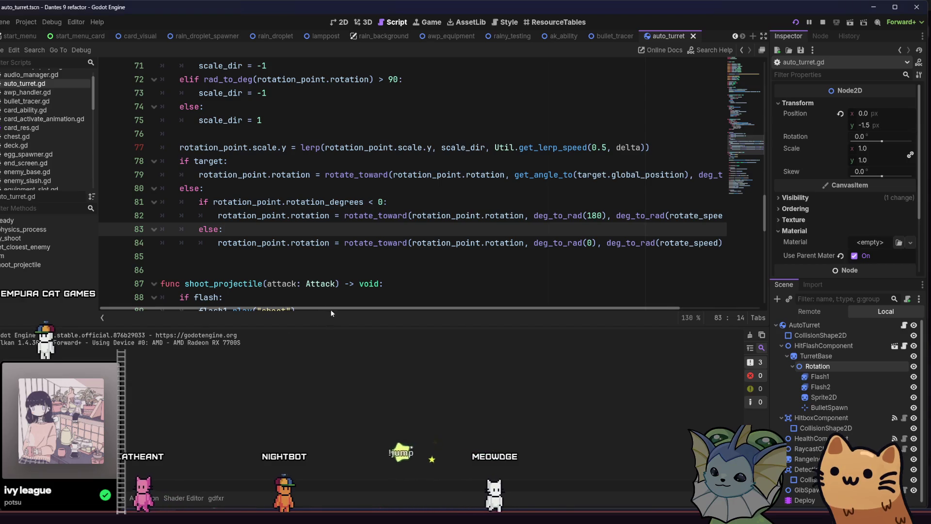
# - Flip line 81's comparison to greater-than, save, and test the turret
pyautogui.moveTo(331, 308); pyautogui.dragTo(341, 310)
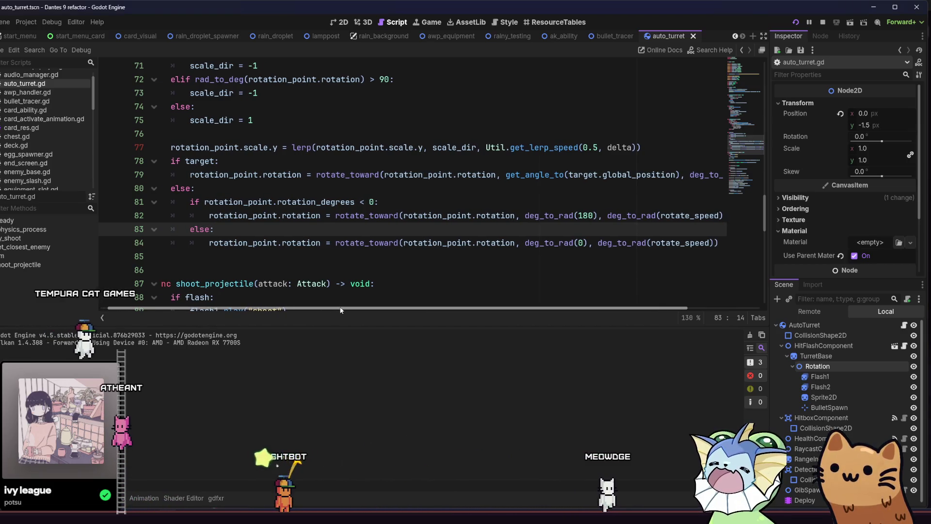
pyautogui.moveTo(340, 310); pyautogui.dragTo(359, 304)
pyautogui.click(342, 210)
pyautogui.press('BackSpace')
pyautogui.write('>')
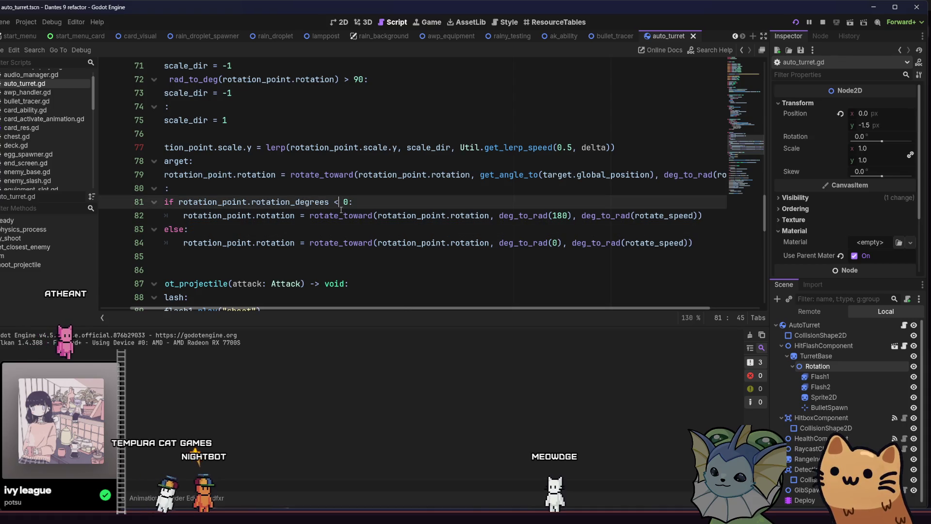
pyautogui.hotkey('ctrl', 's')
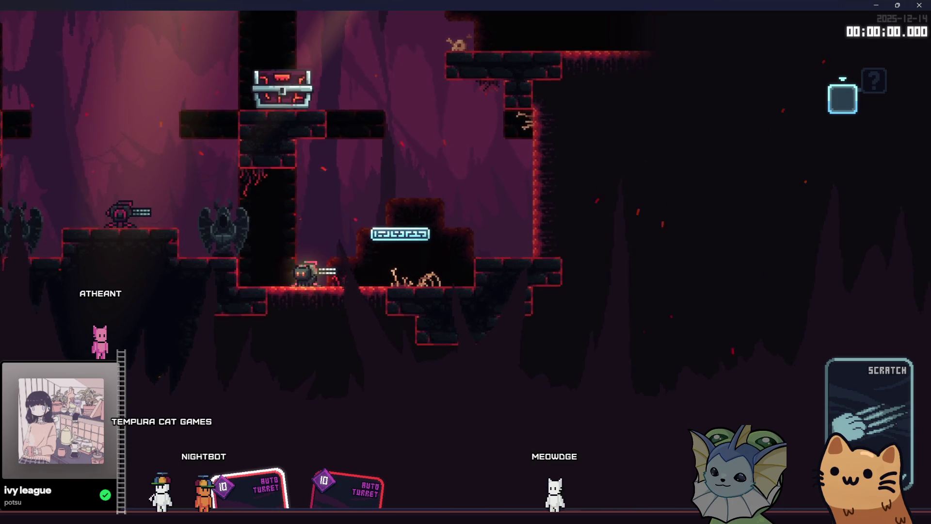
pyautogui.press('F8')
# - Restore line 81 to rotation_degrees < 180, rerun the game, and return to the script
pyautogui.click(342, 202)
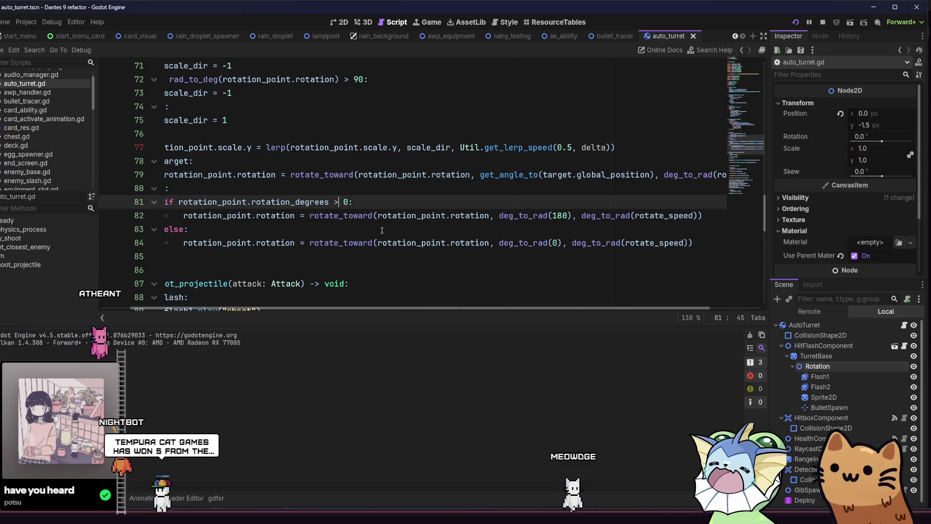
pyautogui.press('BackSpace')
pyautogui.write('<')
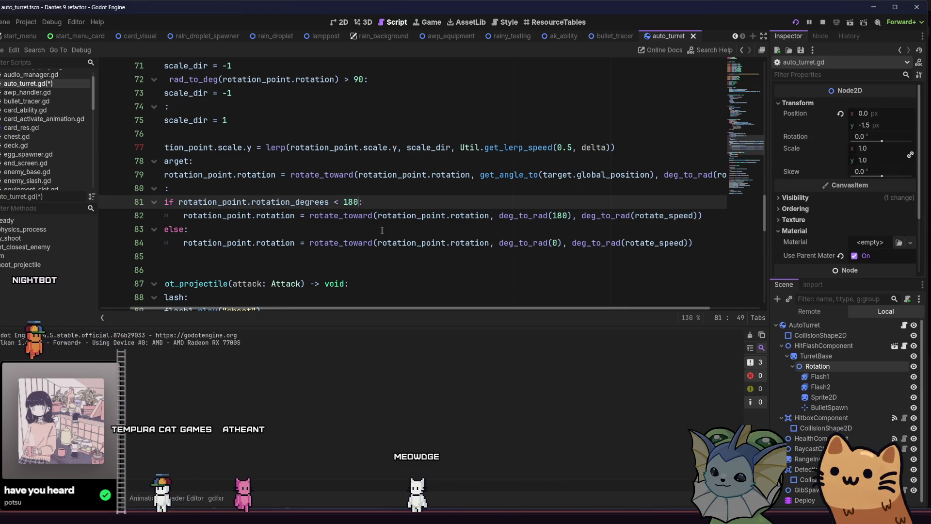
pyautogui.press('F5')
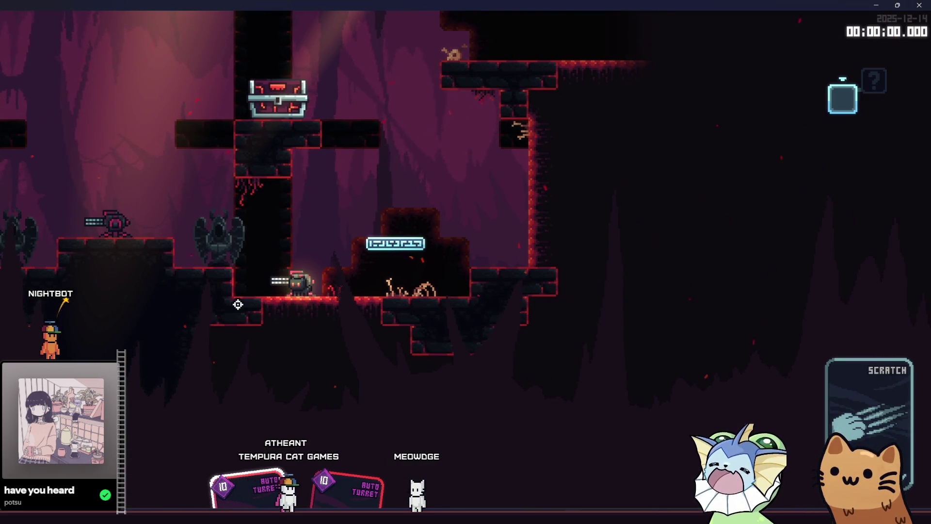
pyautogui.moveTo(214, 504)
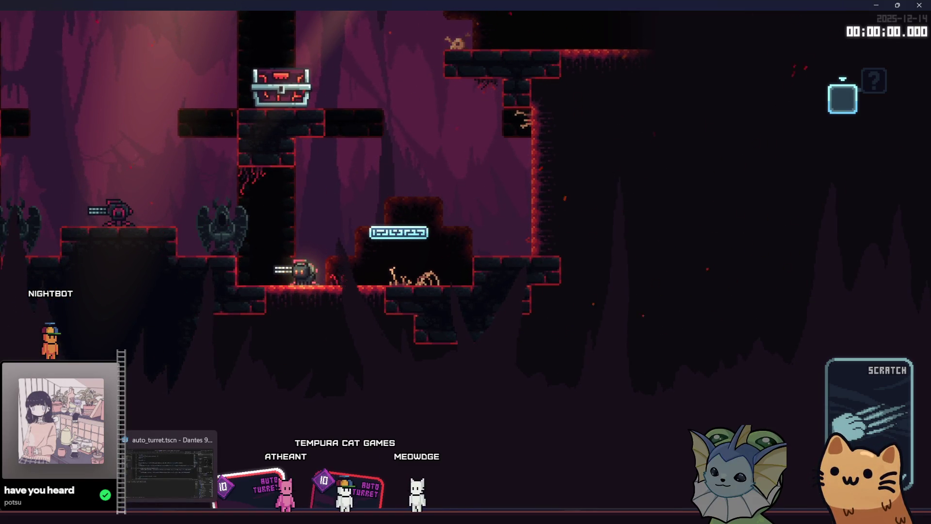
pyautogui.click(214, 505)
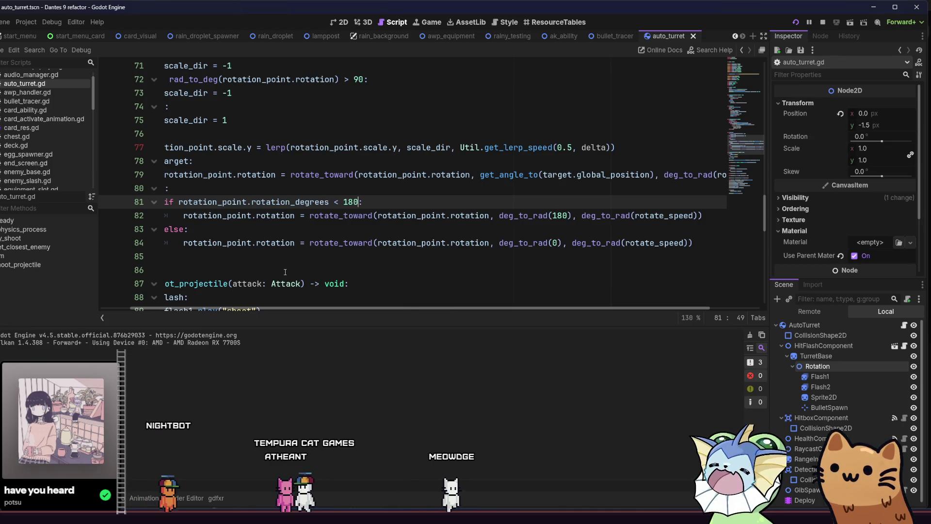
pyautogui.click(557, 243)
pyautogui.press('BackSpace')
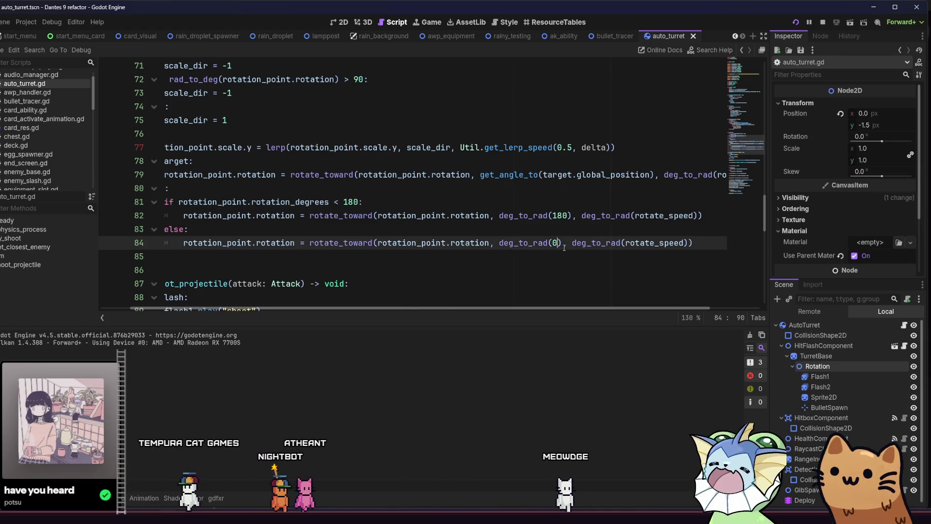
pyautogui.write('-1')
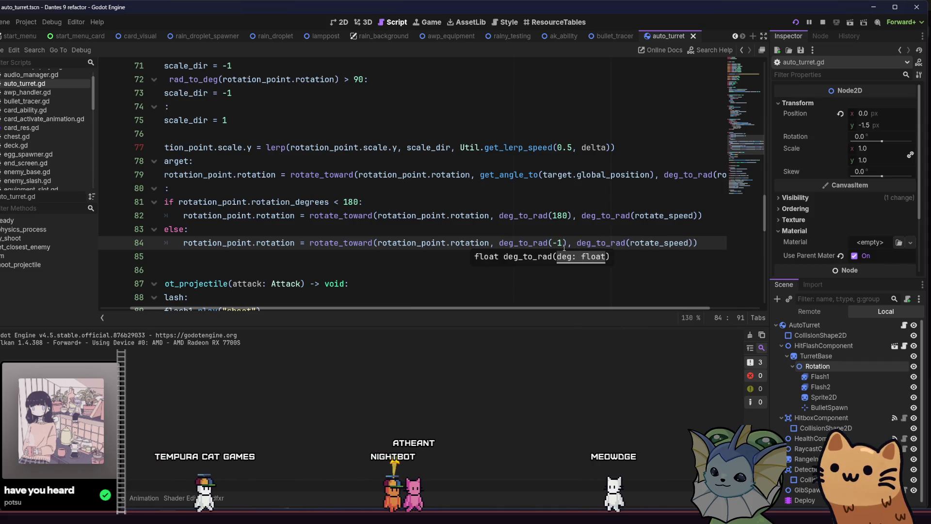
pyautogui.write('80')
pyautogui.press('F5')
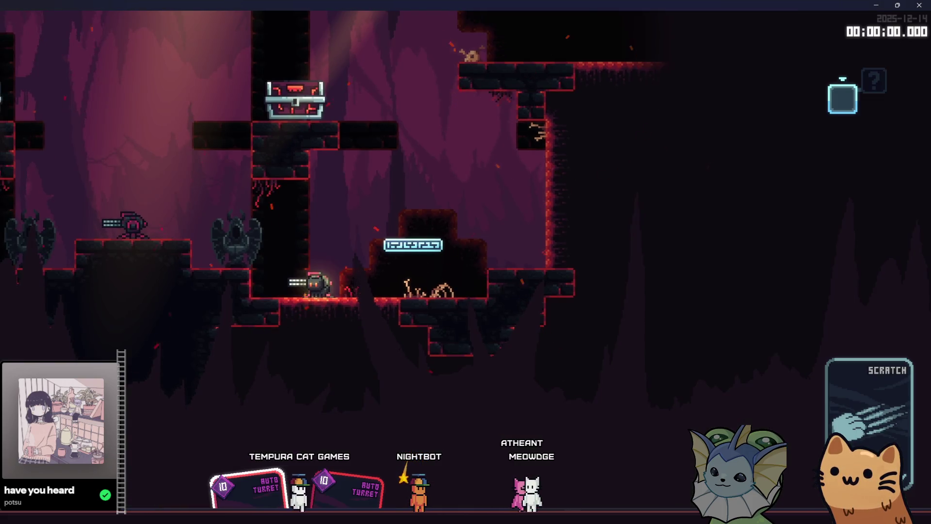
pyautogui.press('F8')
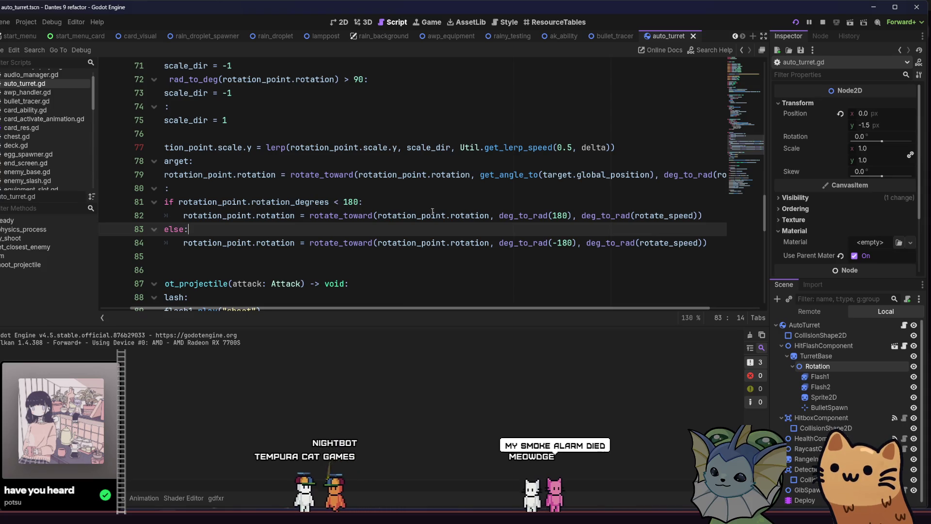
pyautogui.click(565, 214)
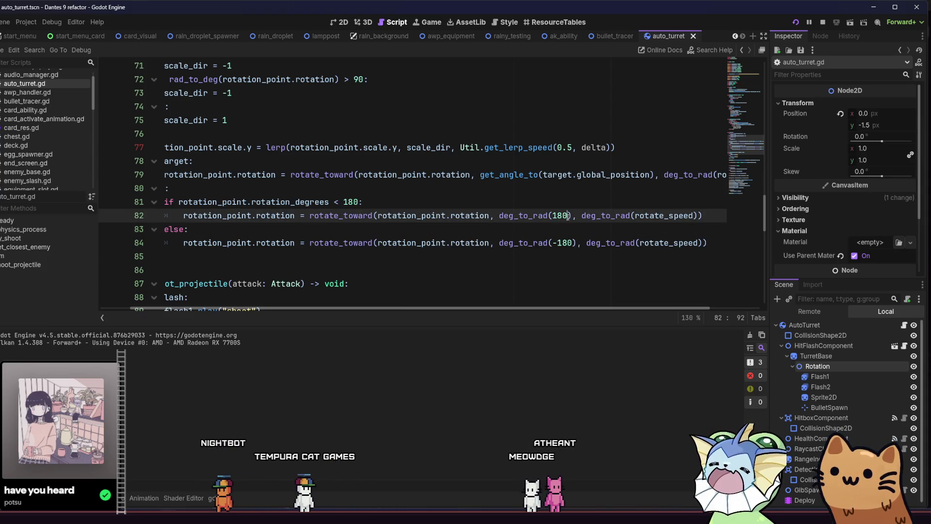
pyautogui.press('BackSpace')
pyautogui.write('1')
pyautogui.hotkey('ctrl', 's')
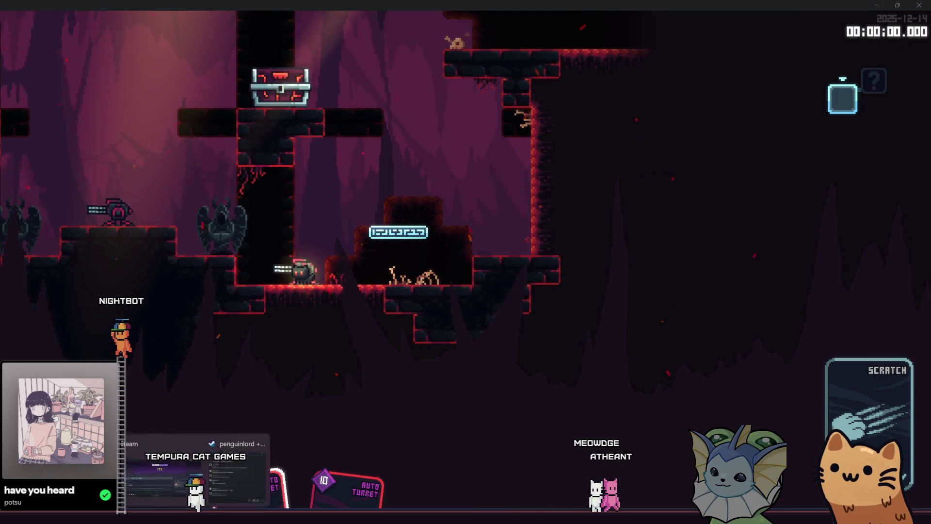
pyautogui.press('F8')
pyautogui.click(346, 216)
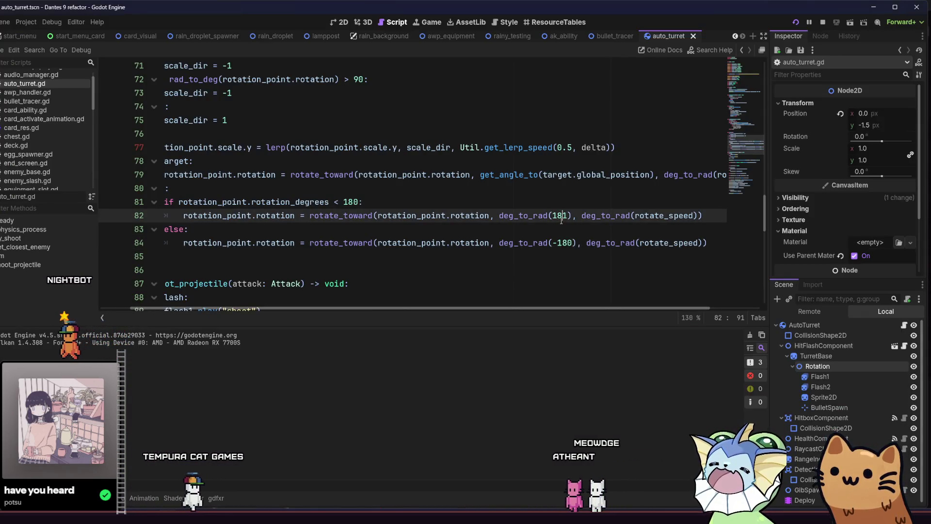
pyautogui.doubleClick(352, 202)
pyautogui.doubleClick(560, 215)
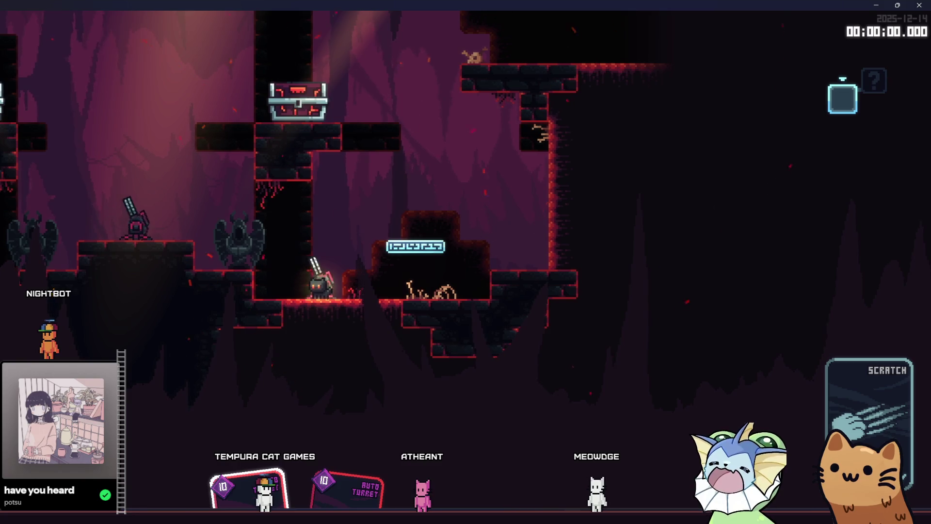
pyautogui.press('F8')
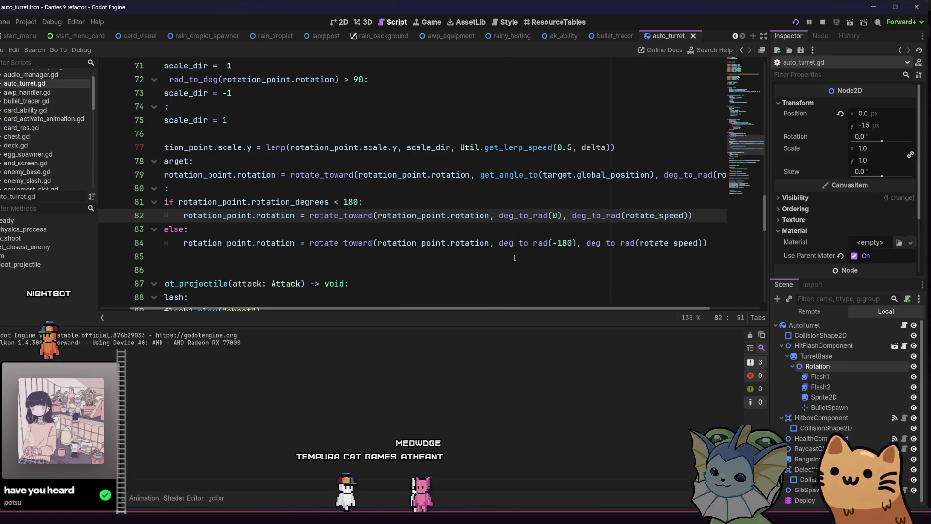
pyautogui.doubleClick(565, 246)
pyautogui.click(382, 248)
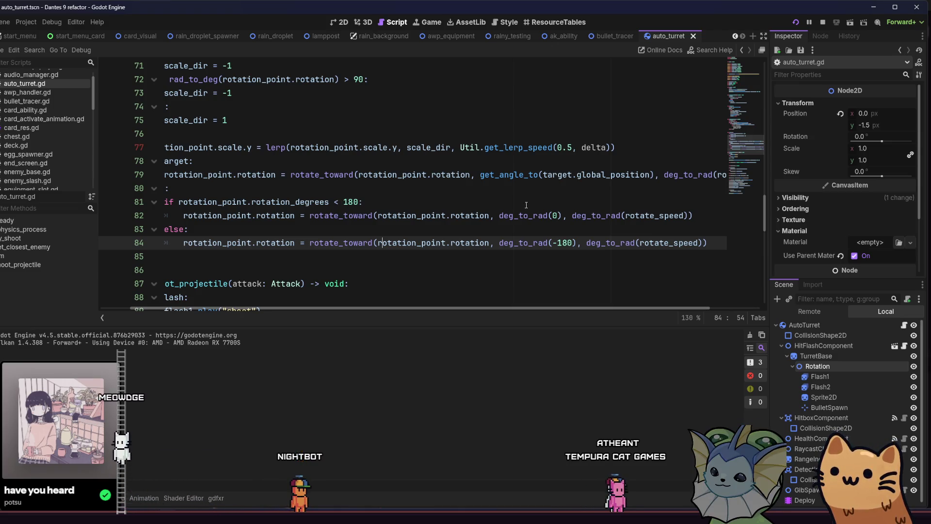
pyautogui.click(552, 215)
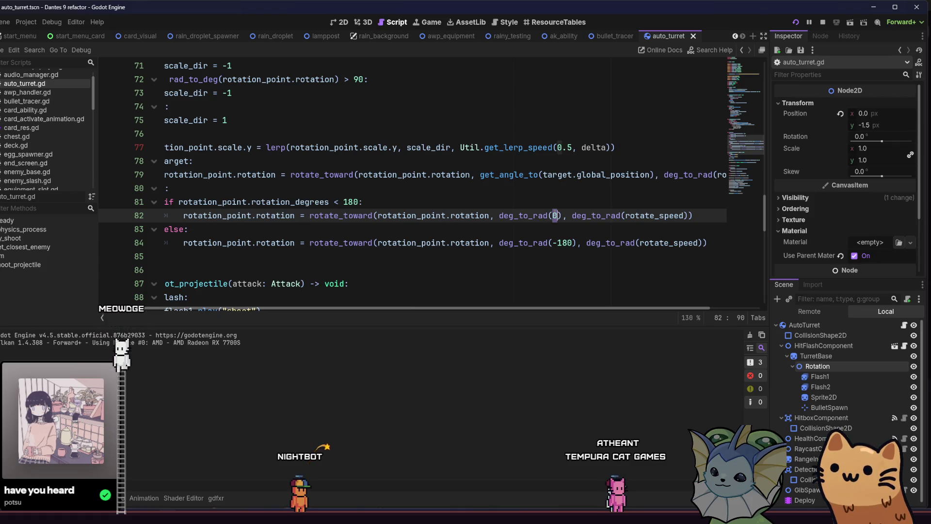
pyautogui.press('Down')
pyautogui.press('Down')
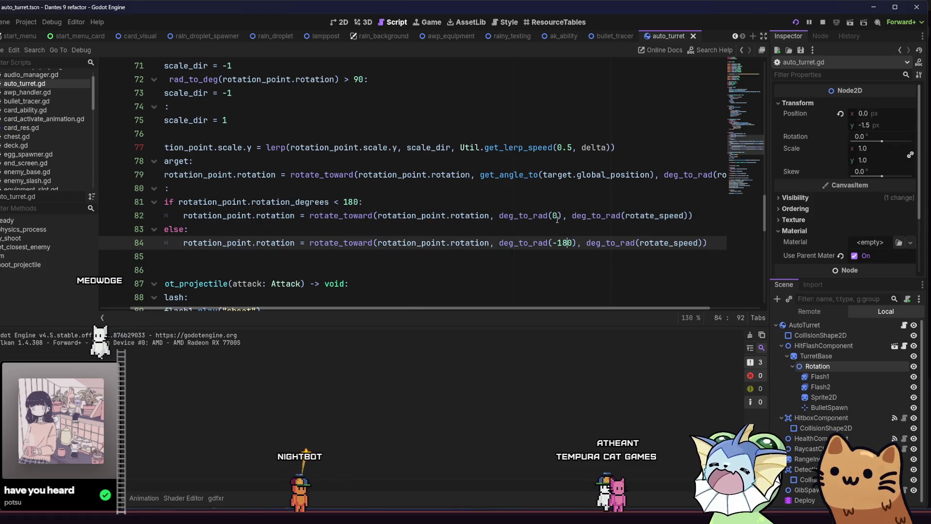
pyautogui.click(557, 219)
pyautogui.write('18')
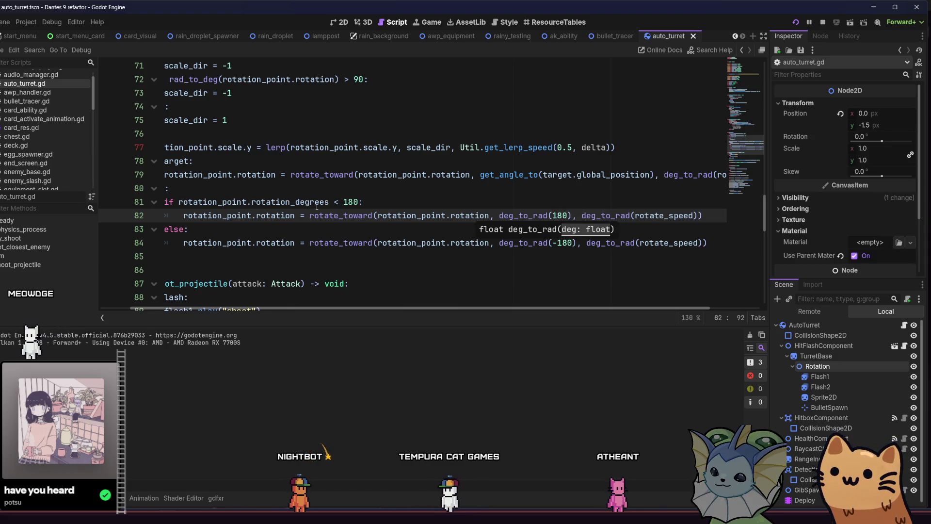
pyautogui.write('0')
pyautogui.click(316, 205)
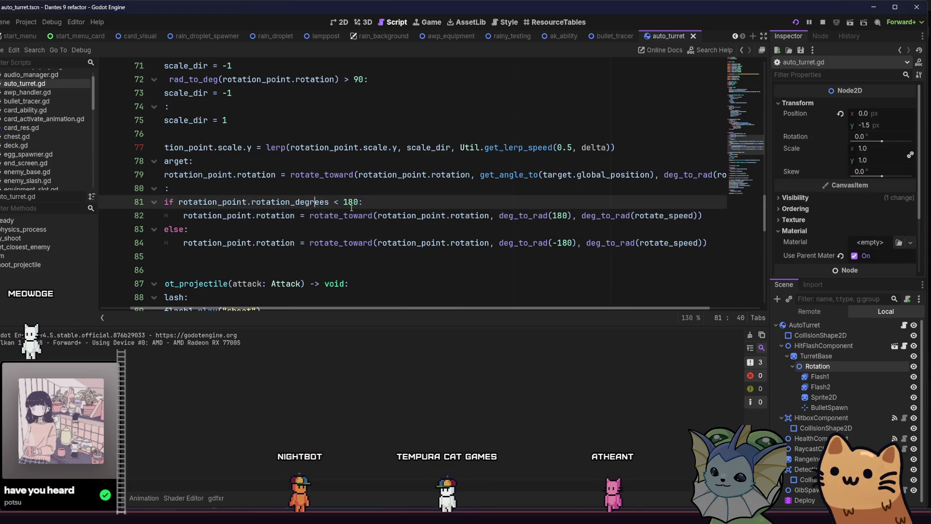
pyautogui.tripleClick(352, 204)
pyautogui.doubleClick(385, 202)
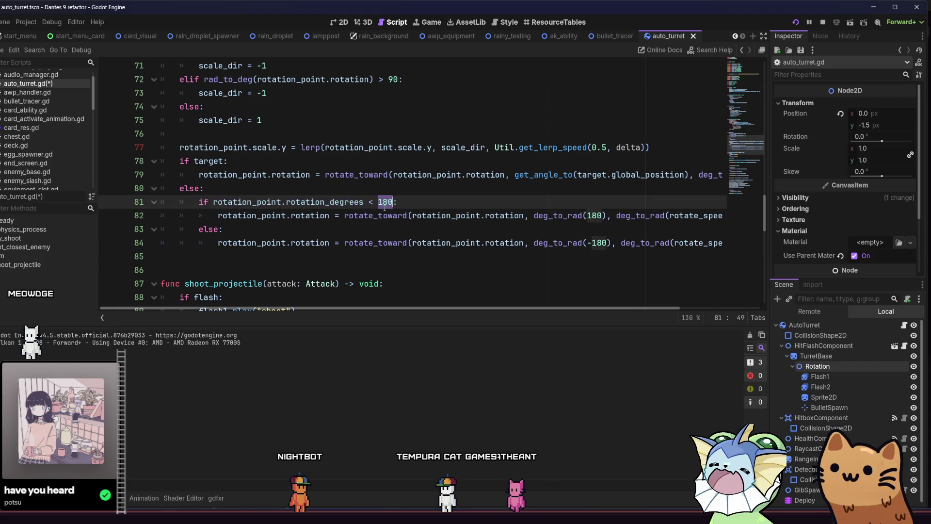
pyautogui.write('0')
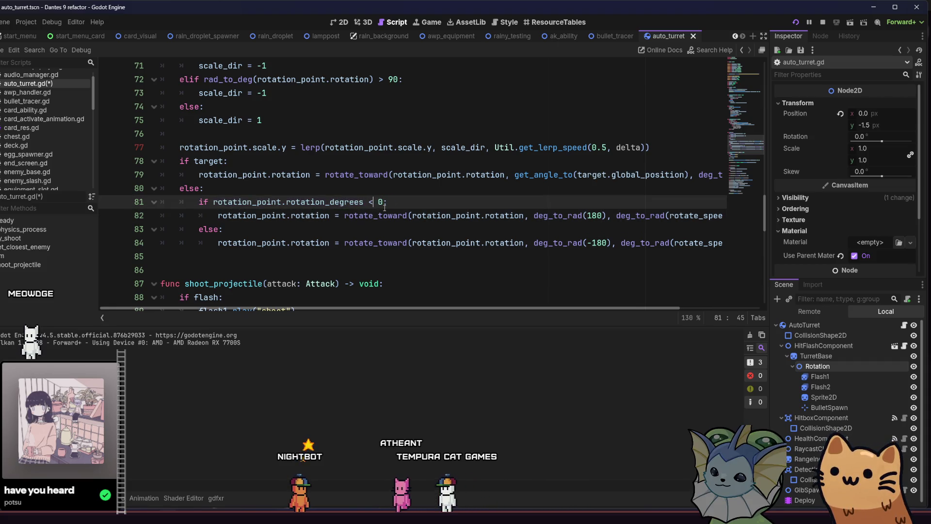
pyautogui.press('F5')
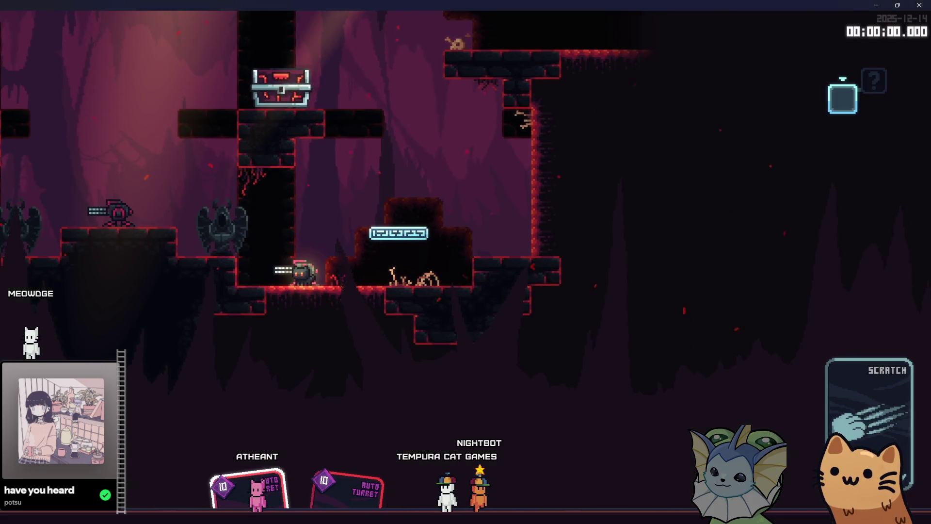
pyautogui.click(169, 516)
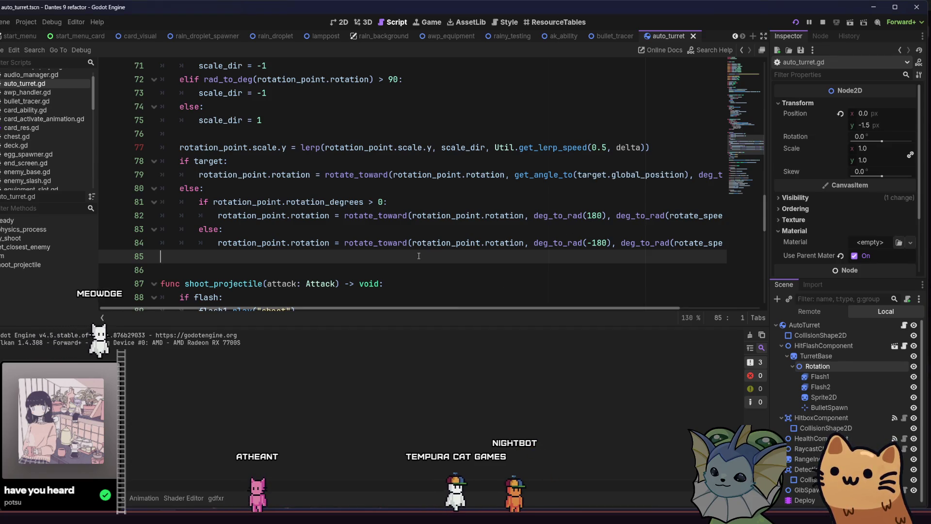
pyautogui.click(388, 208)
pyautogui.press('BackSpace')
pyautogui.press('BackSpace')
pyautogui.press('BackSpace')
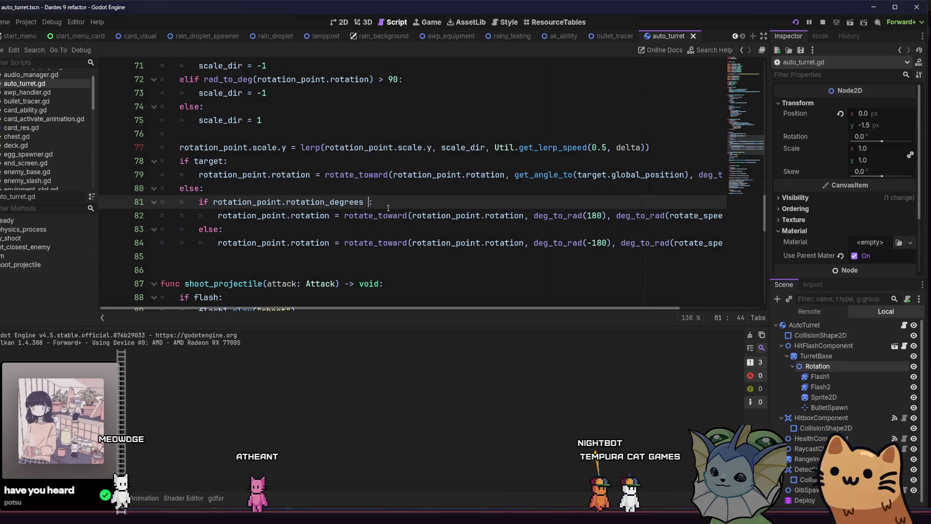
pyautogui.write('< 180 a')
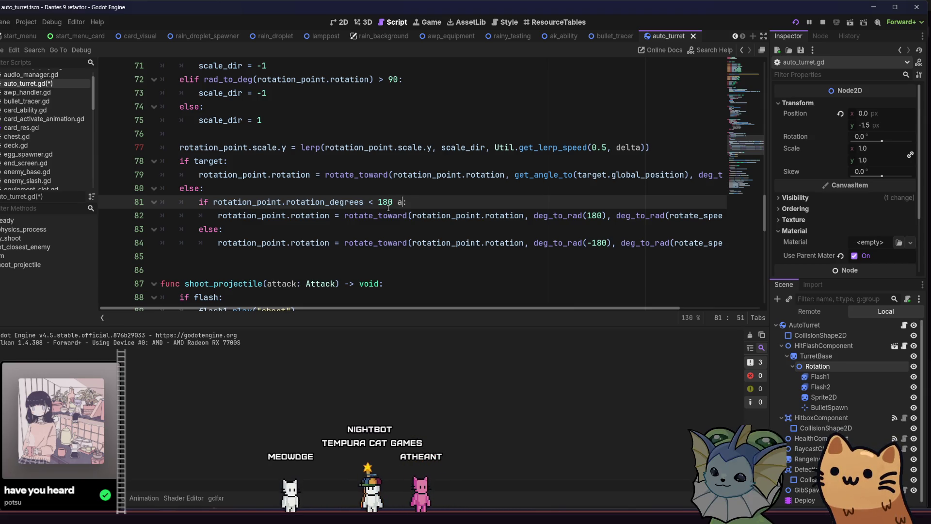
pyautogui.write('nd')
pyautogui.press('Escape')
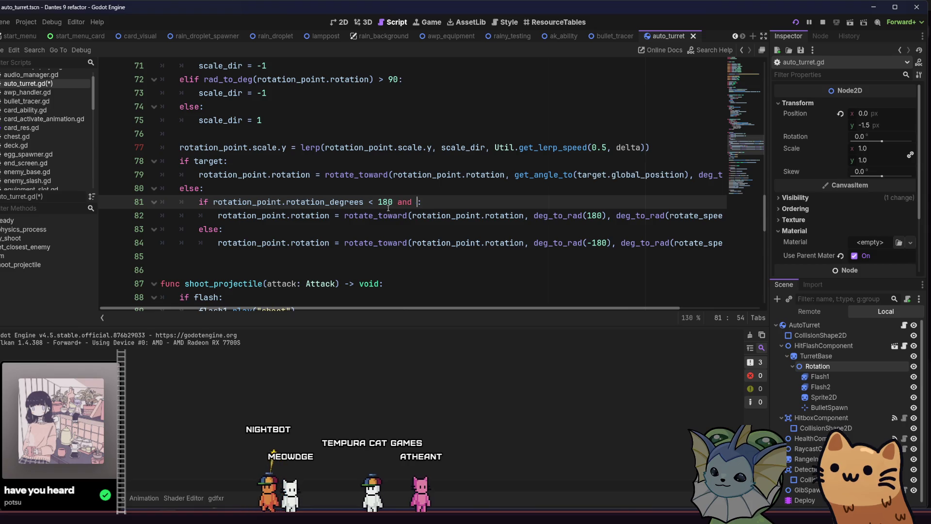
pyautogui.write('rotation')
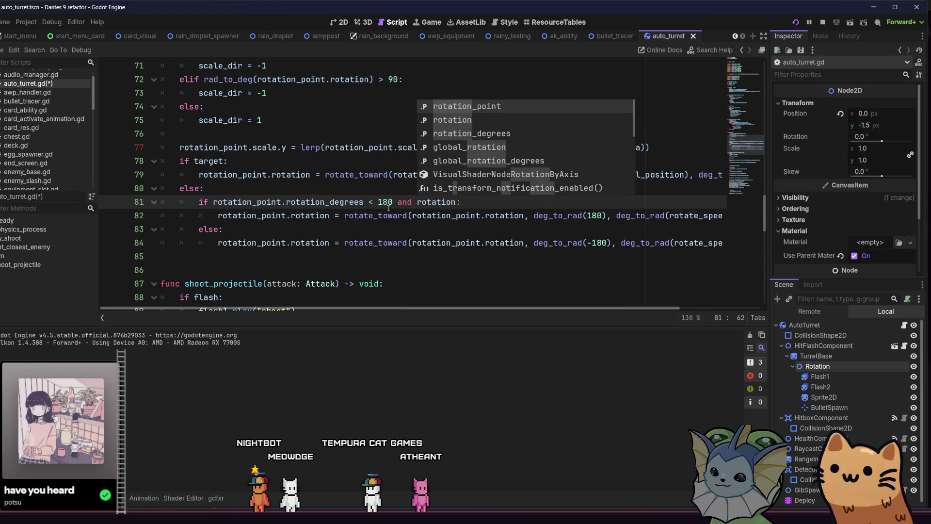
pyautogui.press('Return')
pyautogui.write('.r')
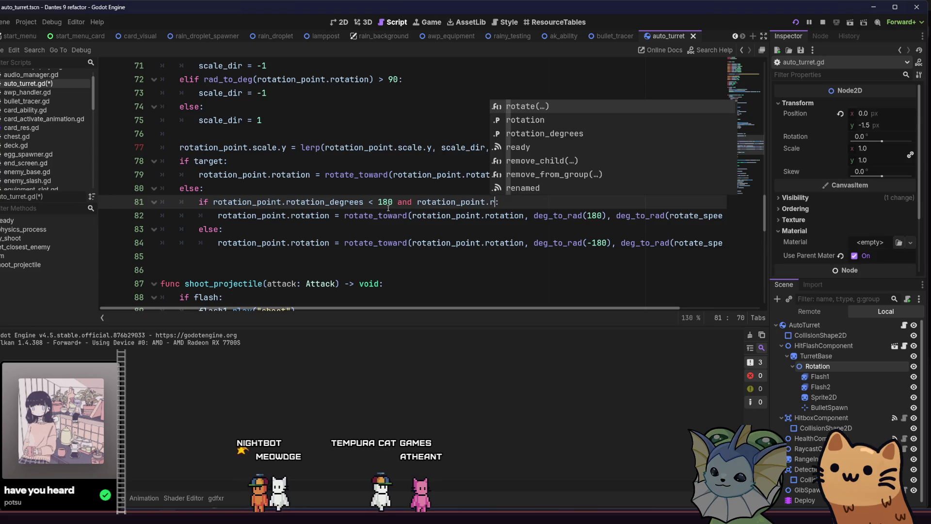
pyautogui.press('Down')
pyautogui.press('Down')
pyautogui.press('Return')
pyautogui.write('<')
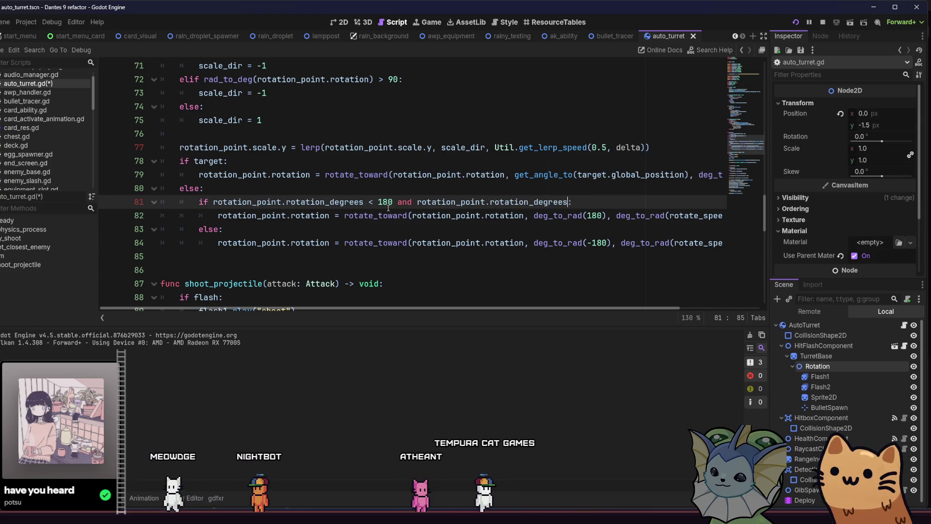
pyautogui.press('BackSpace')
pyautogui.write('> 0')
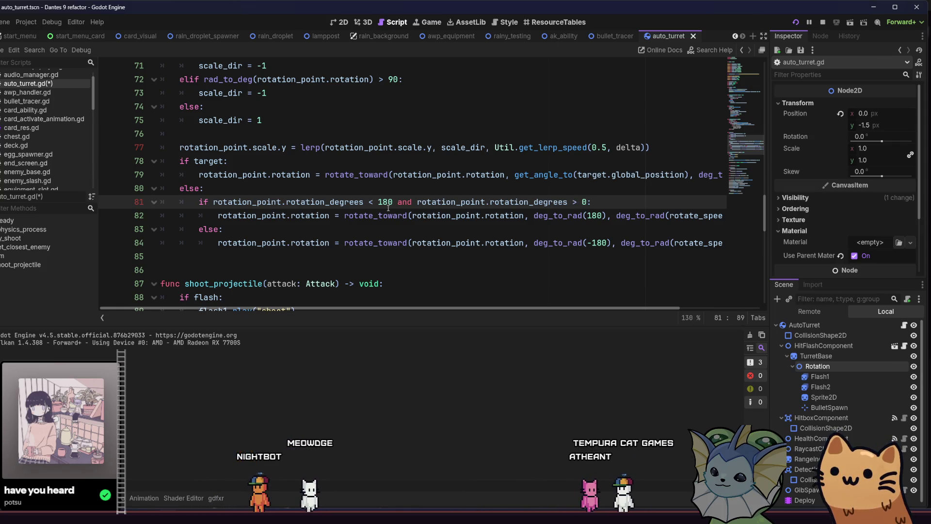
pyautogui.hotkey('ctrl', 's')
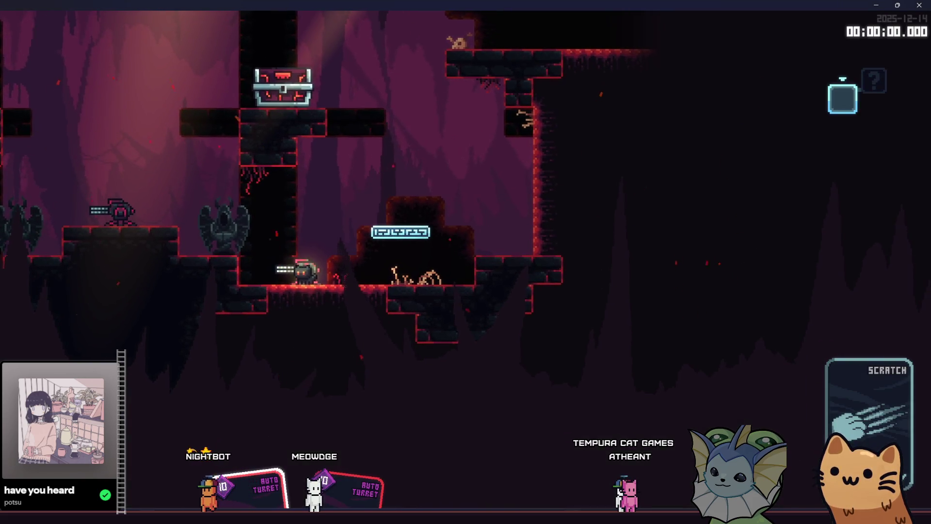
pyautogui.press('F8')
pyautogui.click(345, 215)
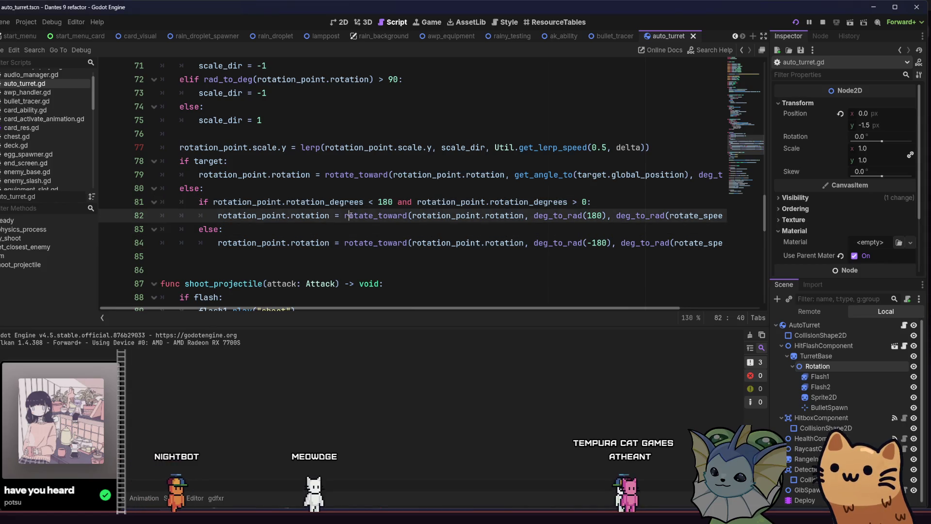
pyautogui.moveTo(350, 215)
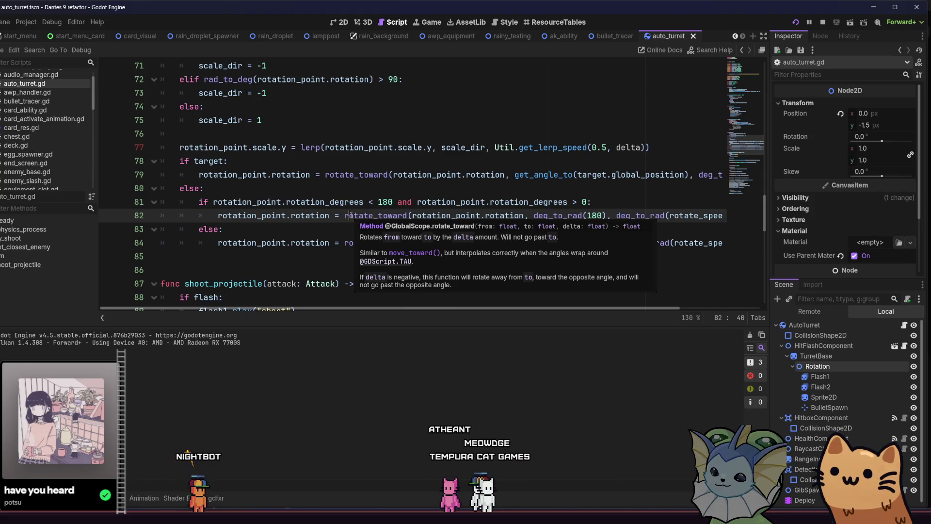
pyautogui.click(283, 201)
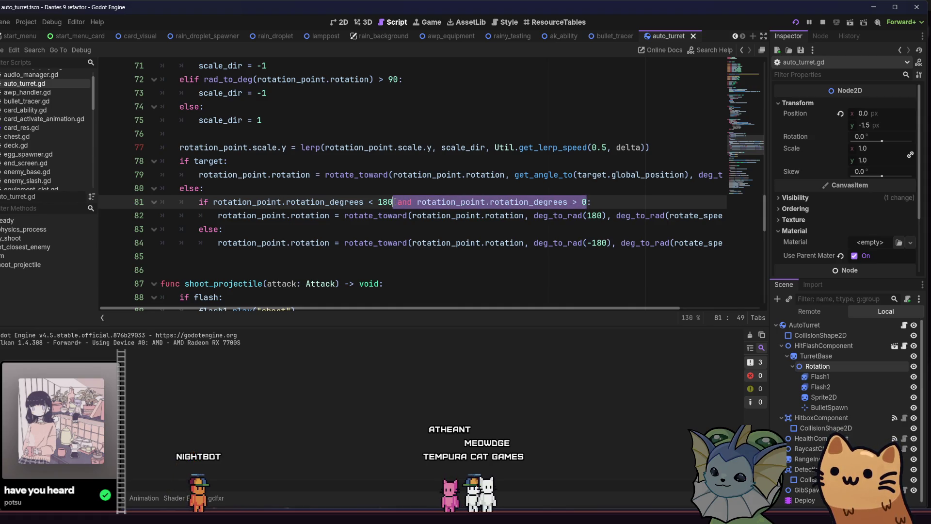
pyautogui.press('BackSpace')
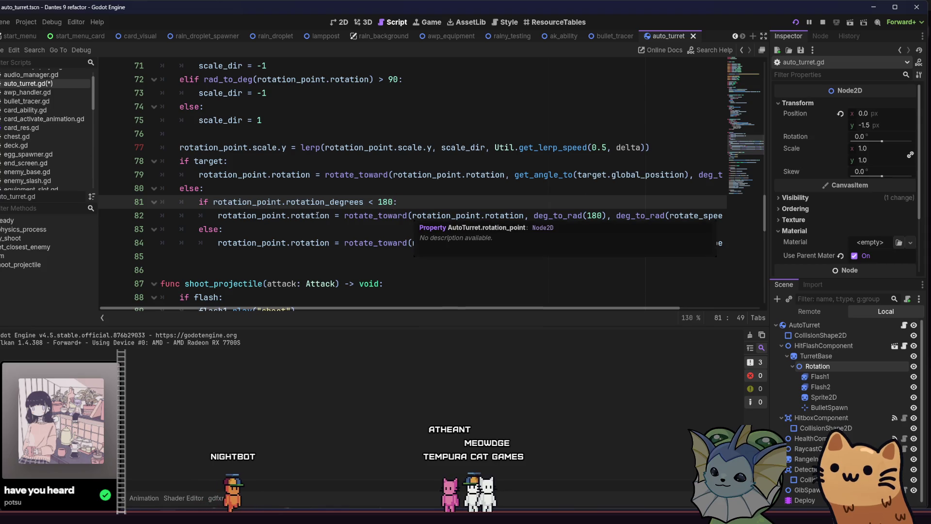
pyautogui.click(243, 163)
pyautogui.scroll(20, 247, 169)
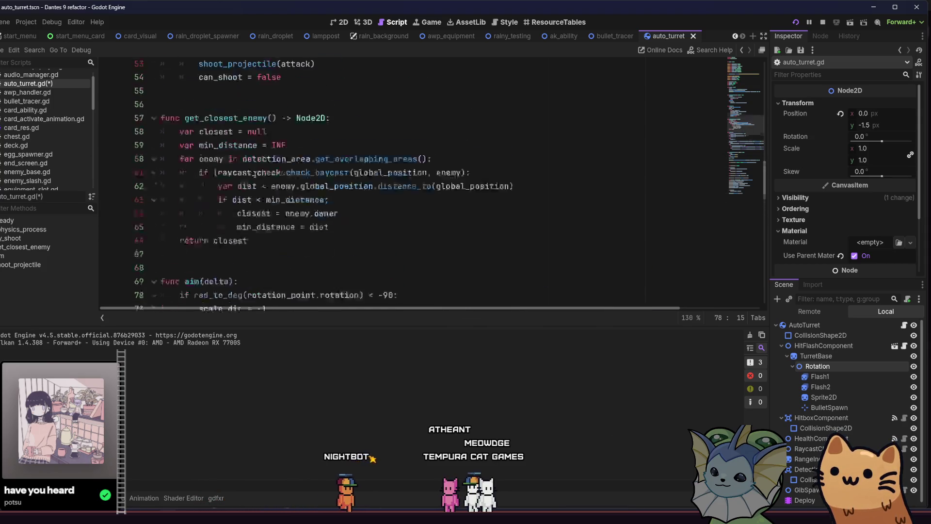
# - Add 'var idle_direction : float = 180' below the flash variable and save
pyautogui.click(352, 242)
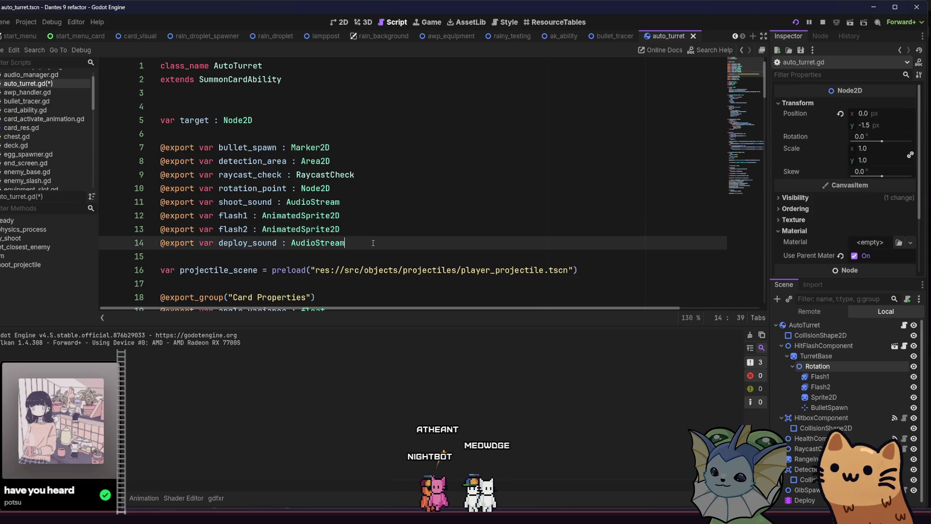
pyautogui.scroll(-4, 358, 237)
pyautogui.click(366, 243)
pyautogui.press('Return')
pyautogui.write('var ')
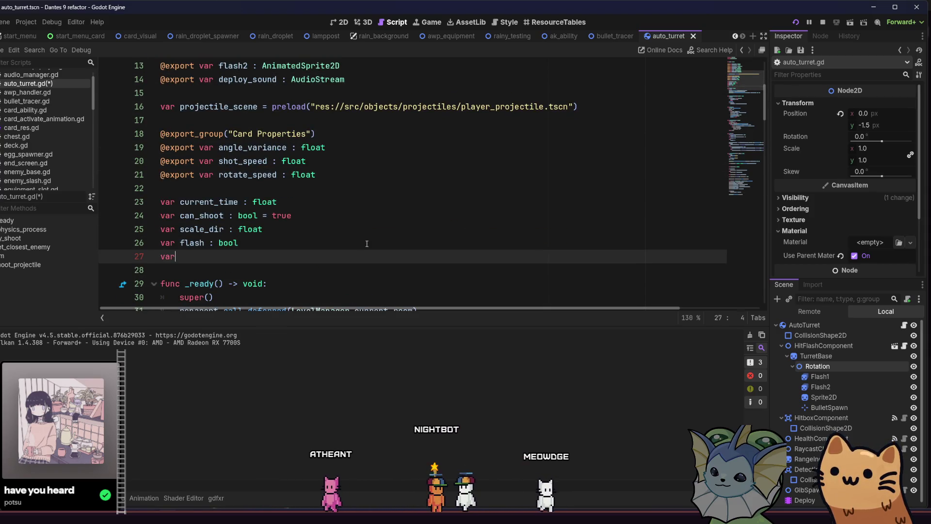
pyautogui.write('idle_dire')
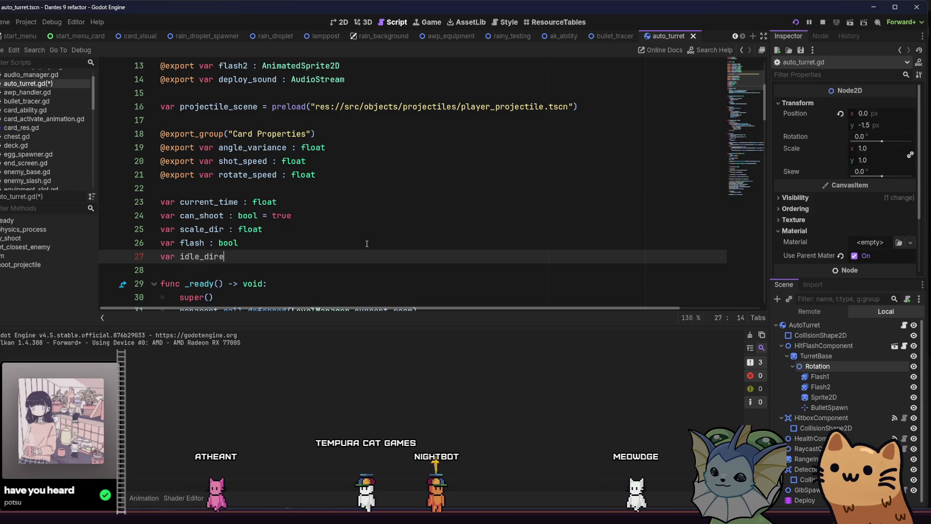
pyautogui.write('ction :')
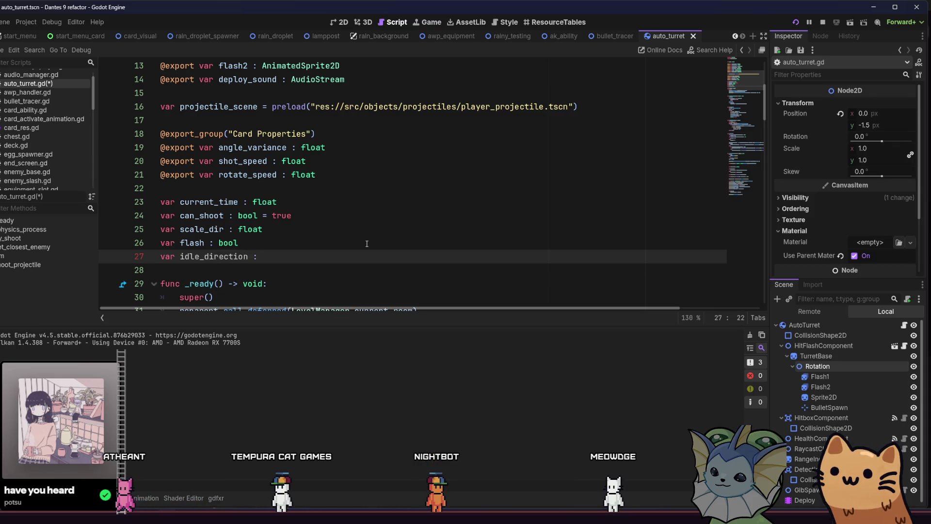
pyautogui.write('float = 180')
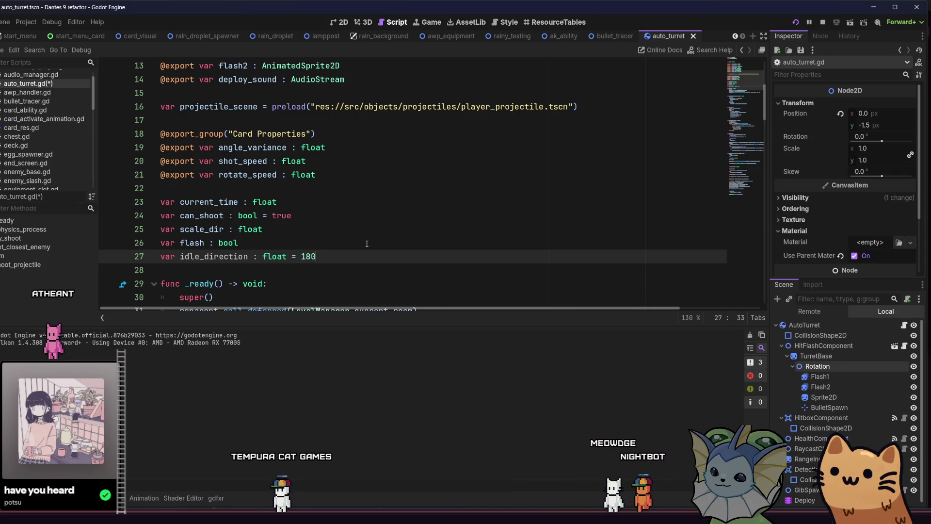
pyautogui.hotkey('ctrl', 's')
# - Replace the two idle rotate_toward lines with idle_direction = 0 and idle_direction = 180
pyautogui.scroll(-15, 366, 244)
pyautogui.scroll(-6, 366, 244)
pyautogui.moveTo(218, 201); pyautogui.dragTo(760, 206)
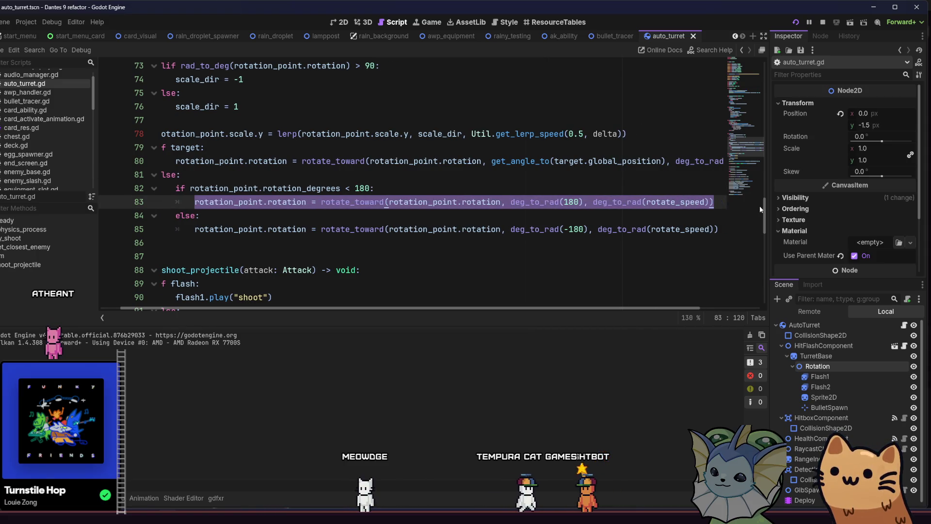
pyautogui.write('idle')
pyautogui.press('Return')
pyautogui.write('= 0')
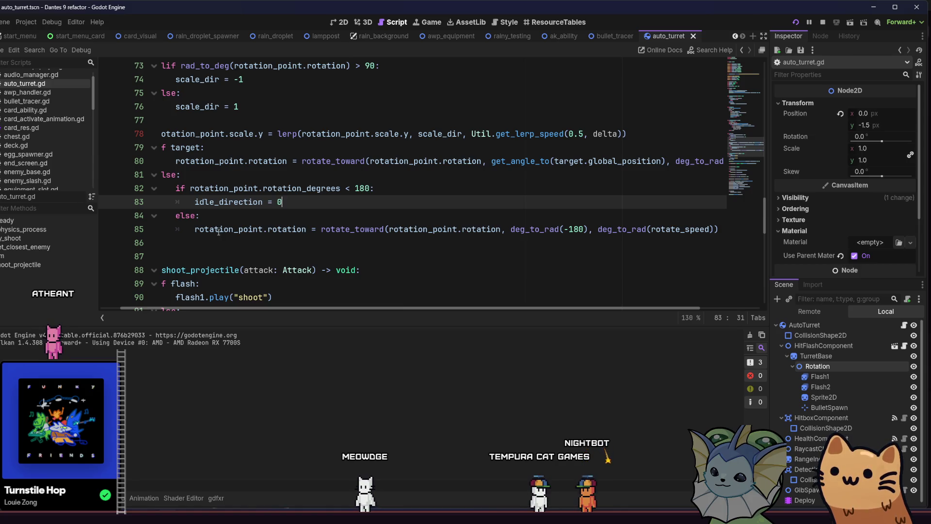
pyautogui.moveTo(191, 233); pyautogui.dragTo(748, 228)
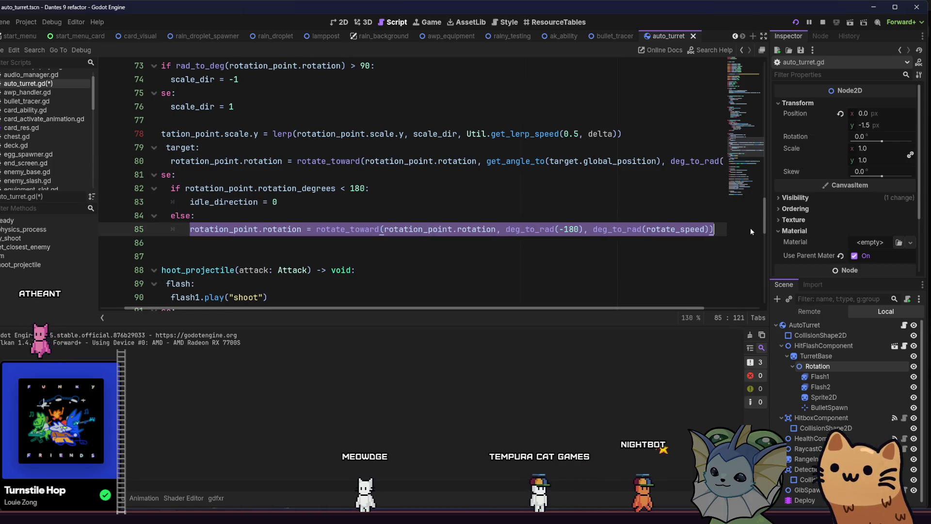
pyautogui.write('idle_d')
pyautogui.press('Return')
pyautogui.write('= 180')
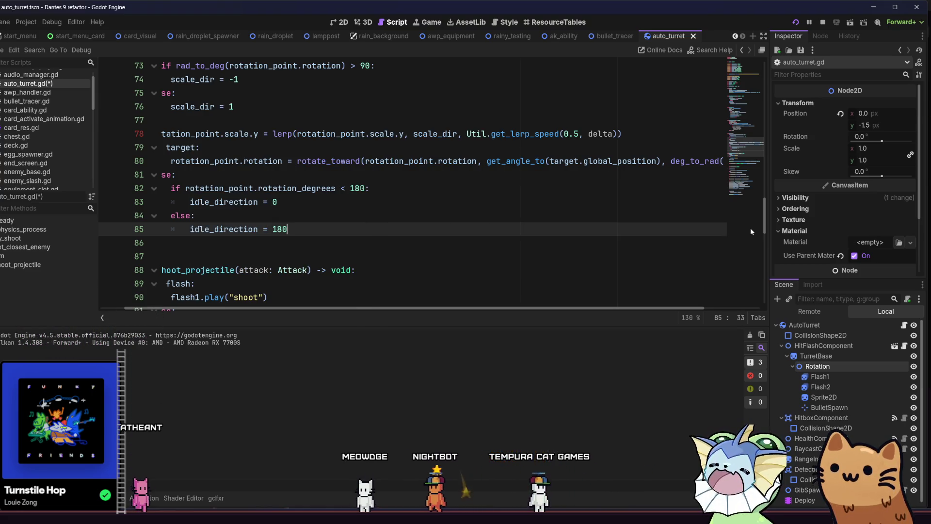
# - Rewrite the else on line 84 as 'elif rotation_point.rotation_degrees >= 0'
pyautogui.click(176, 161)
pyautogui.hotkey('shift', 'End')
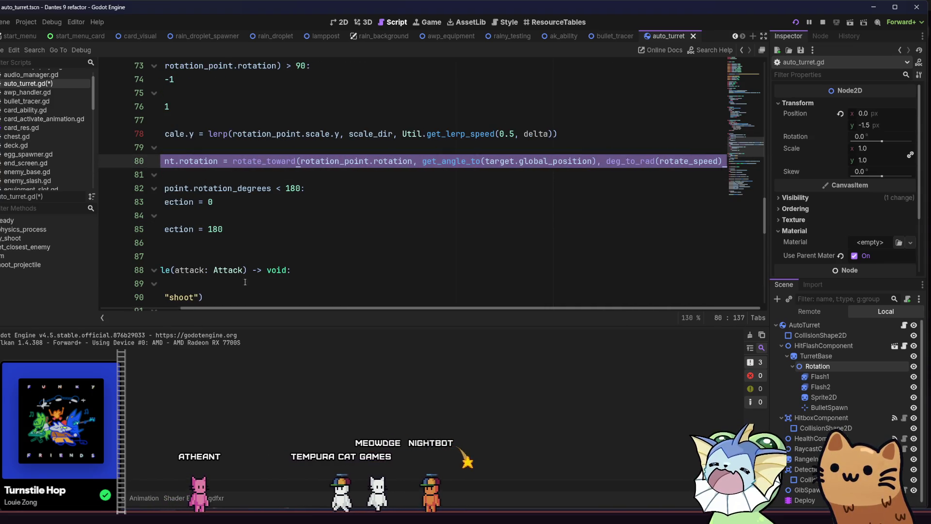
pyautogui.moveTo(339, 309); pyautogui.dragTo(259, 308)
pyautogui.click(221, 215)
pyautogui.press('BackSpace')
pyautogui.press('BackSpace')
pyautogui.write('if ro:')
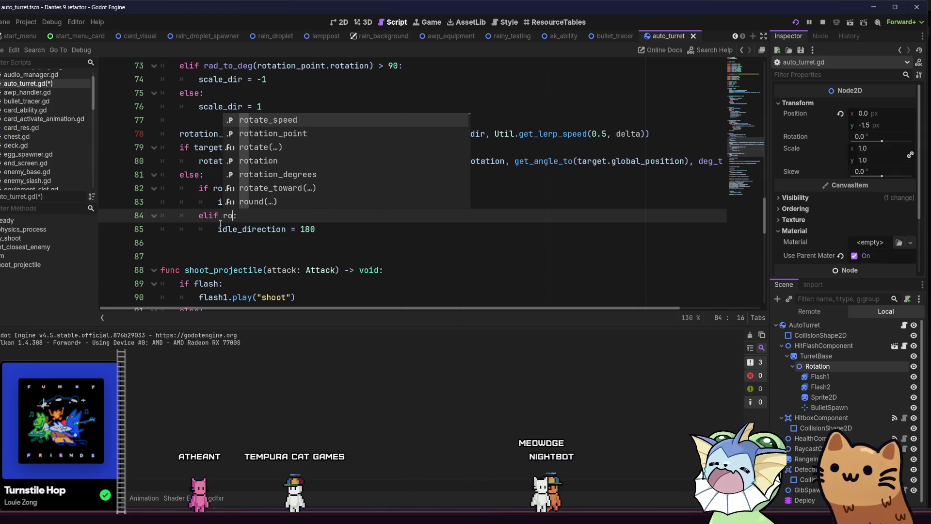
pyautogui.write('t')
pyautogui.press('Down')
pyautogui.press('Down')
pyautogui.press('Down')
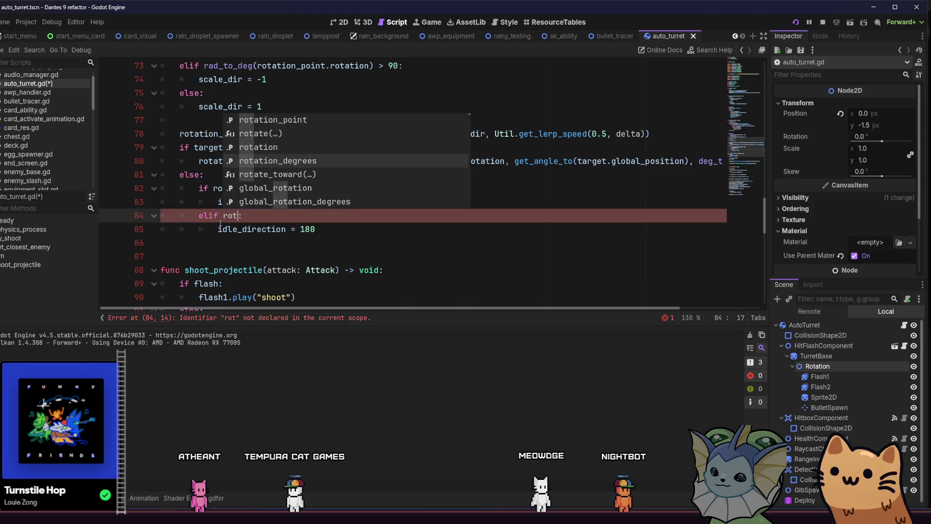
pyautogui.press('Up')
pyautogui.press('Up')
pyautogui.press('Up')
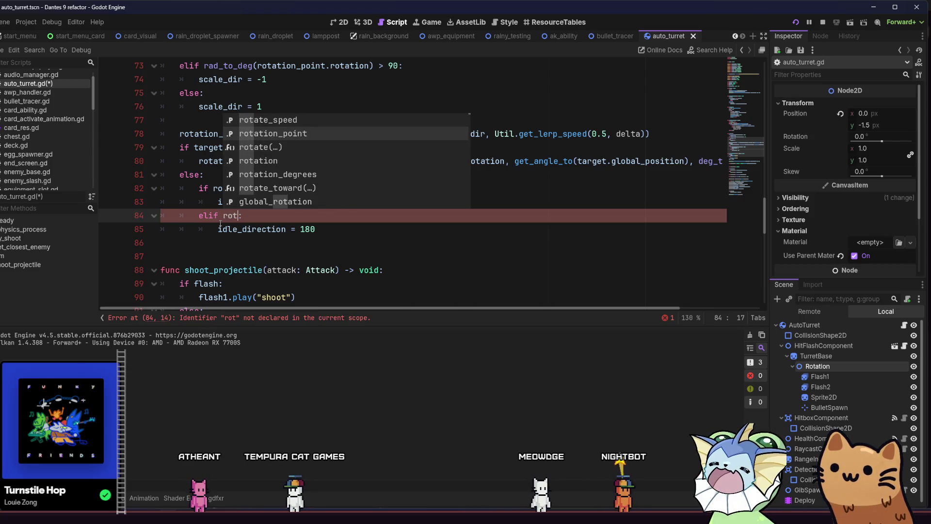
pyautogui.press('Return')
pyautogui.write('.r')
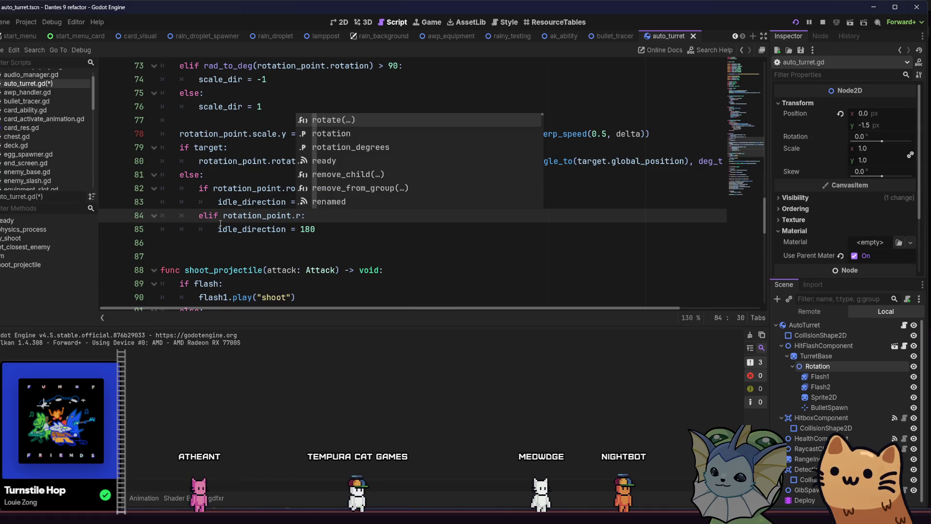
pyautogui.press('Down')
pyautogui.press('Down')
pyautogui.press('Return')
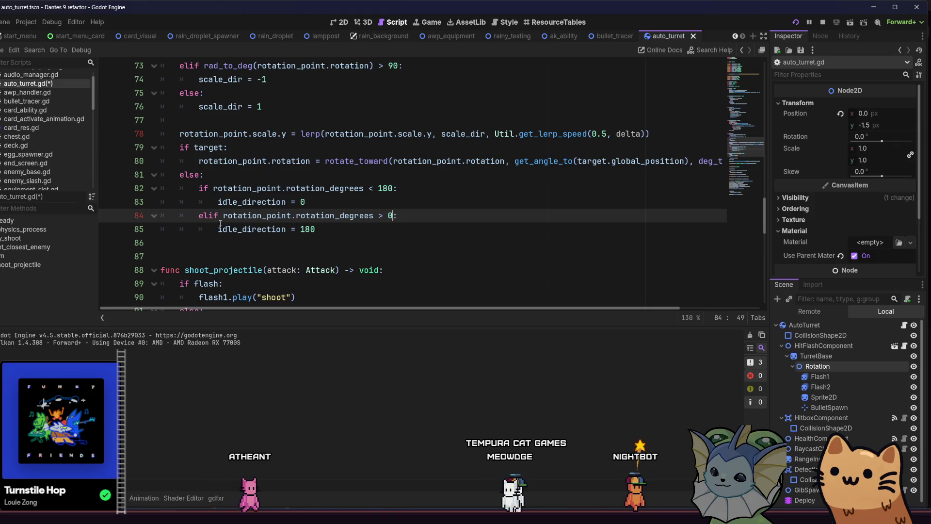
pyautogui.press('BackSpace')
pyautogui.press('BackSpace')
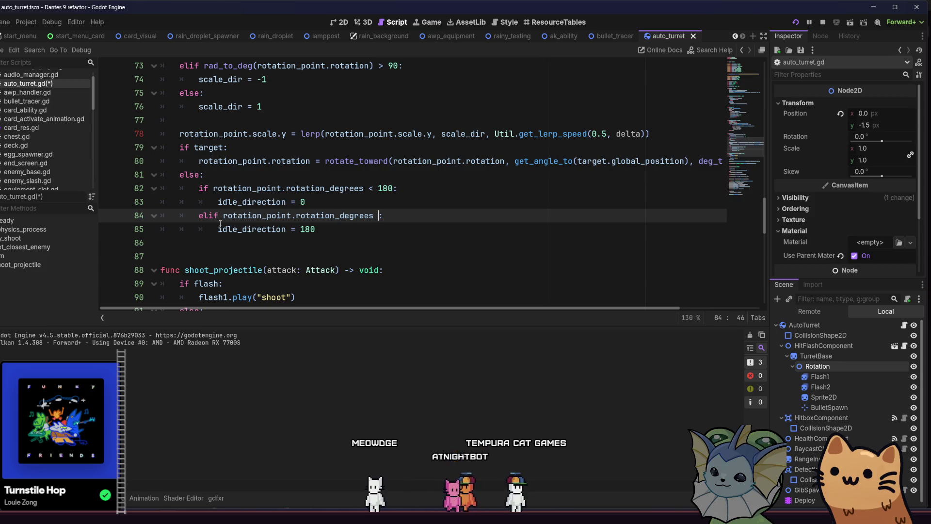
pyautogui.write('>= 0')
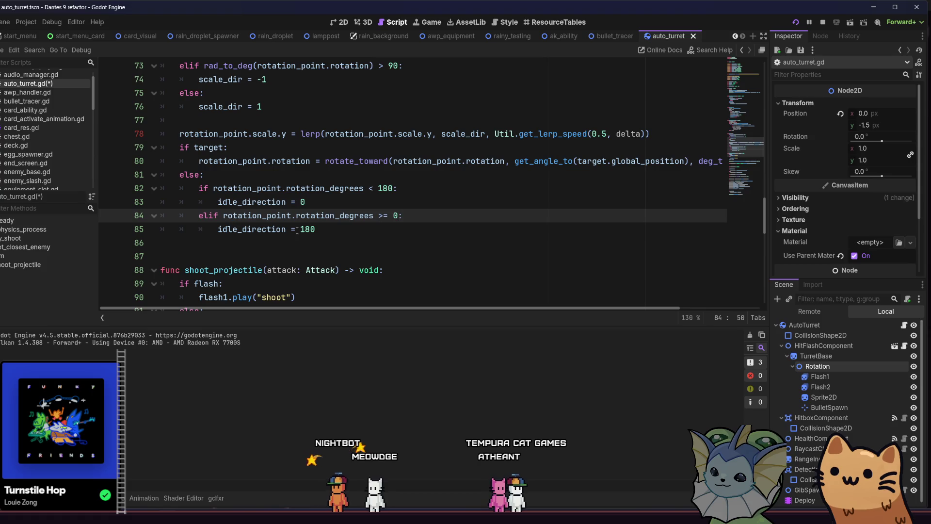
# - Copy line 80's rotate_toward statement and paste it on a new line 86
pyautogui.click(333, 232)
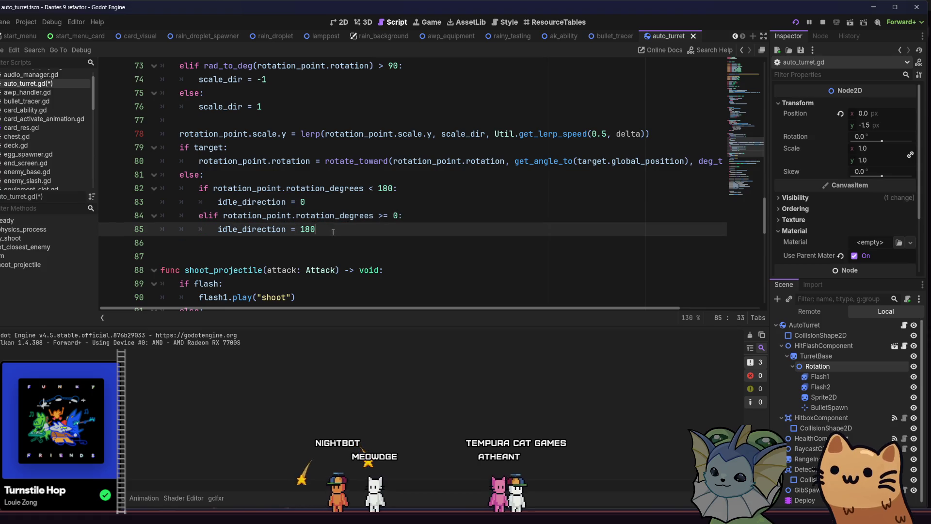
pyautogui.tripleClick(200, 161)
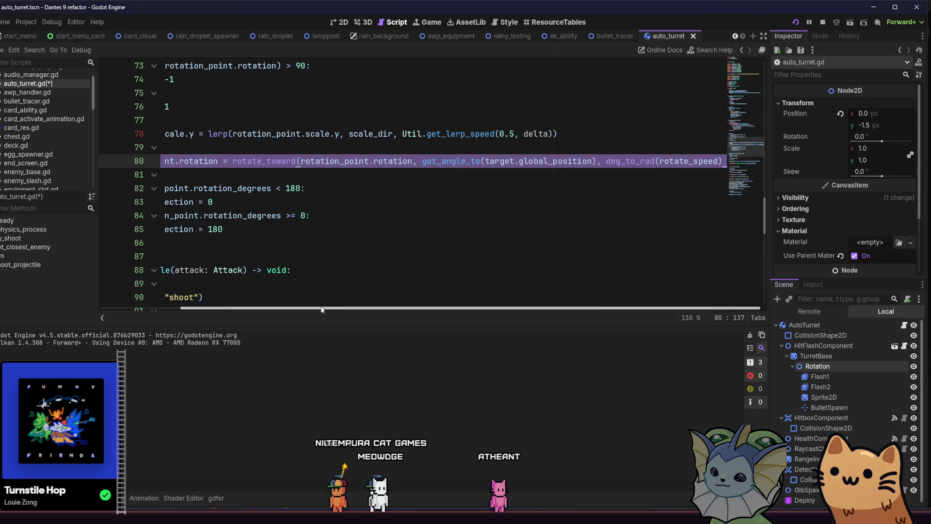
pyautogui.moveTo(252, 307); pyautogui.dragTo(180, 308)
pyautogui.click(357, 228)
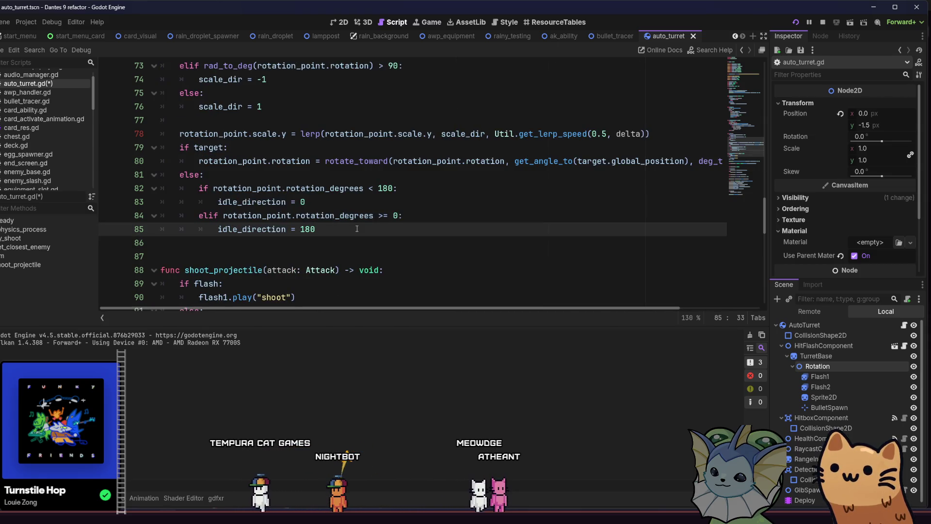
pyautogui.press('Return')
pyautogui.write('rotation_point.rotation = rotate_toward(rotation_point.rotation, get_angle_to(target.global_position), deg_to_rad(rotate_speed))')
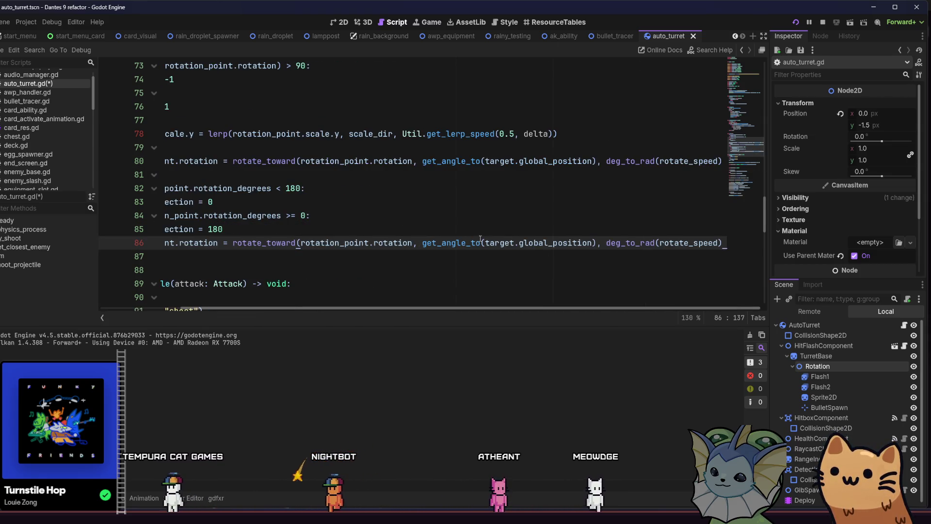
# - Make line 86 rotate toward deg_to_rad(idle_direction) and test-run the game
pyautogui.moveTo(520, 244); pyautogui.dragTo(595, 244)
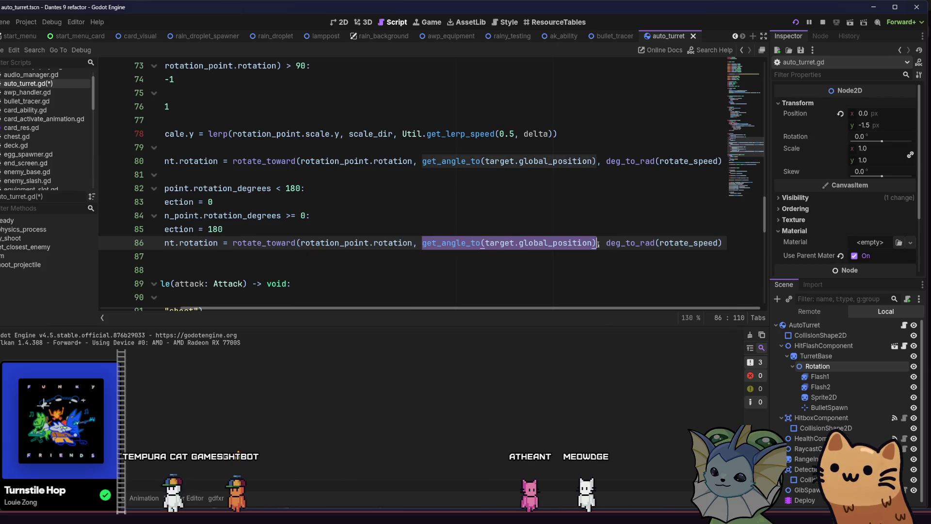
pyautogui.write('deg')
pyautogui.press('Return')
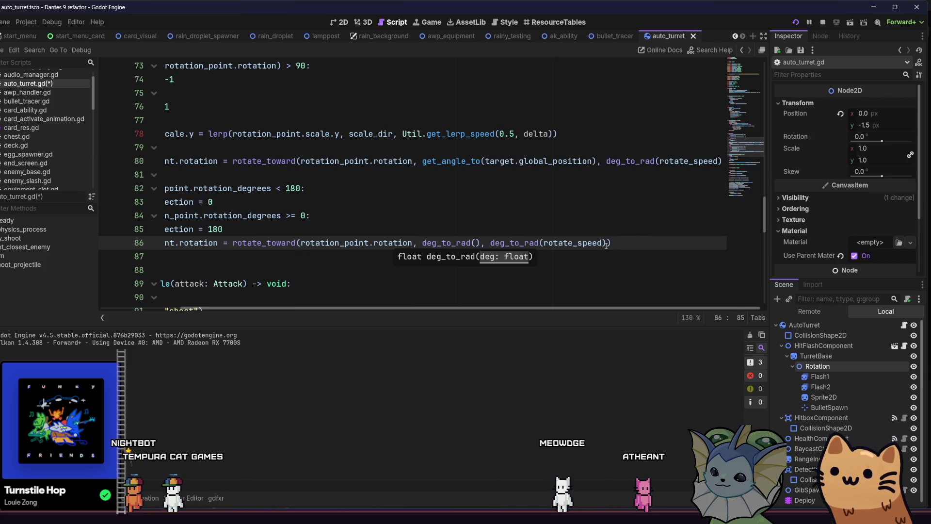
pyautogui.write('idle_direction')
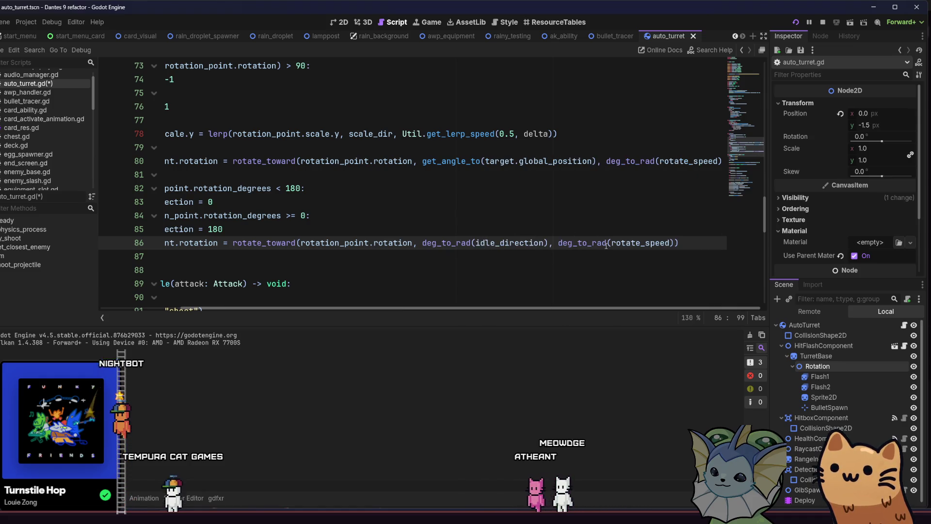
pyautogui.press('F5')
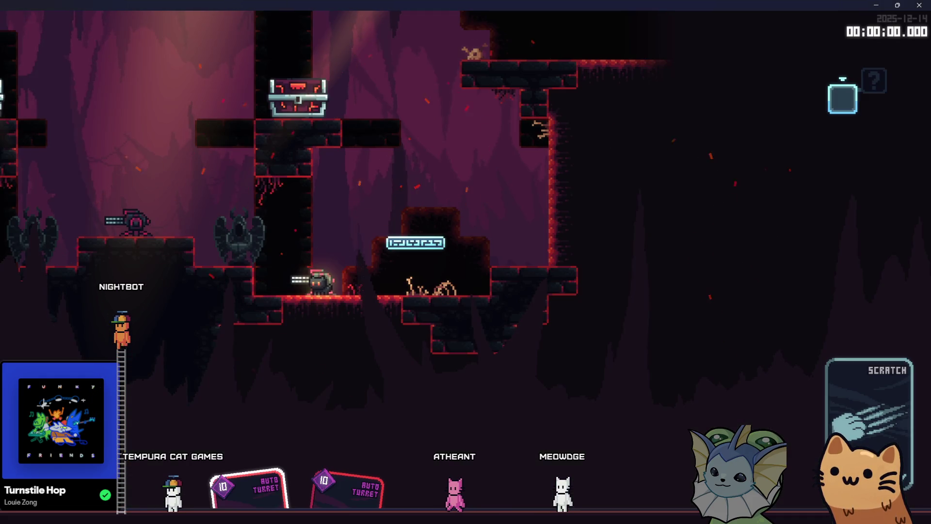
pyautogui.hotkey('alt', 'Tab')
# - Add an equals sign to line 82's comparison, then run and stop the game
pyautogui.moveTo(248, 310); pyautogui.dragTo(118, 296)
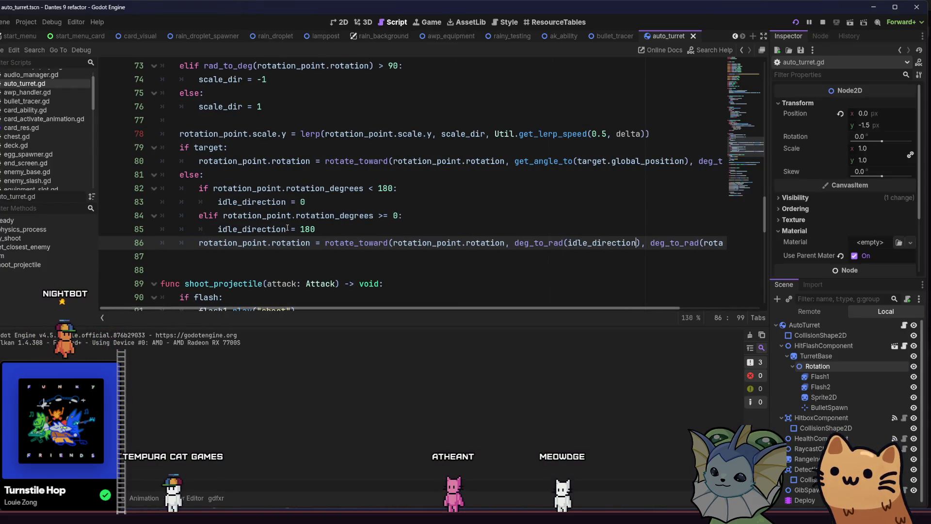
pyautogui.moveTo(287, 227)
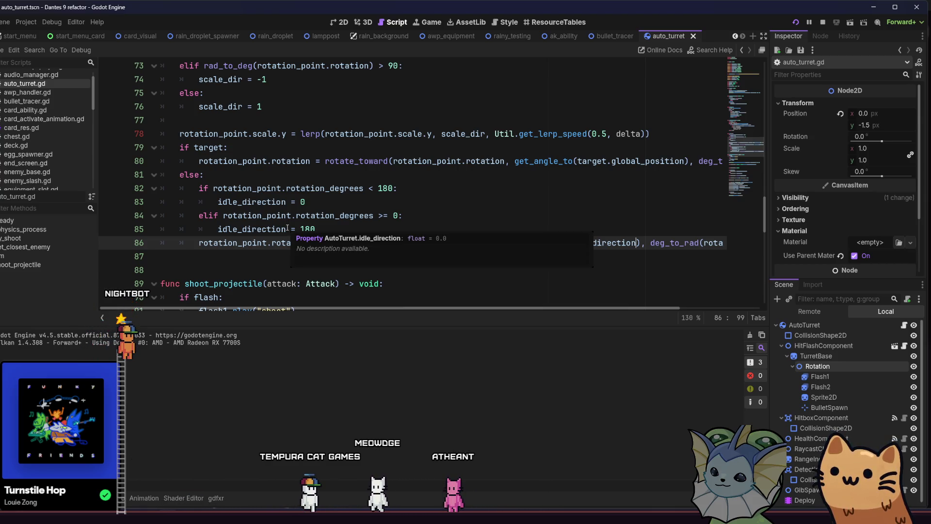
pyautogui.click(369, 188)
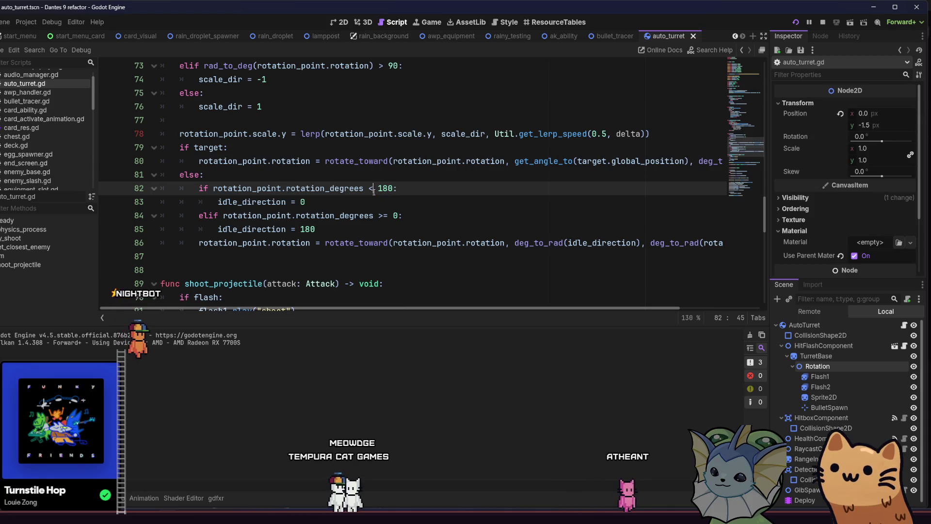
pyautogui.write('=')
pyautogui.press('F5')
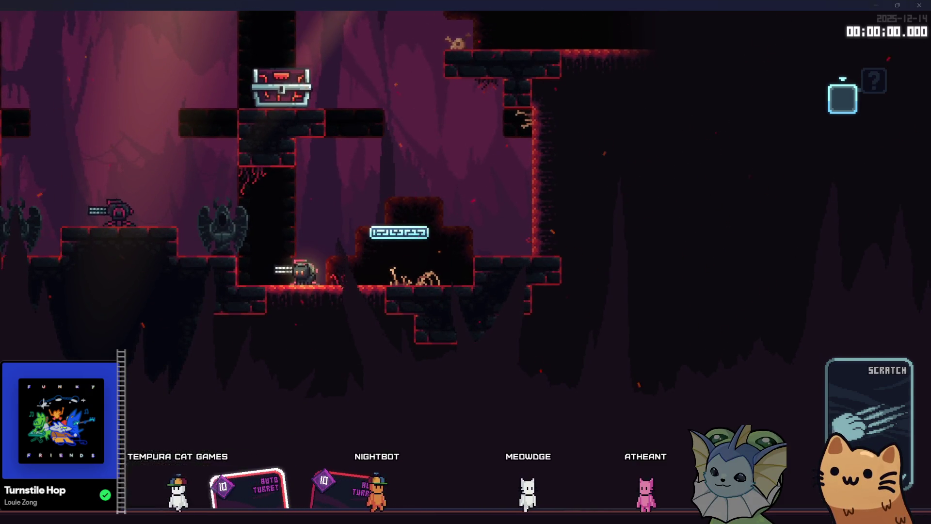
pyautogui.press('F8')
# - Make line 82 check rotation_degrees >= 180, save, and run the game again
pyautogui.press('Right')
pyautogui.press('Right')
pyautogui.press('Right')
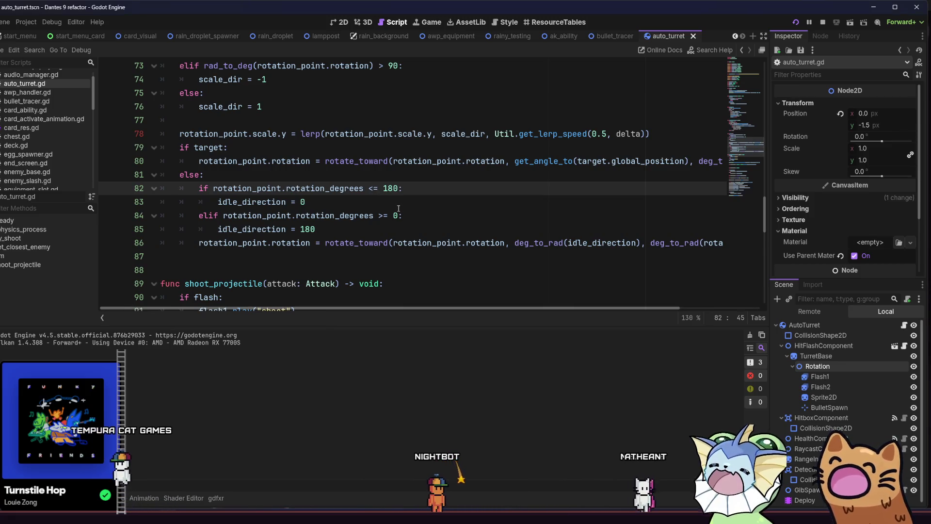
pyautogui.press('BackSpace')
pyautogui.write('>')
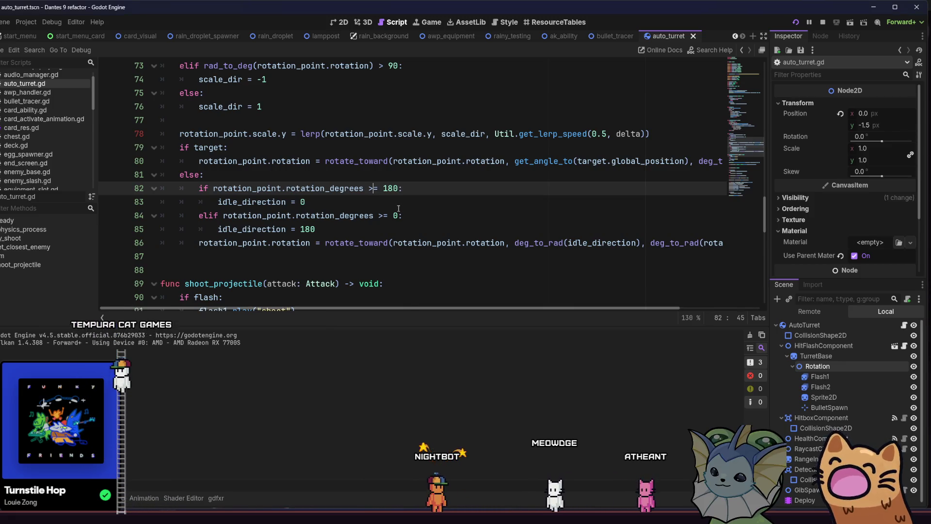
pyautogui.hotkey('ctrl', 's')
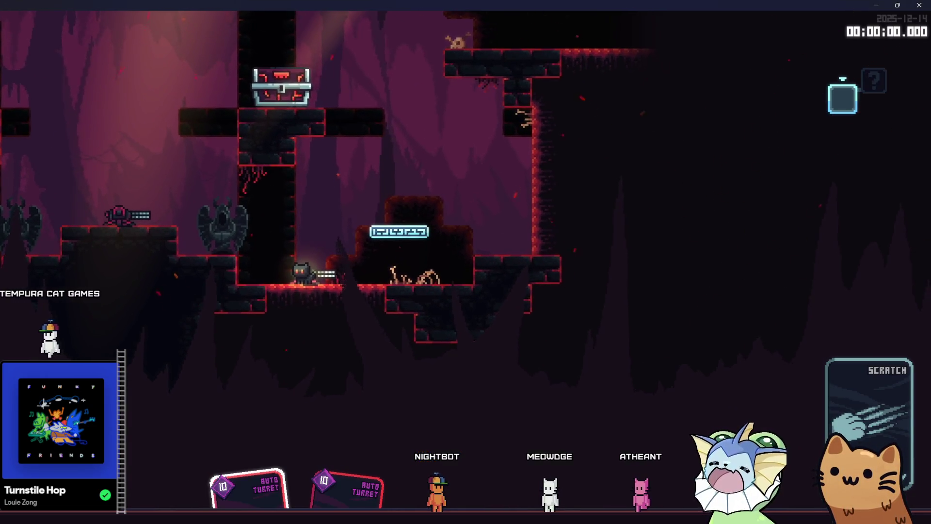
pyautogui.moveTo(170, 517)
pyautogui.click(203, 466)
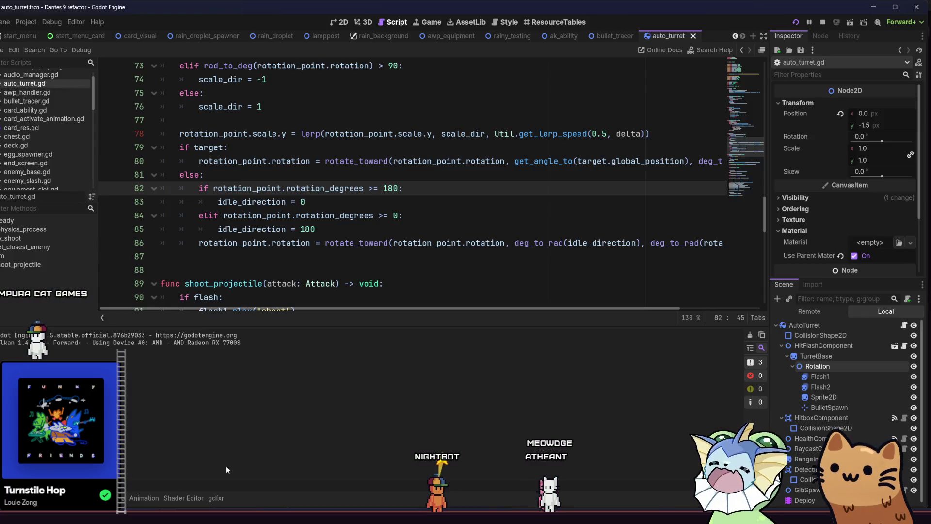
pyautogui.click(387, 215)
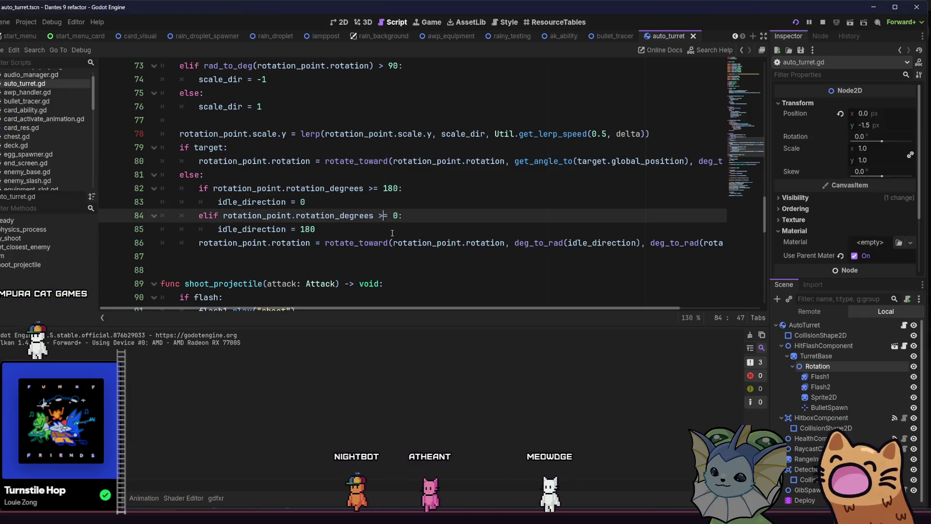
pyautogui.write('<')
pyautogui.press('F5')
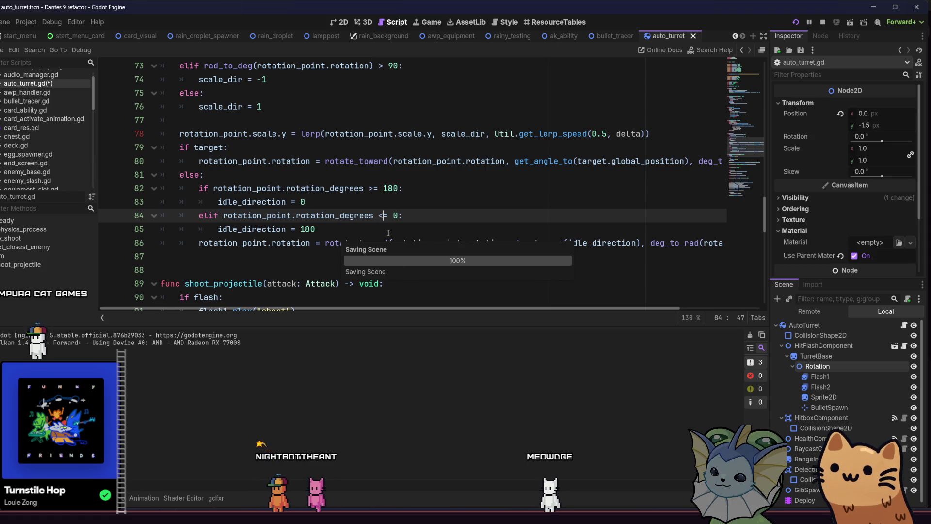
# - Stop the game and restore line 84's comparison to >= 0
pyautogui.hotkey('alt', 'F4')
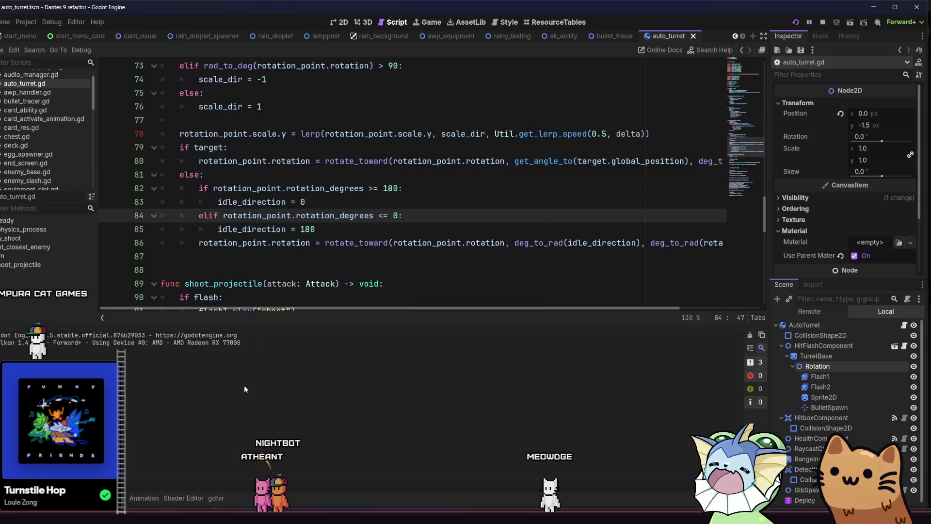
pyautogui.click(404, 230)
pyautogui.click(398, 219)
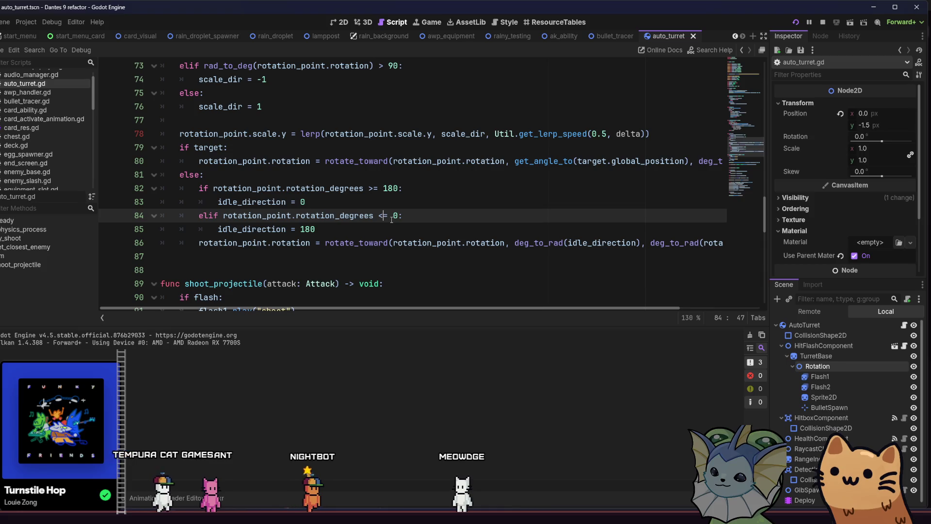
pyautogui.press('BackSpace')
pyautogui.write('>')
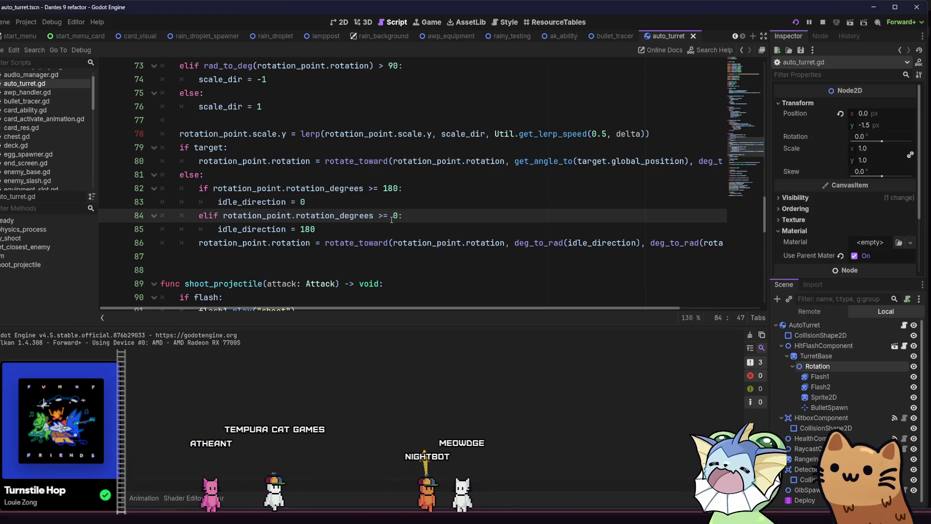
# - Change the operators on lines 82 and 84 to == and test-run the game
pyautogui.click(374, 189)
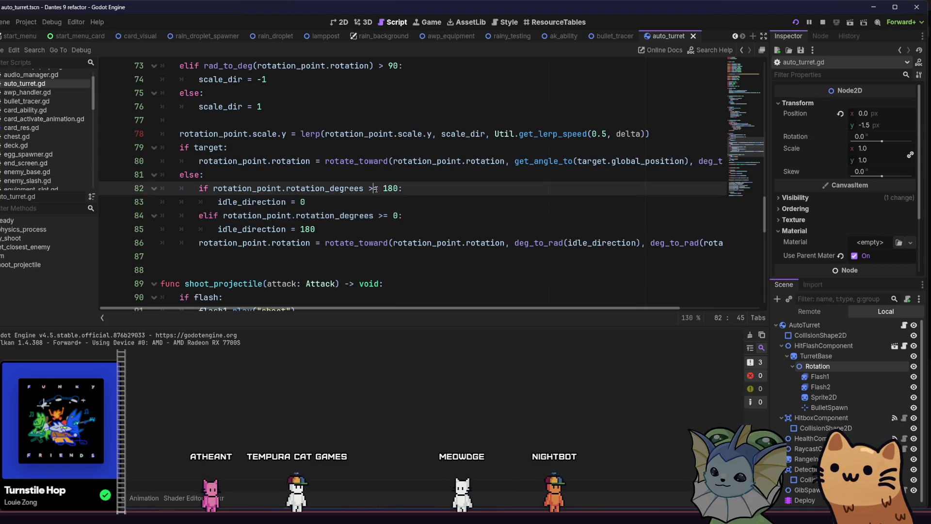
pyautogui.press('Delete')
pyautogui.press('Right')
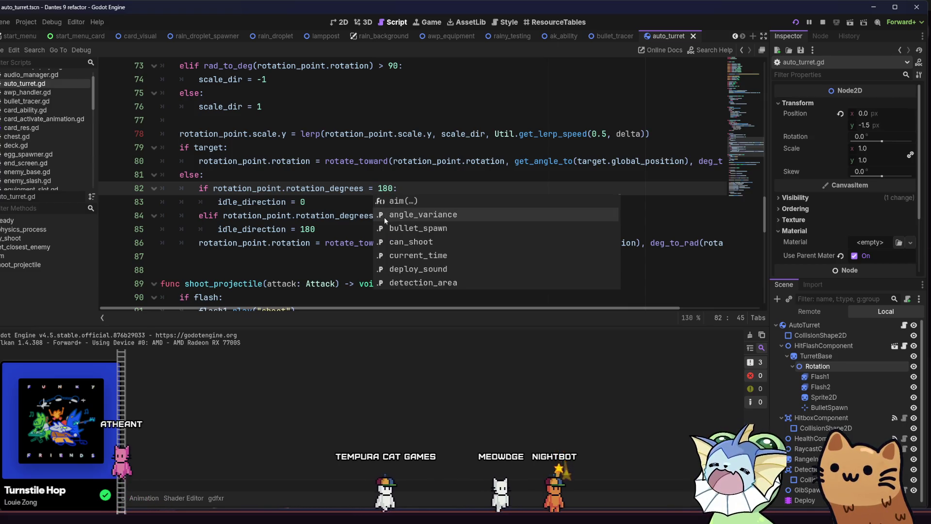
pyautogui.click(343, 216)
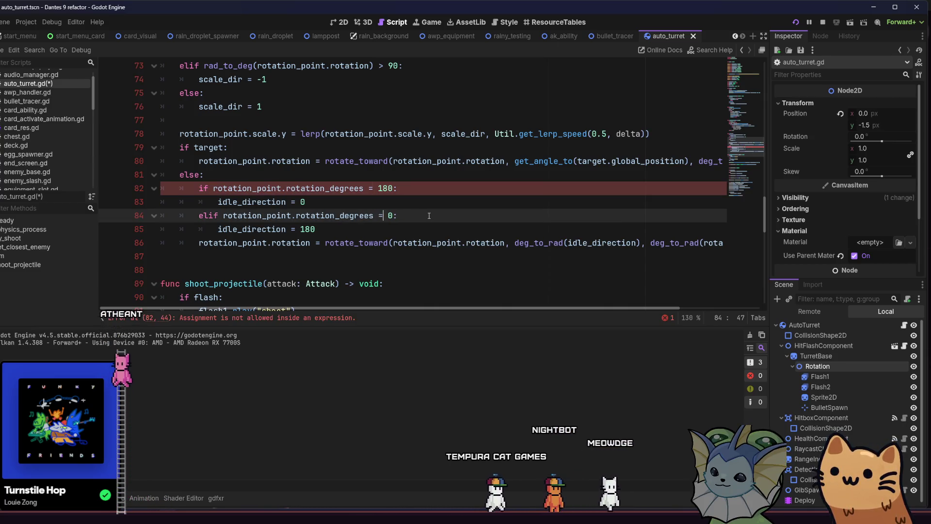
pyautogui.press('Delete')
pyautogui.press('Right')
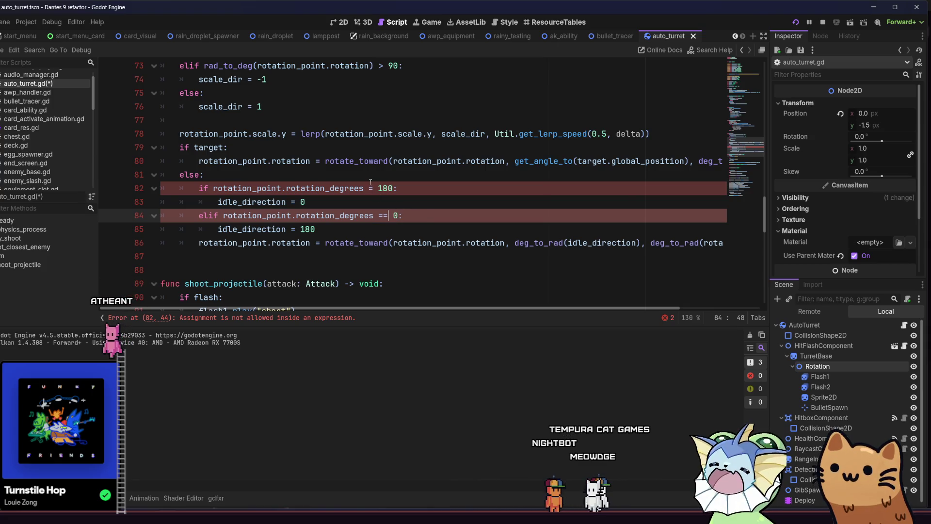
pyautogui.write('=')
pyautogui.click(383, 188)
pyautogui.write('=')
pyautogui.press('F5')
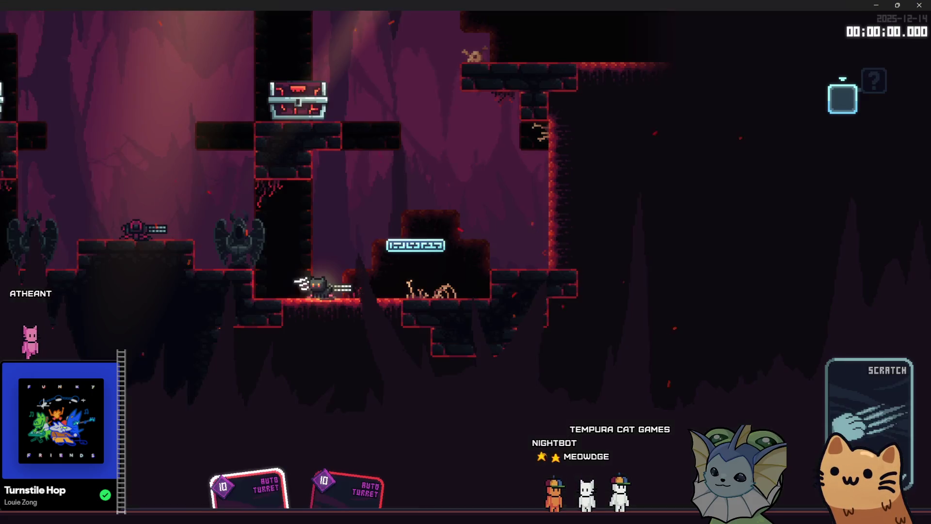
pyautogui.hotkey('alt', 'Tab')
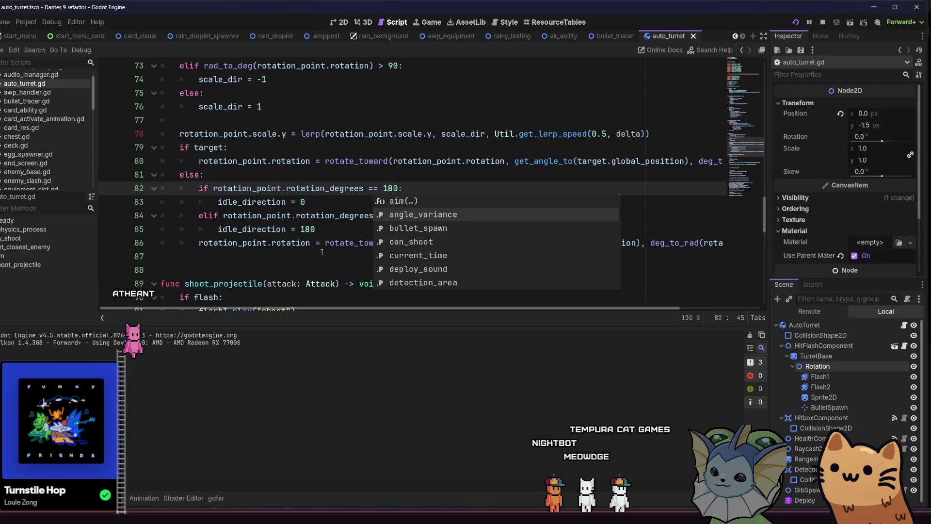
pyautogui.click(332, 203)
# - Change the 180 values on lines 82 and 85 to -180, then test-run again
pyautogui.click(387, 188)
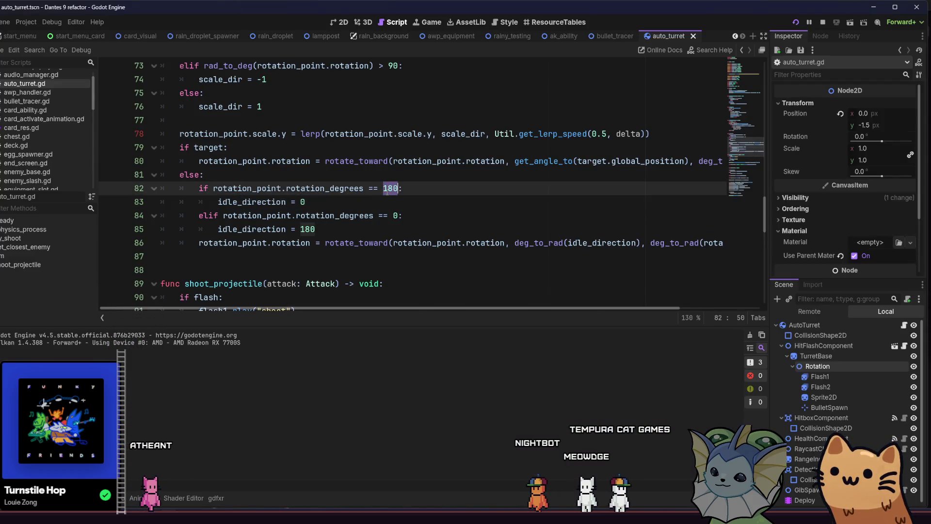
pyautogui.write('-180')
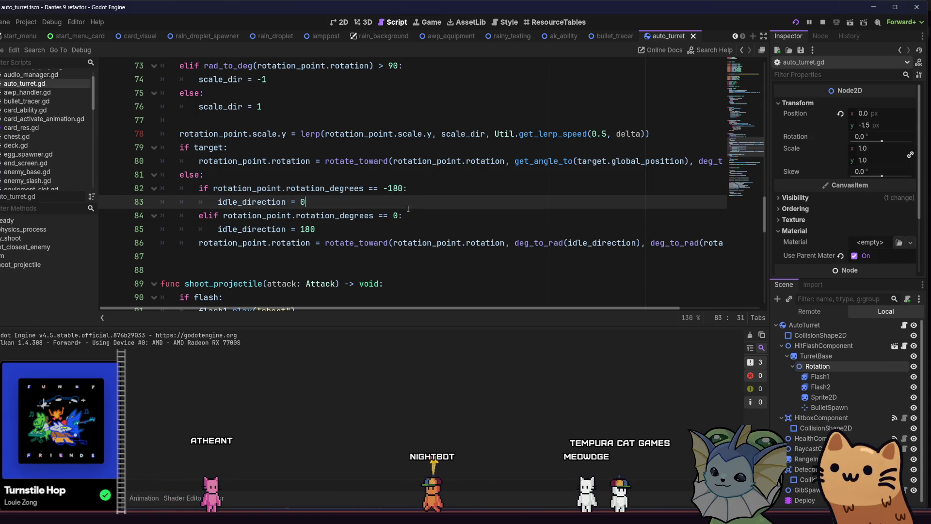
pyautogui.click(300, 229)
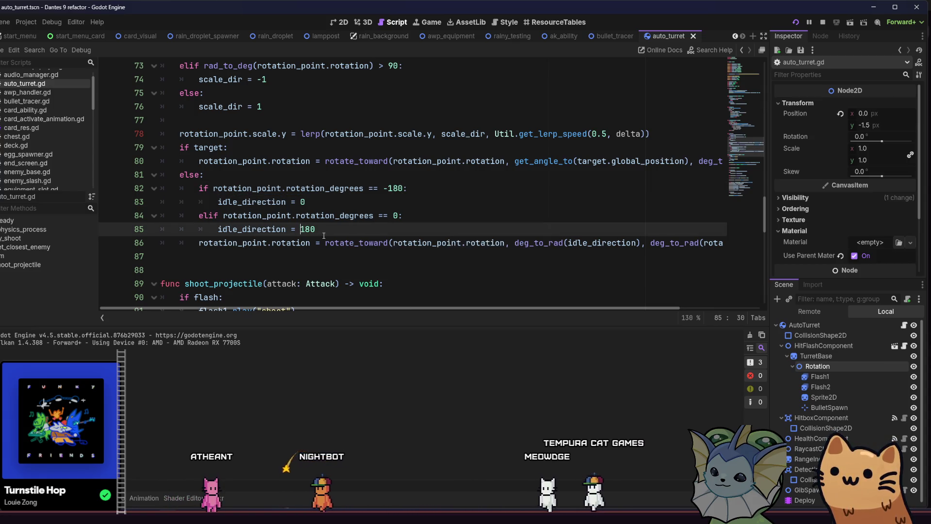
pyautogui.write('-')
pyautogui.doubleClick(308, 229)
pyautogui.write('-180')
pyautogui.press('F5')
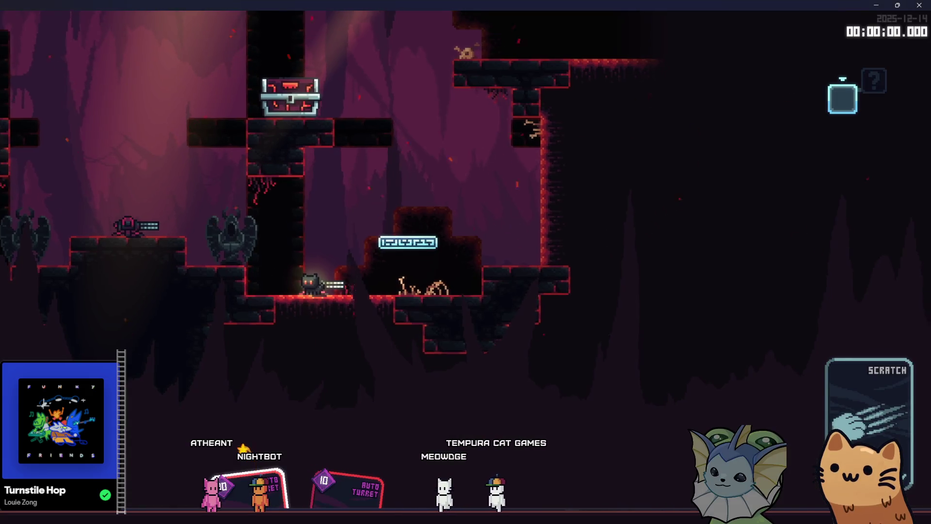
pyautogui.press('F8')
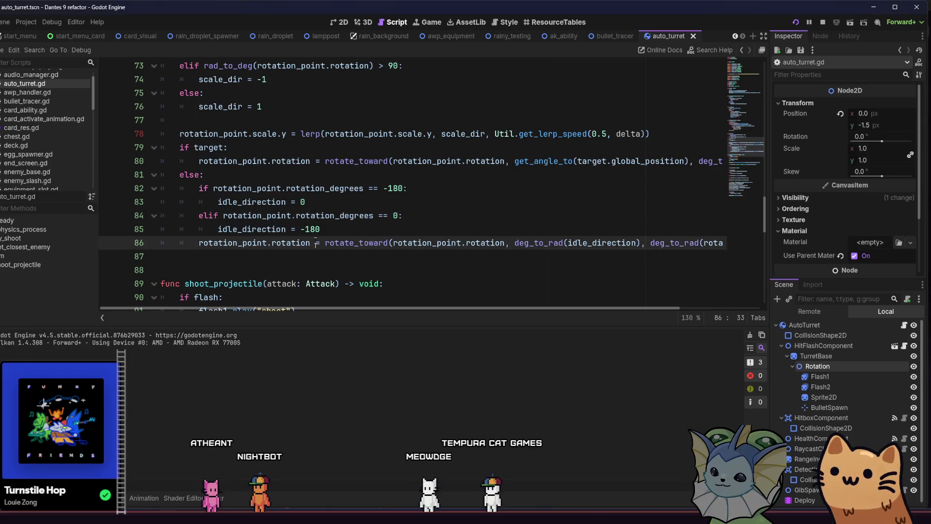
# - Run the game, place an Auto Turret, and return to the script editor
pyautogui.click(324, 231)
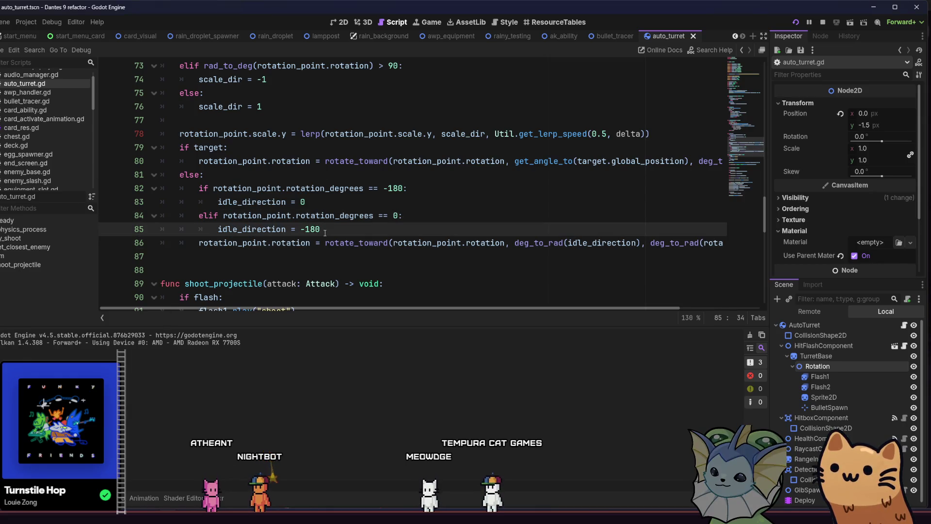
pyautogui.click(794, 23)
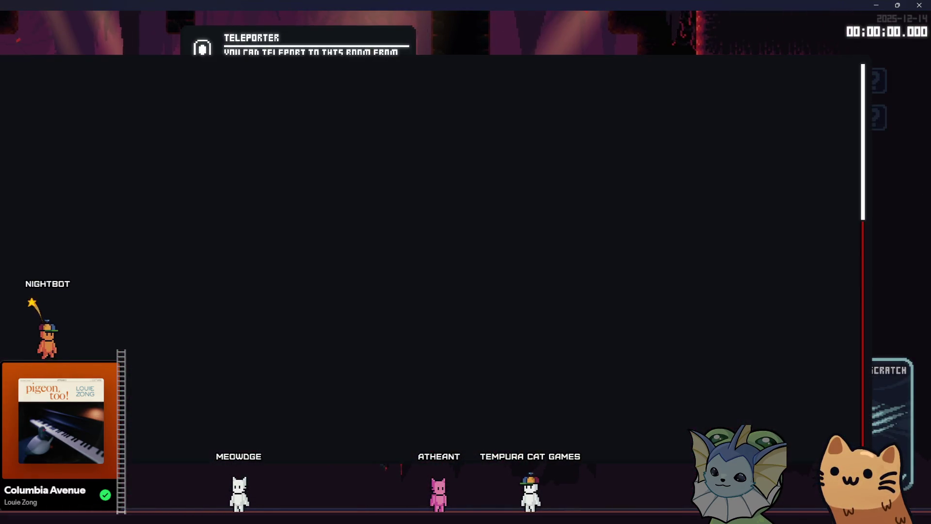
pyautogui.click(695, 122)
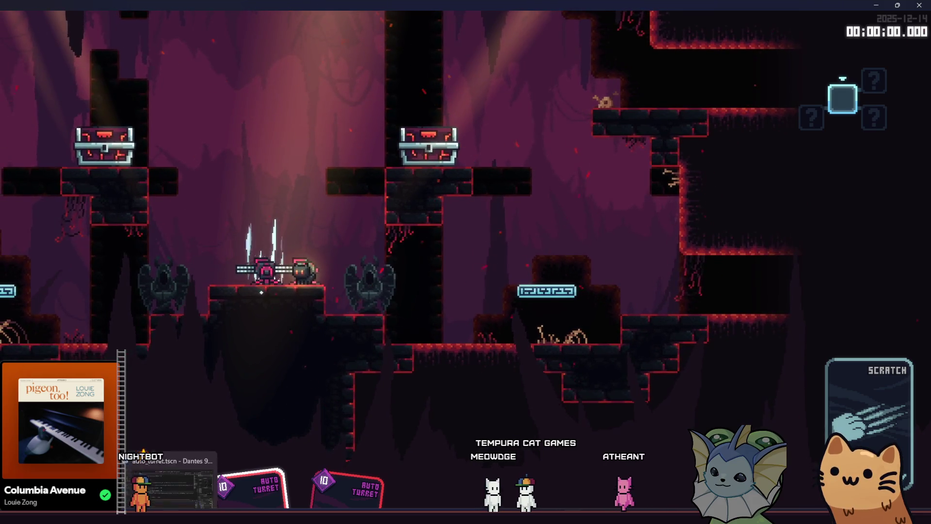
pyautogui.click(204, 495)
# - Insert a Console.print(rotation_point) line directly under else:
pyautogui.click(443, 190)
pyautogui.click(374, 181)
pyautogui.press('Return')
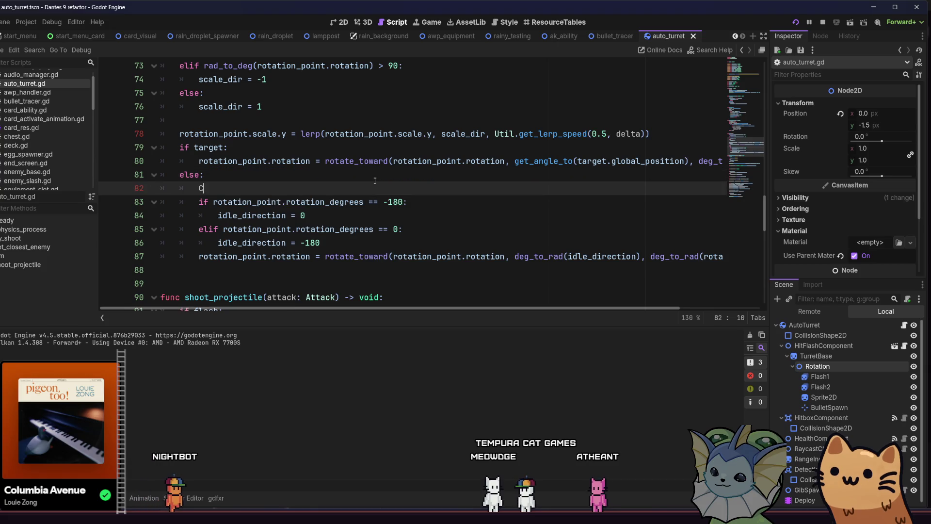
pyautogui.write('Console.pri')
pyautogui.press('Return')
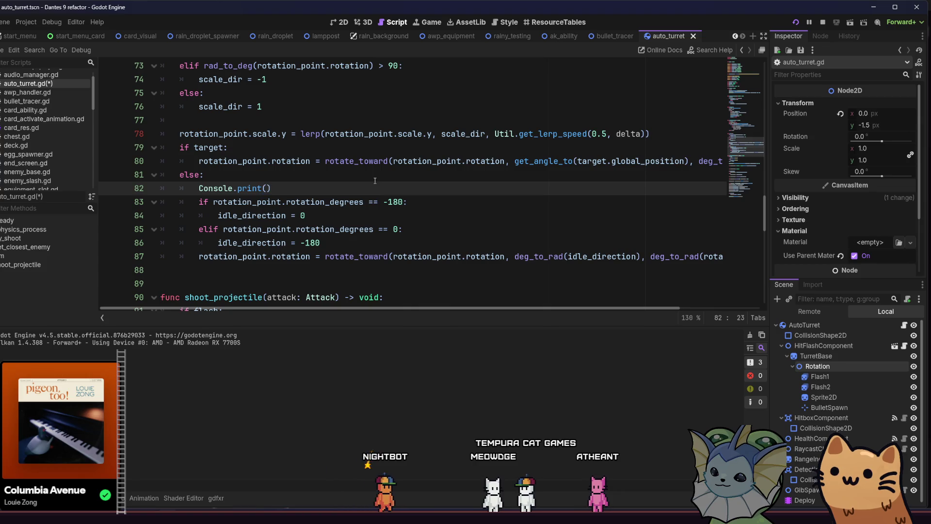
pyautogui.write('rotation_point')
pyautogui.press('Return')
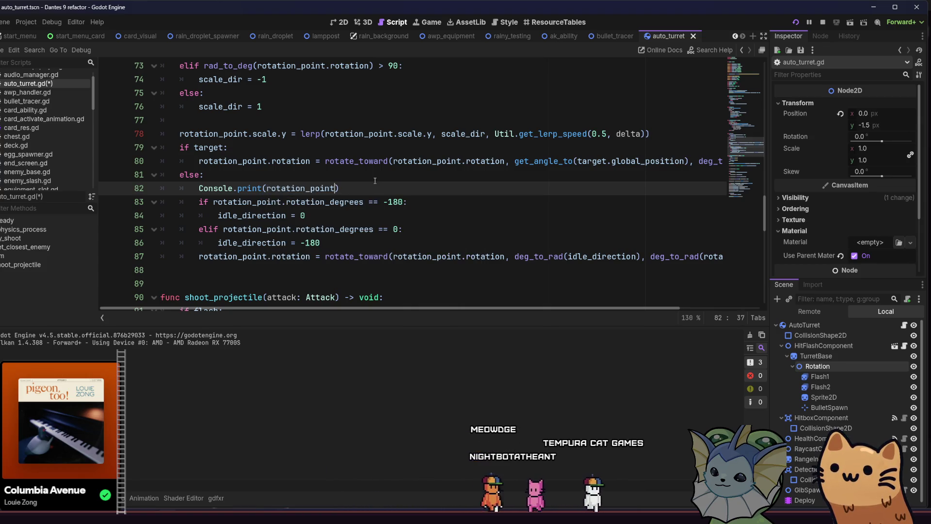
# - Complete the debug line as Console.print(rotation_point.rotation_degrees), save, and test-run the game
pyautogui.write('.rot')
pyautogui.press('Down')
pyautogui.press('Down')
pyautogui.press('Return')
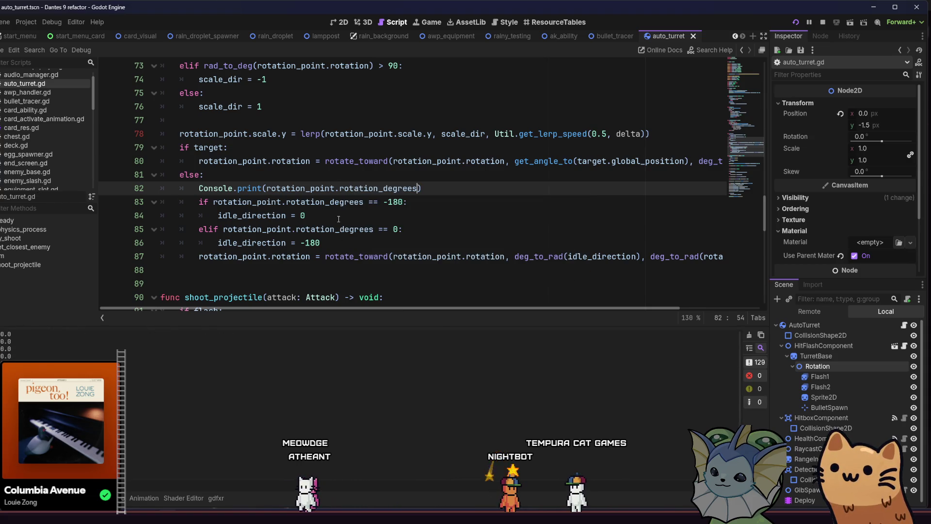
pyautogui.click(409, 218)
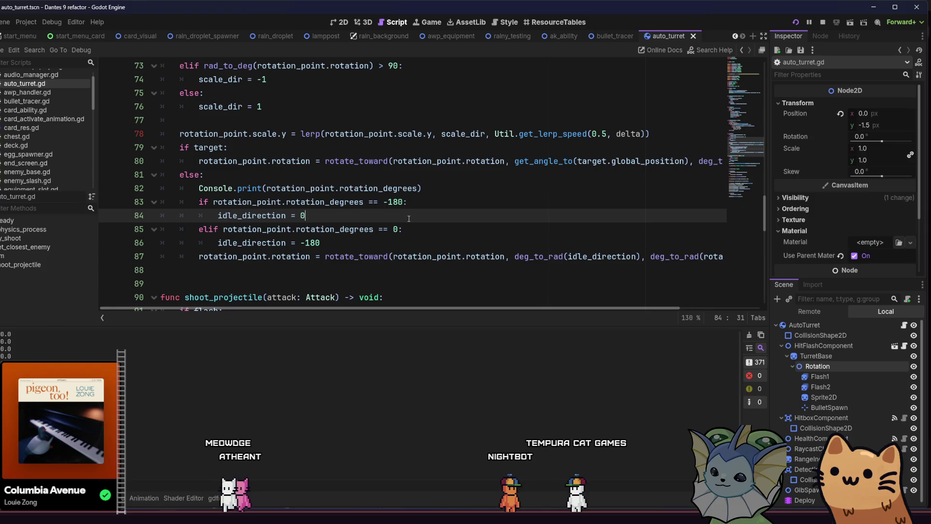
pyautogui.click(389, 202)
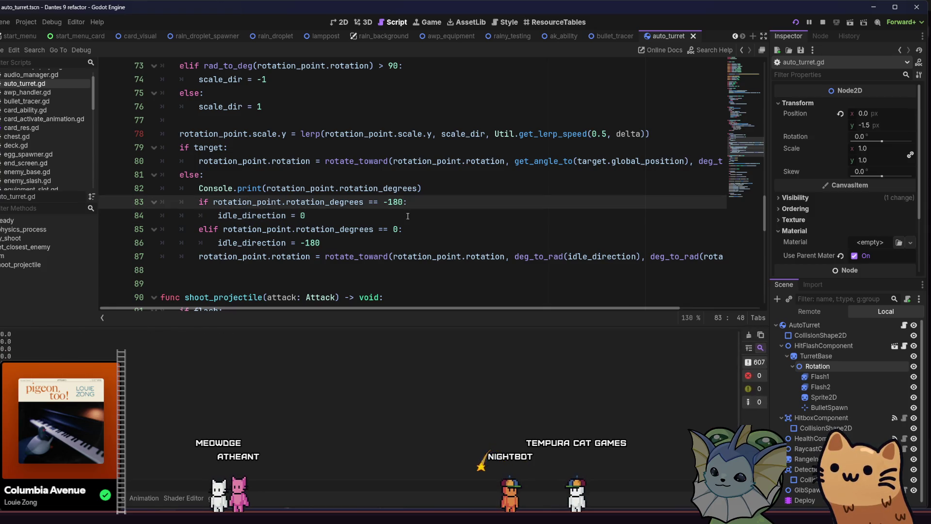
pyautogui.click(323, 240)
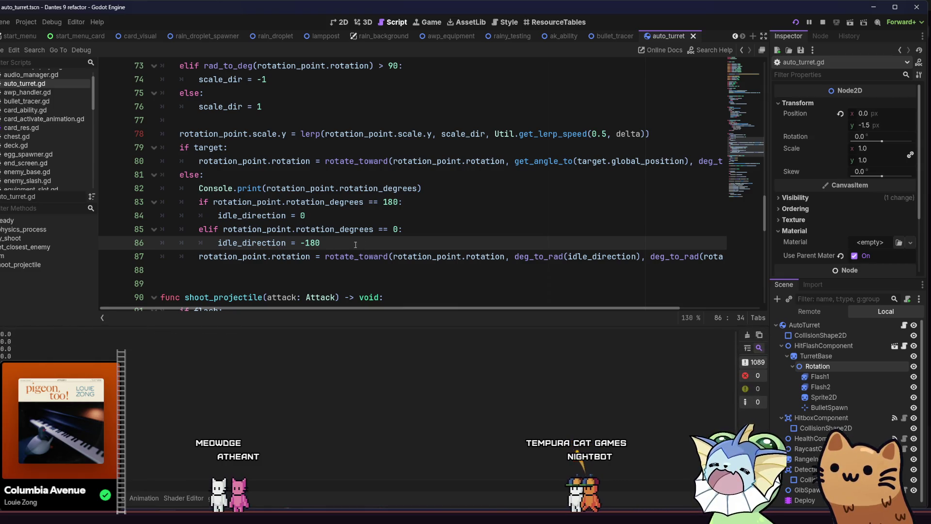
pyautogui.click(396, 230)
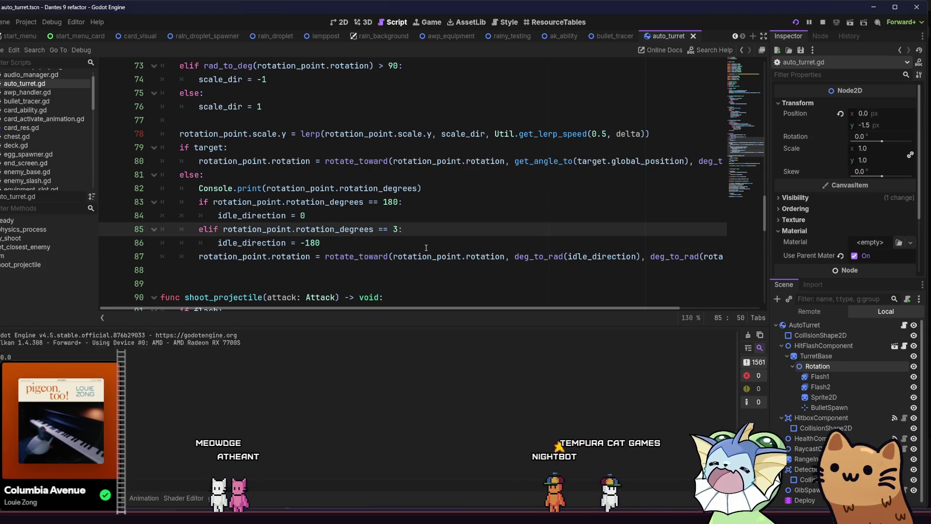
pyautogui.hotkey('ctrl', 's')
pyautogui.press('F5')
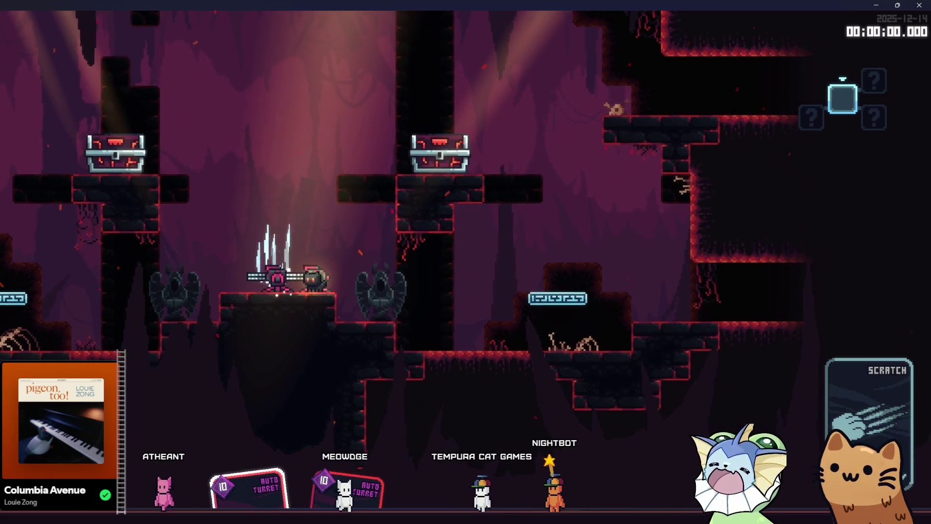
pyautogui.press('F8')
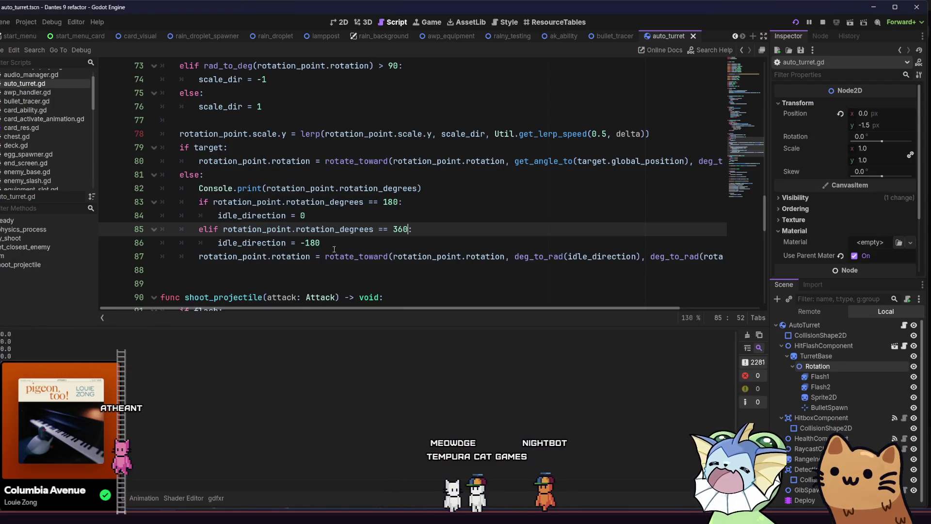
# - Change line 86's idle_direction from -180 to 180 and save
pyautogui.click(339, 242)
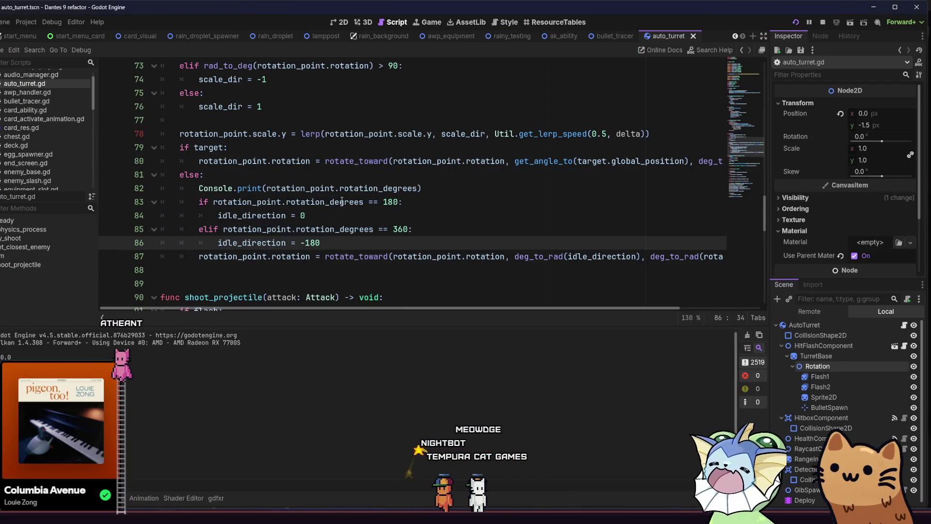
pyautogui.moveTo(342, 200)
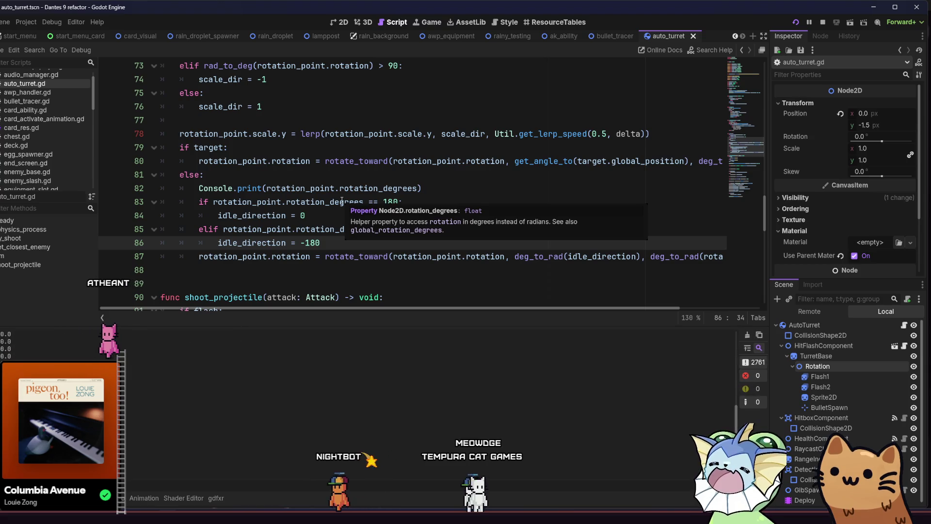
pyautogui.click(361, 203)
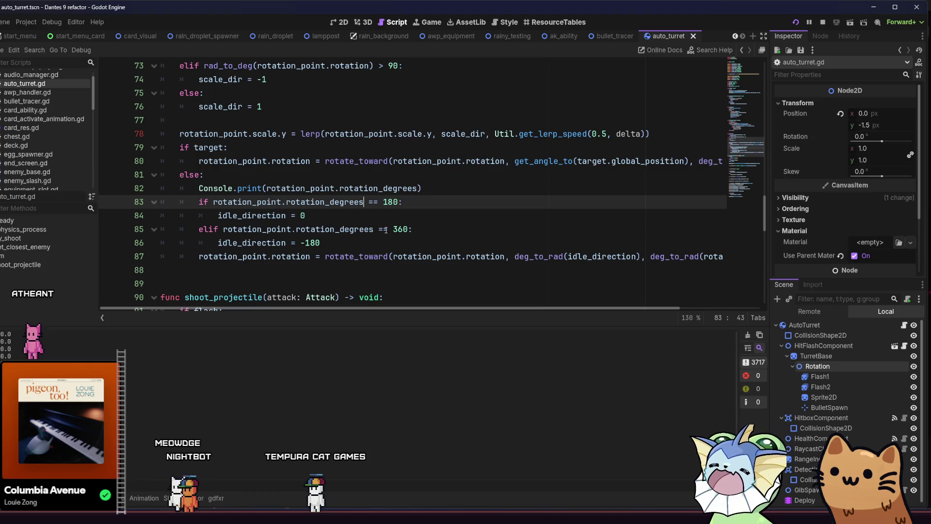
pyautogui.click(305, 243)
pyautogui.press('BackSpace')
pyautogui.hotkey('ctrl', 's')
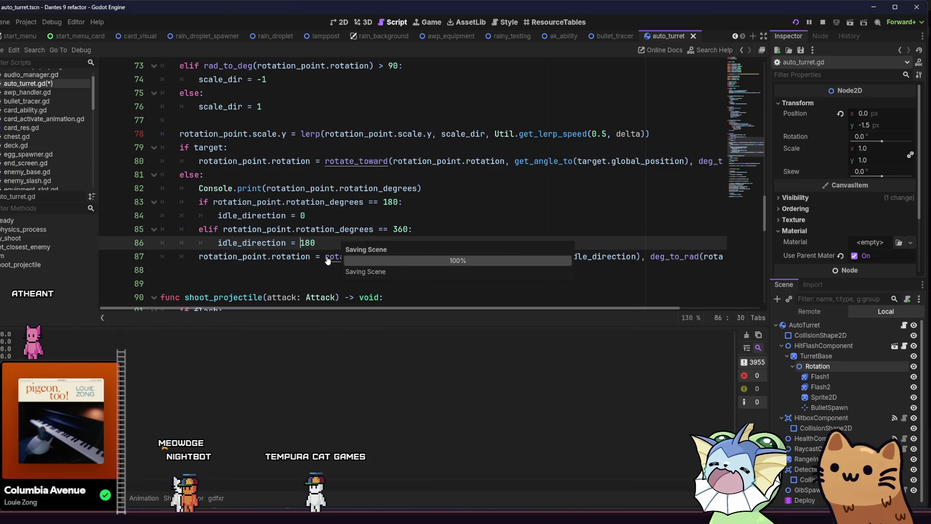
# - Replace line 85's 360 with 0, then run the game and add an Auto Turret card from the F1 debug menu
pyautogui.doubleClick(397, 228)
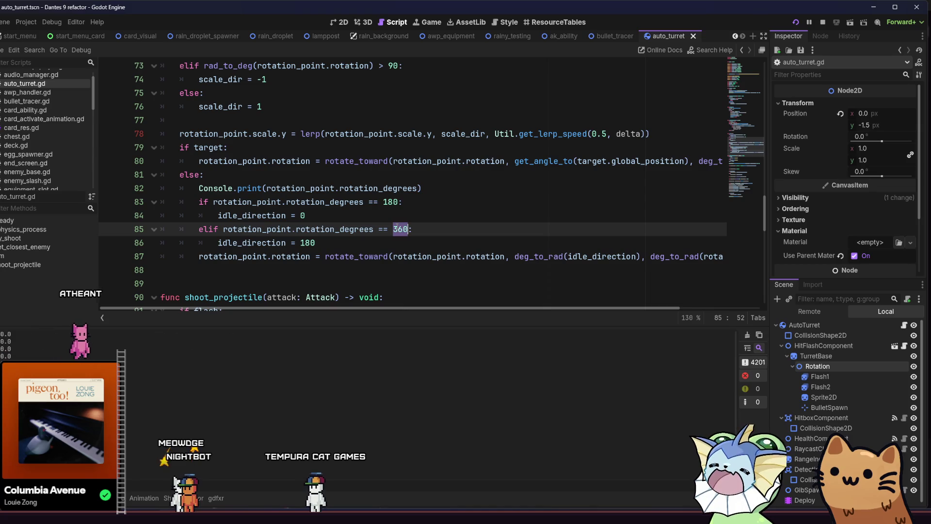
pyautogui.click(795, 22)
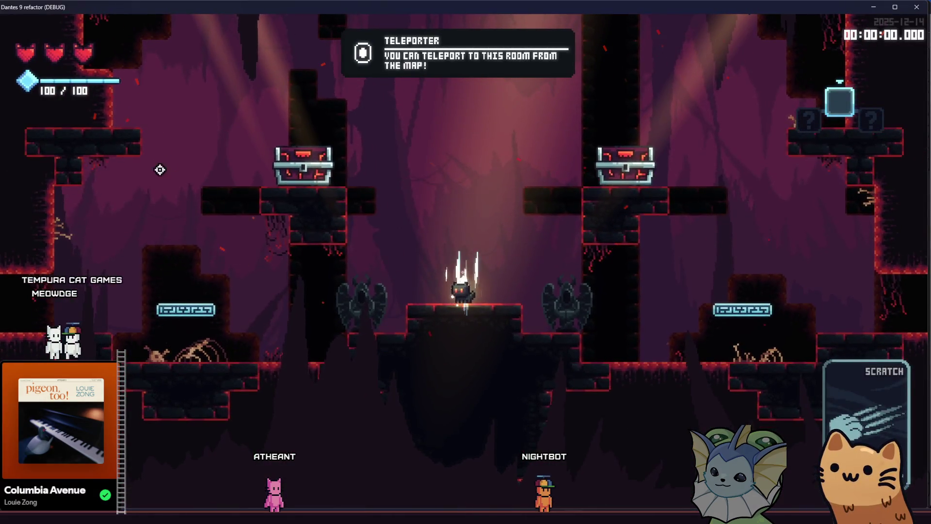
pyautogui.press('F1')
pyautogui.click(100, 120)
pyautogui.click(660, 124)
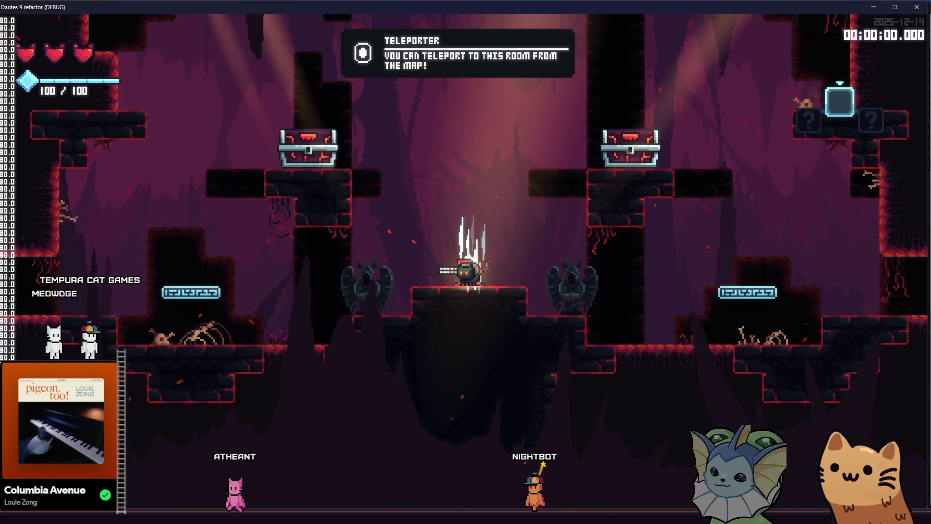
pyautogui.hotkey('alt', 'Tab')
pyautogui.click(320, 257)
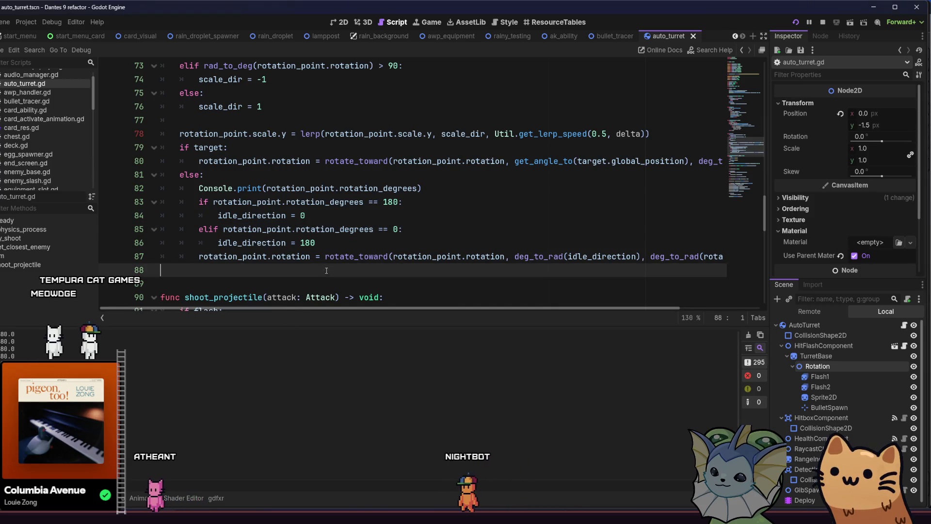
# - Wrap rotation_point.rotation_degrees in abs() on lines 83 and 85
pyautogui.click(350, 243)
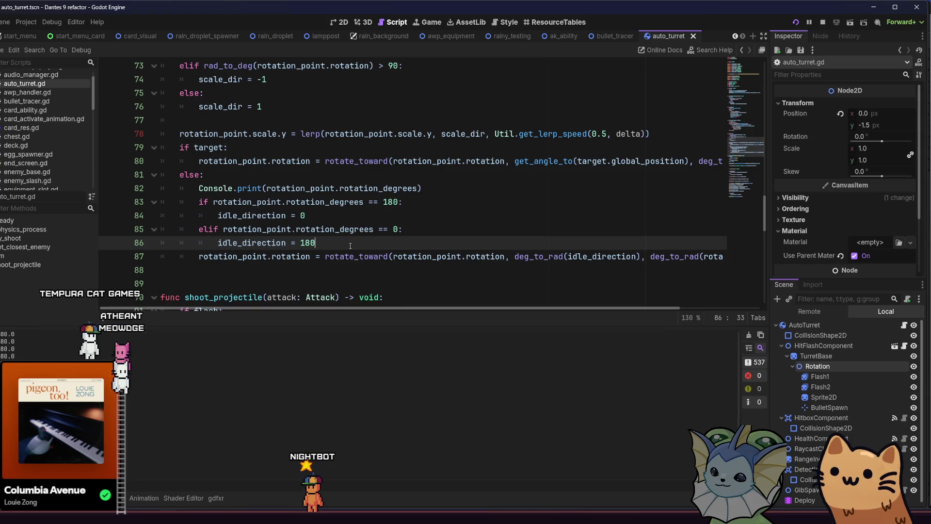
pyautogui.click(223, 229)
pyautogui.write('a')
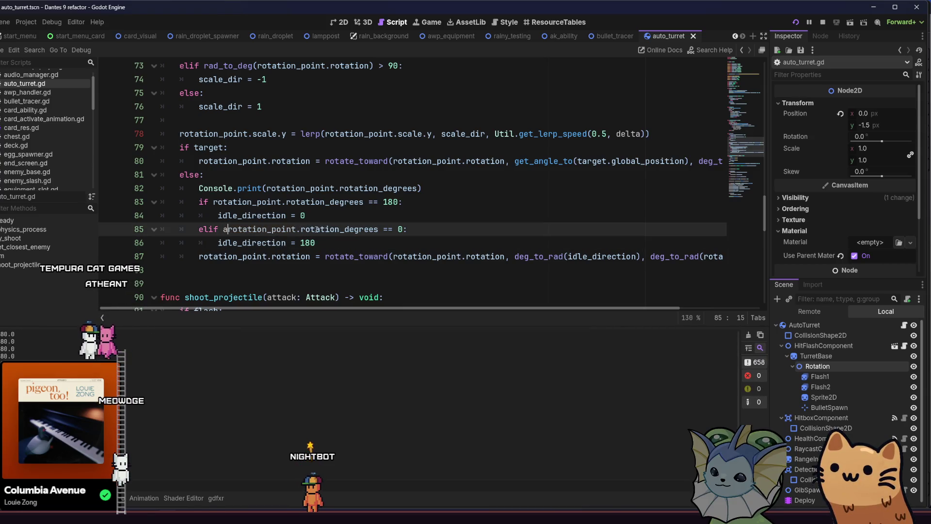
pyautogui.write('bs(')
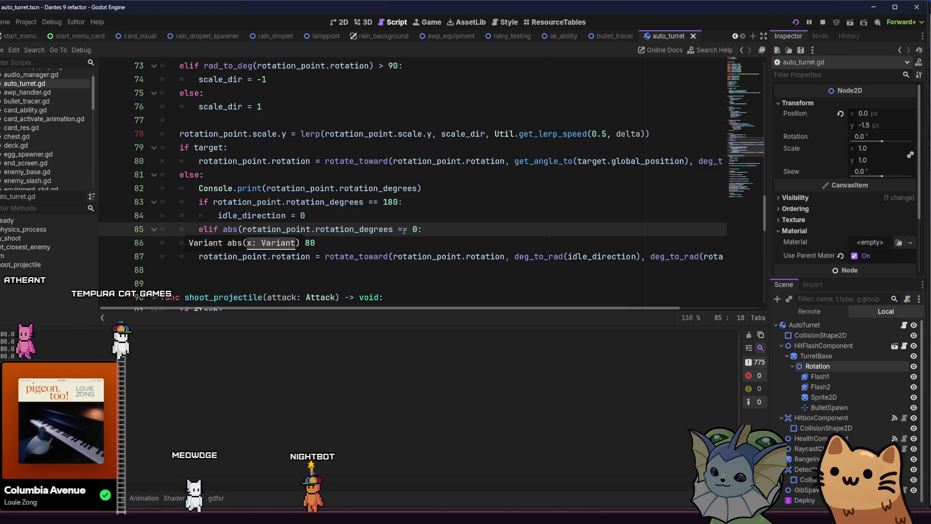
pyautogui.click(393, 229)
pyautogui.write(')')
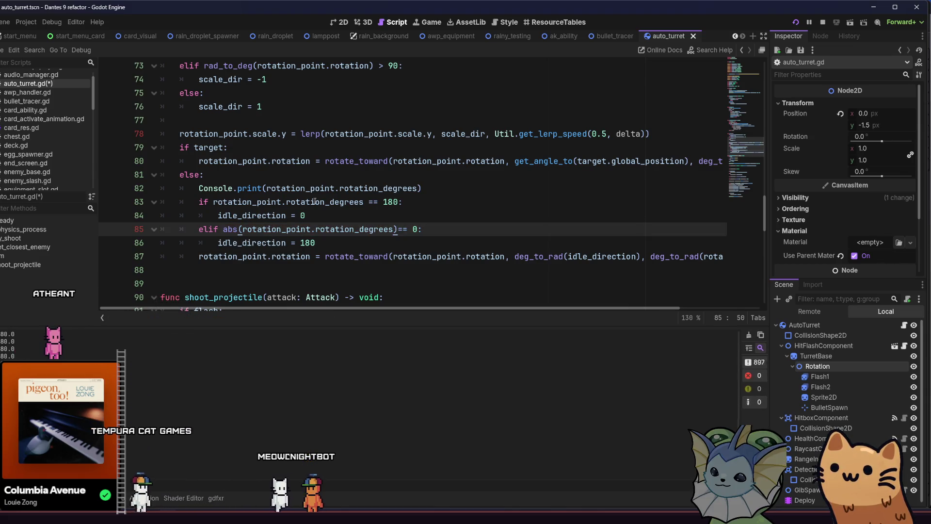
pyautogui.click(367, 201)
pyautogui.write(')')
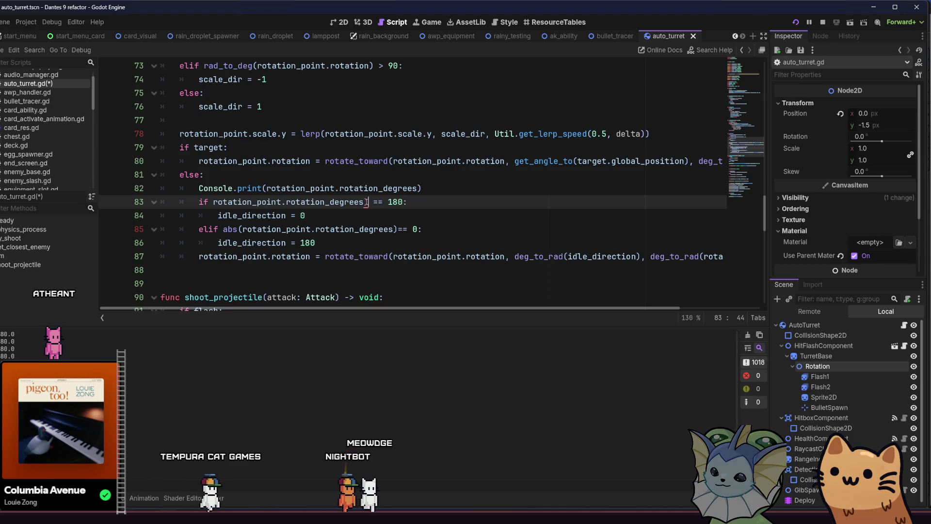
pyautogui.click(213, 201)
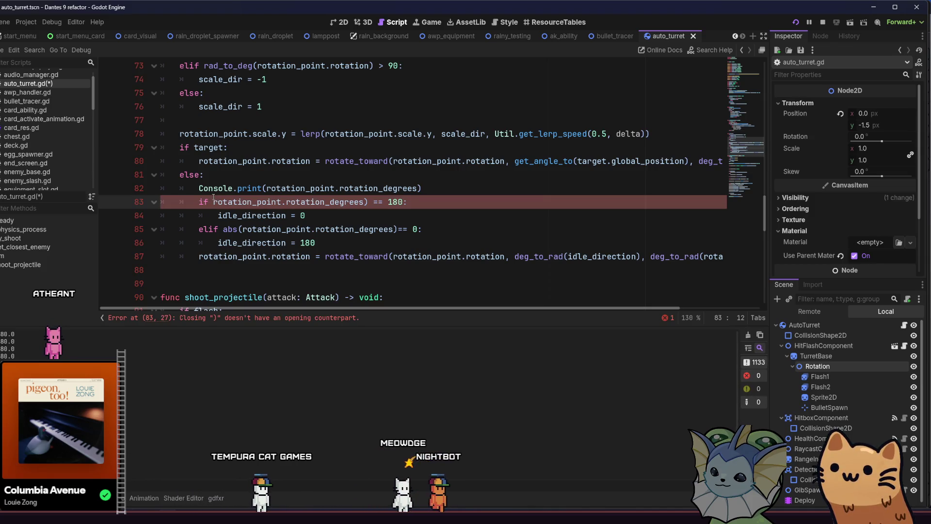
pyautogui.write('(')
pyautogui.click(316, 229)
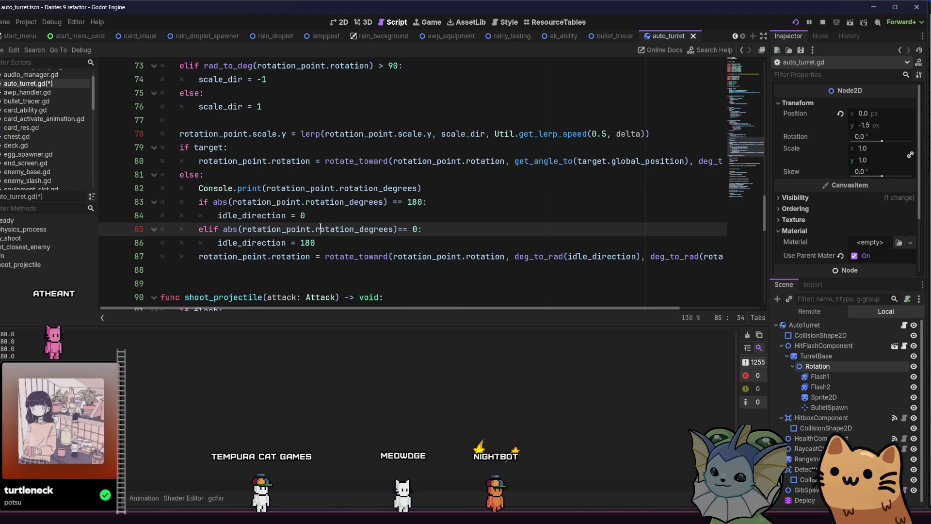
# - Save the script, run the game to test the sweep, then stop it
pyautogui.hotkey('ctrl', 's')
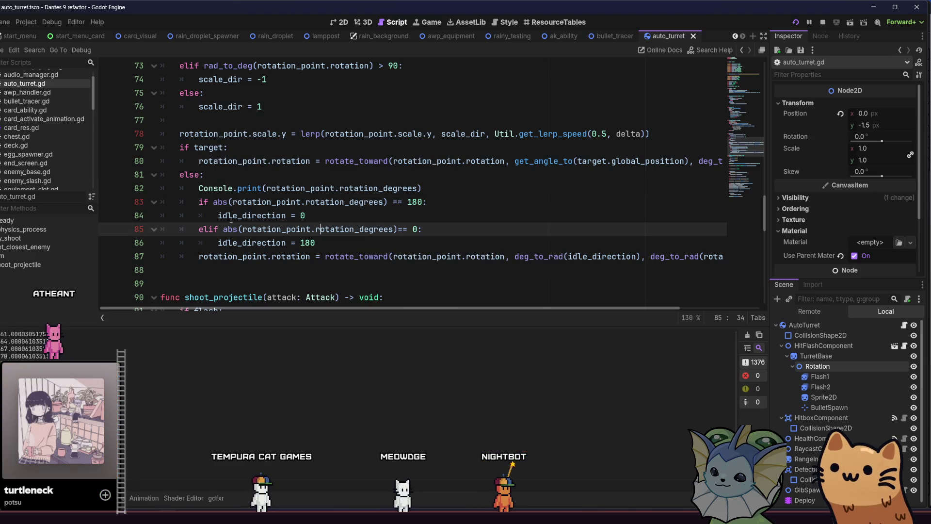
pyautogui.moveTo(255, 218)
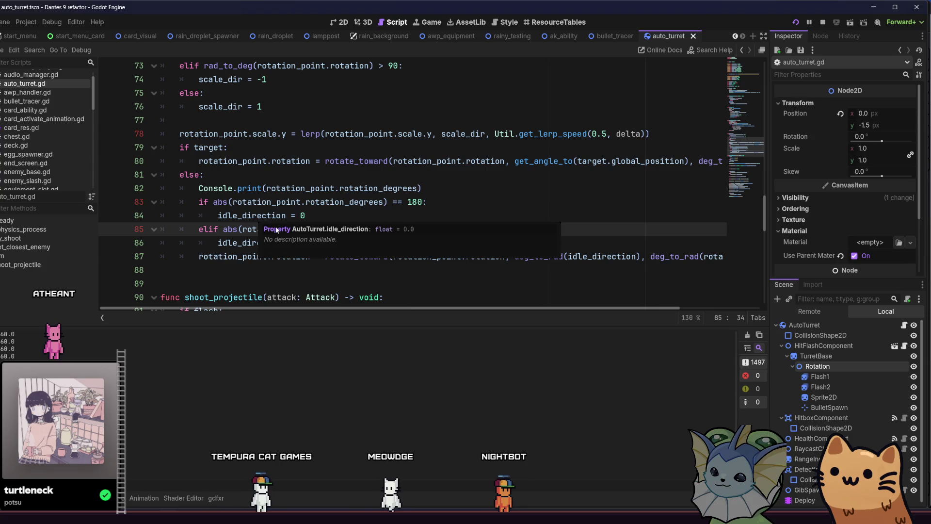
pyautogui.press('F5')
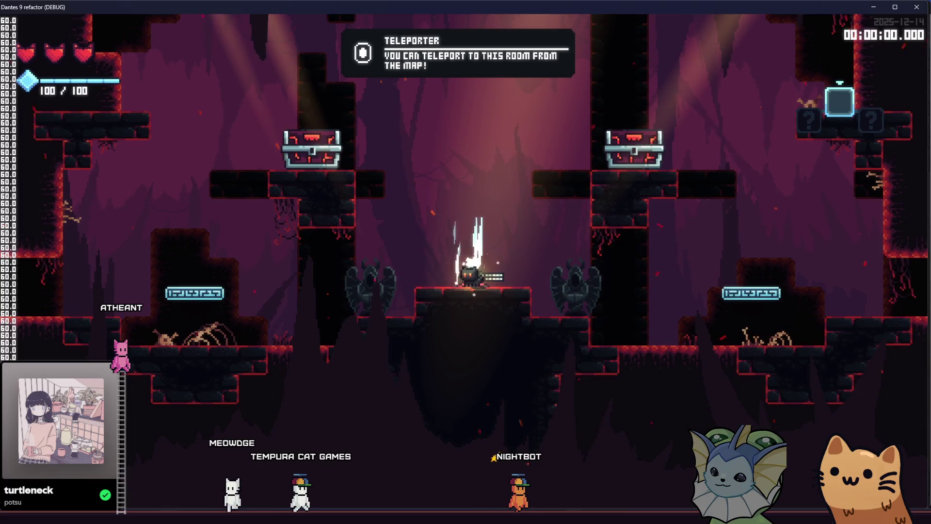
pyautogui.press('F8')
pyautogui.click(344, 256)
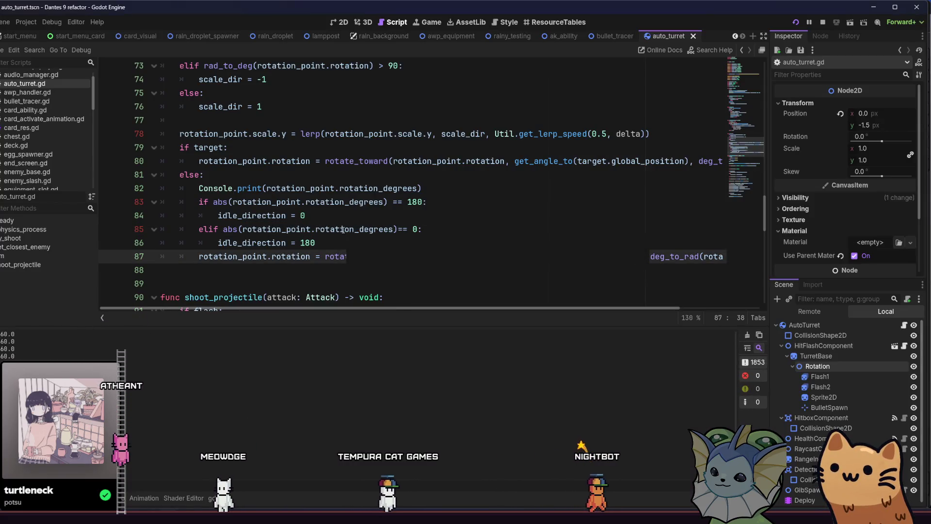
# - Change the idle checks to 160 and -20, with the first branch setting idle_direction to -20
pyautogui.click(402, 226)
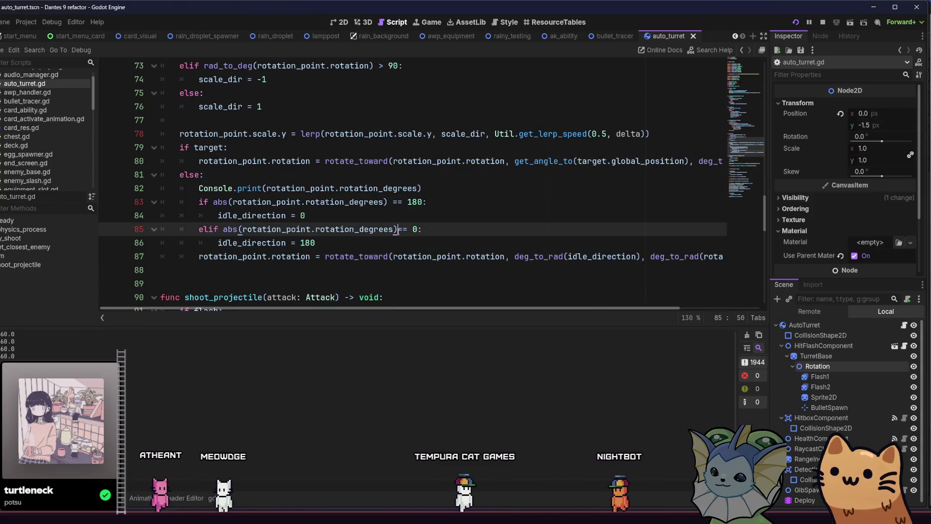
pyautogui.click(374, 245)
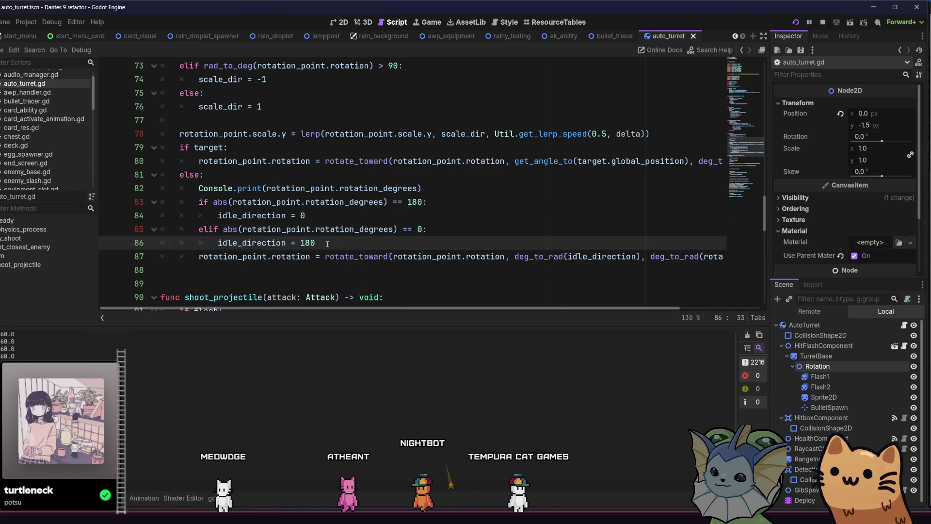
pyautogui.click(423, 202)
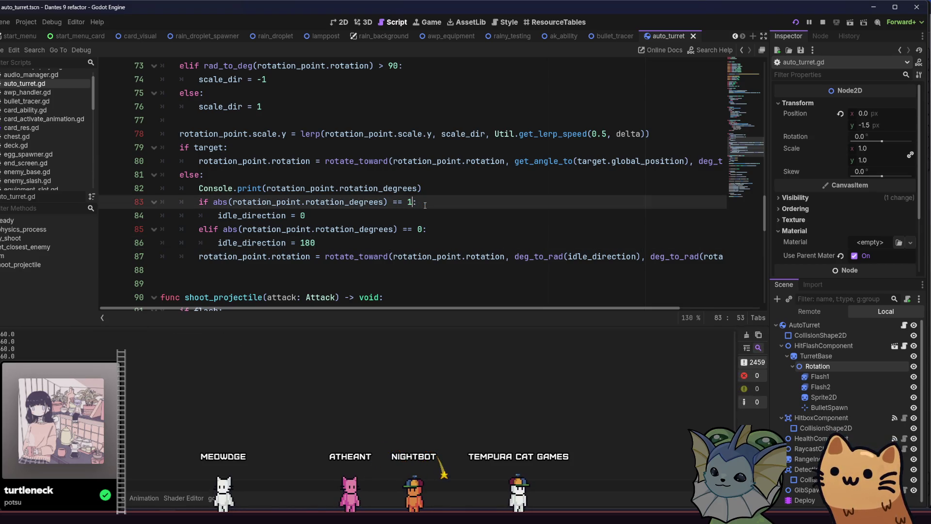
pyautogui.write('60')
pyautogui.click(342, 221)
pyautogui.write('-2')
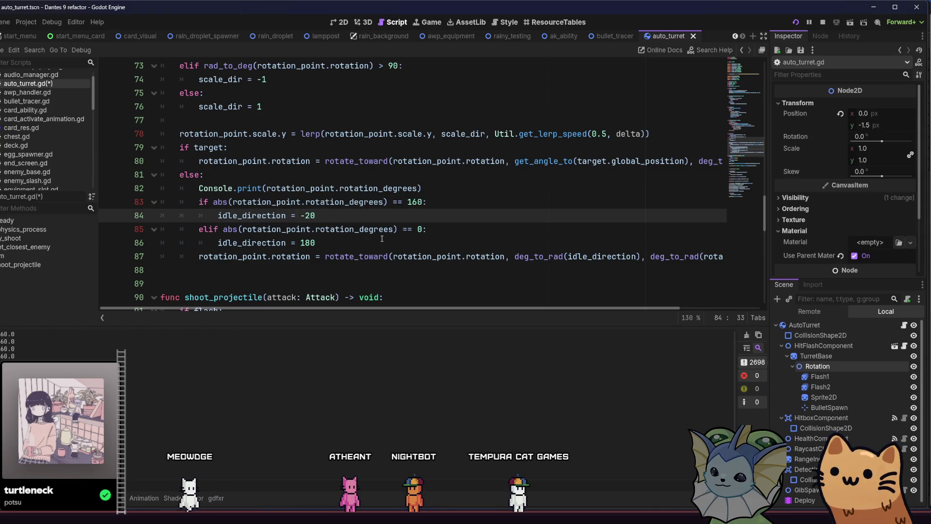
pyautogui.click(418, 229)
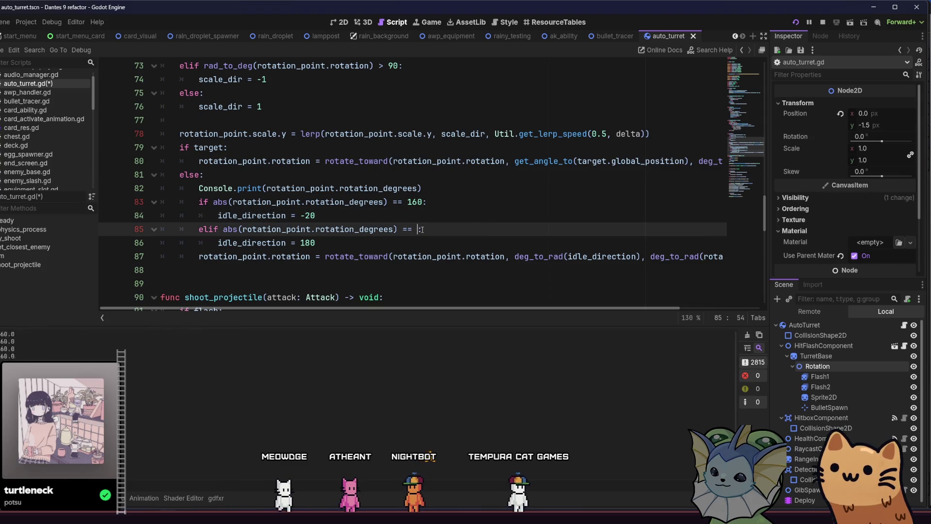
pyautogui.press('BackSpace')
pyautogui.write('-20')
# - Save, run the game, add an Auto Turret from the item list, then stop
pyautogui.hotkey('ctrl', 's')
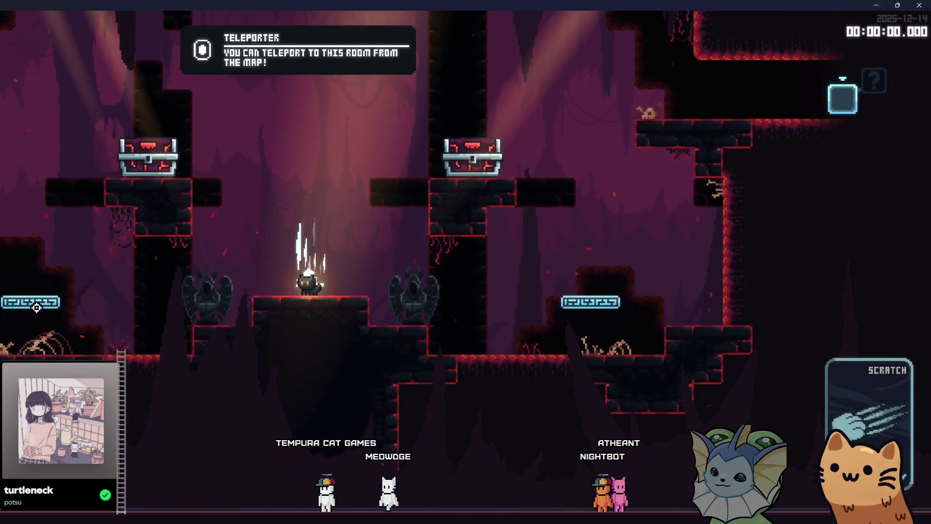
pyautogui.press('Tab')
pyautogui.click(659, 135)
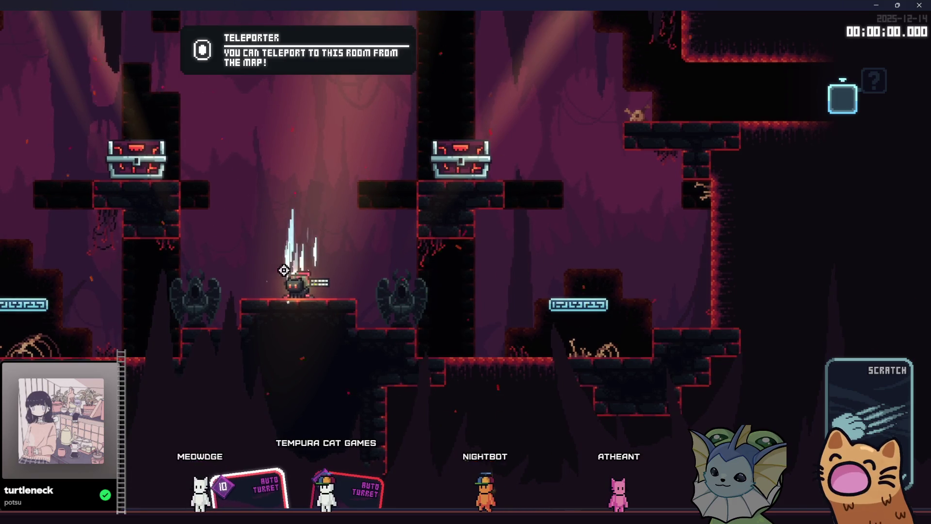
pyautogui.hotkey('alt', 'Tab')
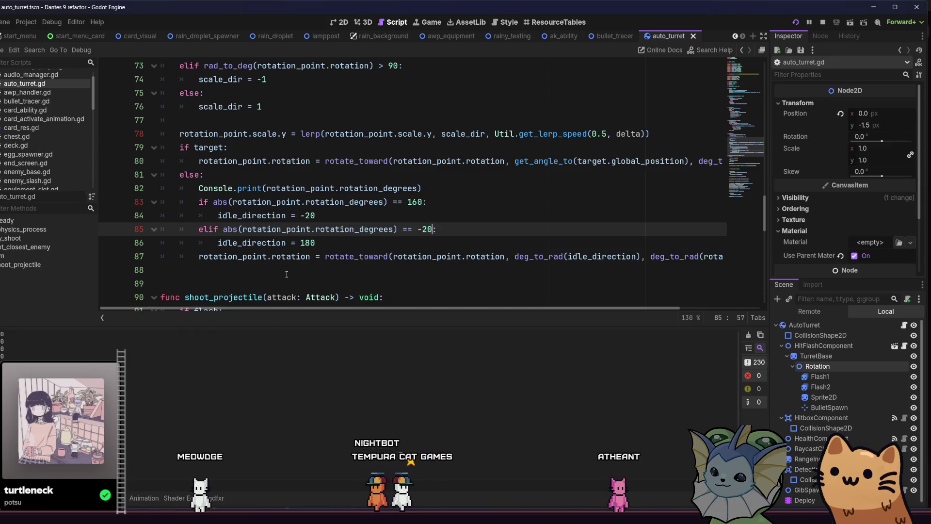
# - Change idle_direction's default on line 27 from 0.0 to -20 and launch the game
pyautogui.click(286, 272)
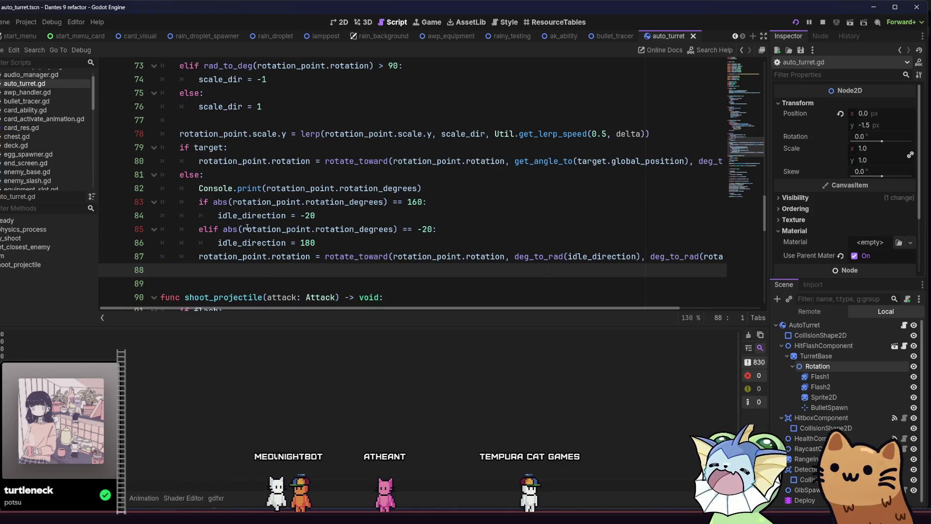
pyautogui.moveTo(763, 218)
pyautogui.mouseDown()
pyautogui.moveTo(757, 84)
pyautogui.moveTo(752, 118)
pyautogui.mouseUp()
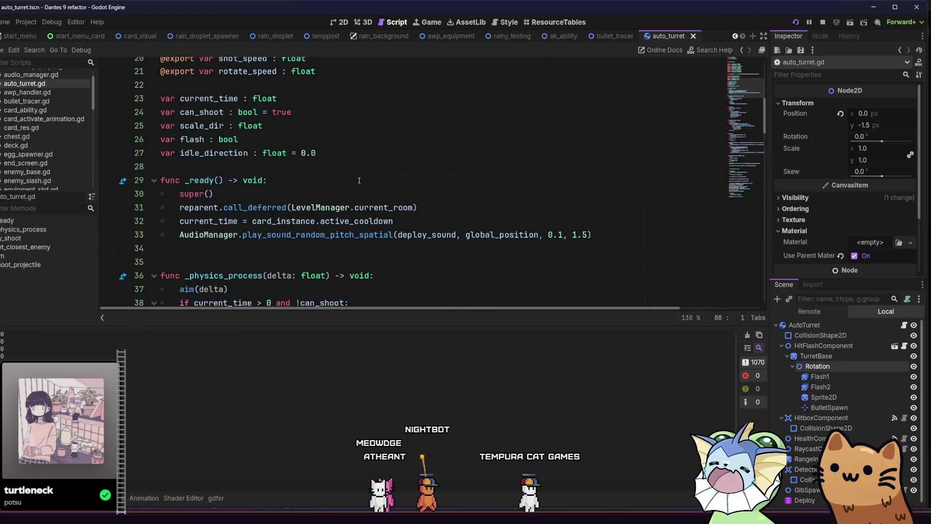
pyautogui.doubleClick(305, 153)
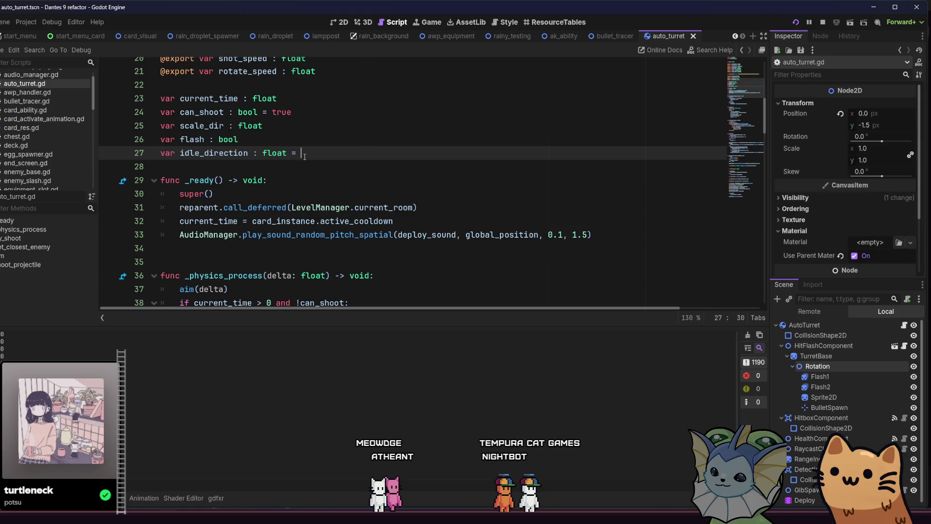
pyautogui.write('-20')
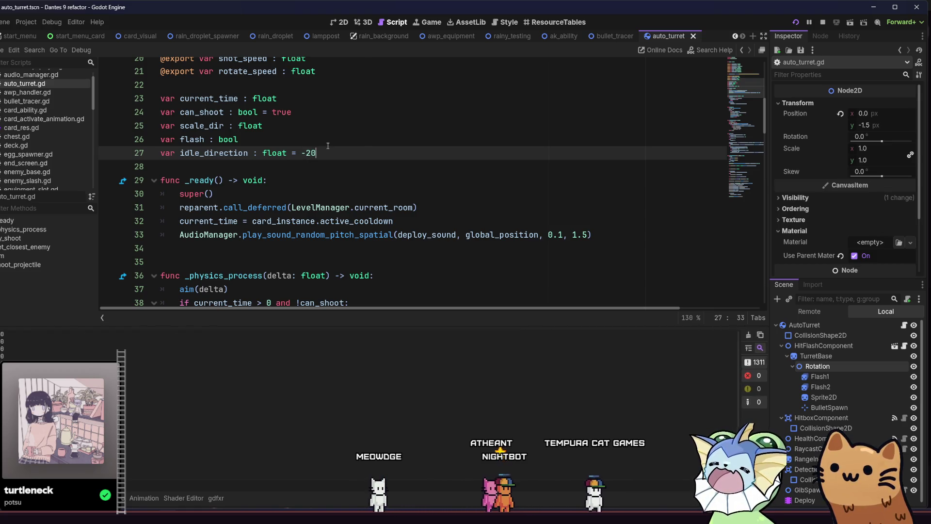
pyautogui.click(478, 138)
pyautogui.press('F5')
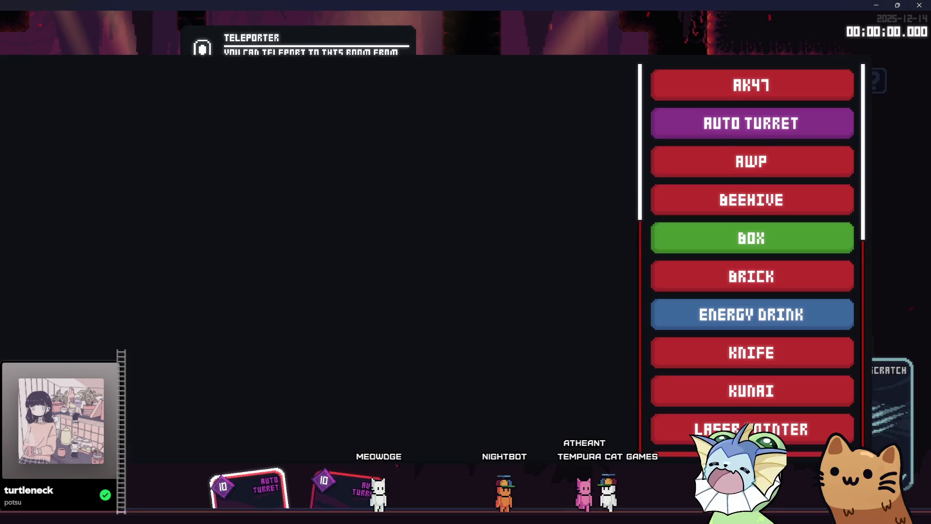
# - Deploy an Auto Turret card in the level, close the game, and scroll back to aim()
pyautogui.click(654, 108)
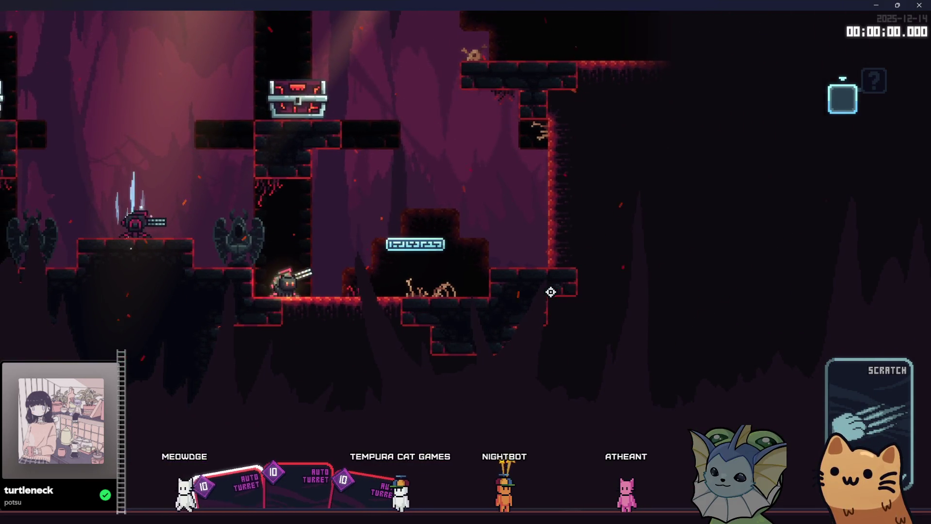
pyautogui.press('1')
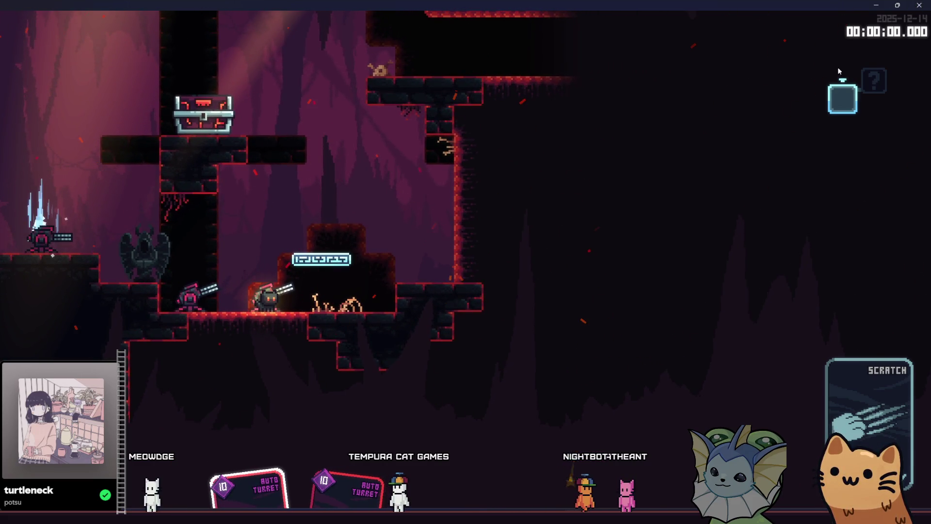
pyautogui.click(918, 5)
pyautogui.scroll(-12, 421, 236)
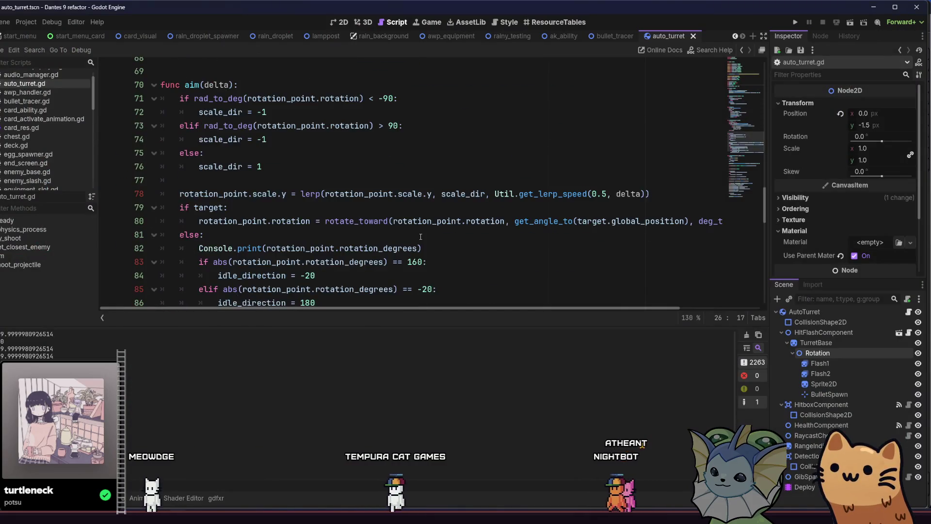
pyautogui.scroll(-3, 421, 237)
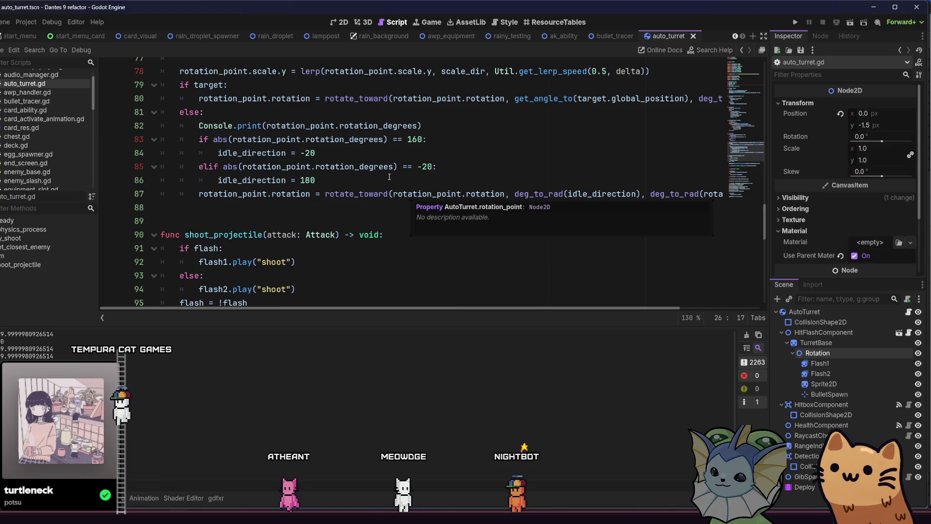
# - Start a new game, pick Auto Turret twice, place a turret, then stop the game
pyautogui.click(795, 22)
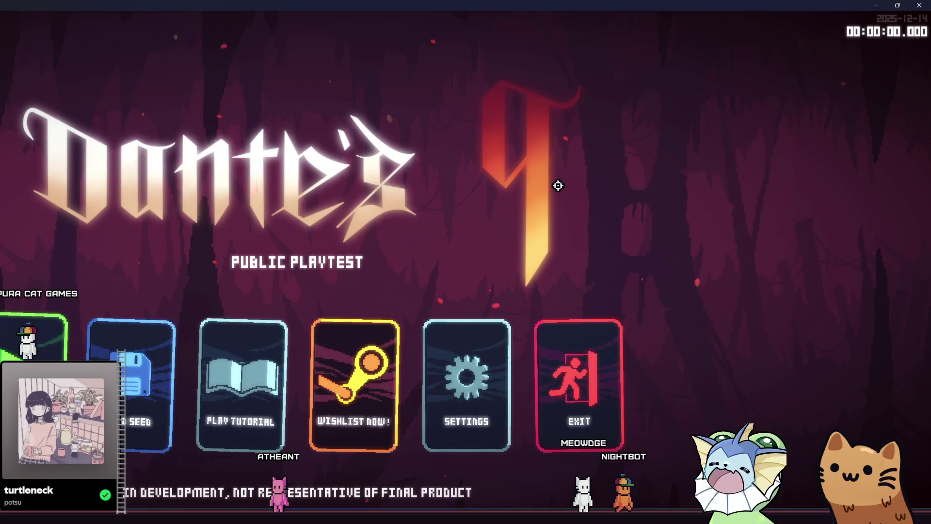
pyautogui.press('Return')
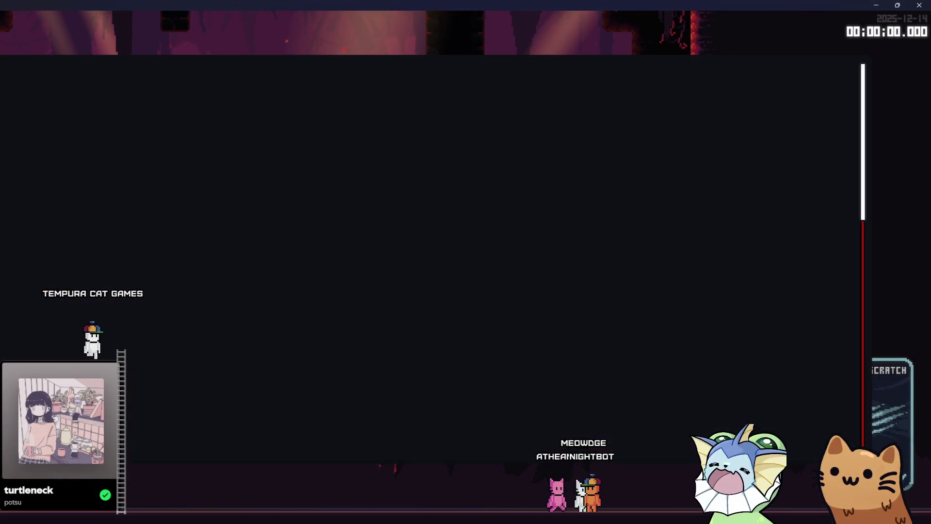
pyautogui.click(729, 126)
pyautogui.click(729, 126)
pyautogui.press('Escape')
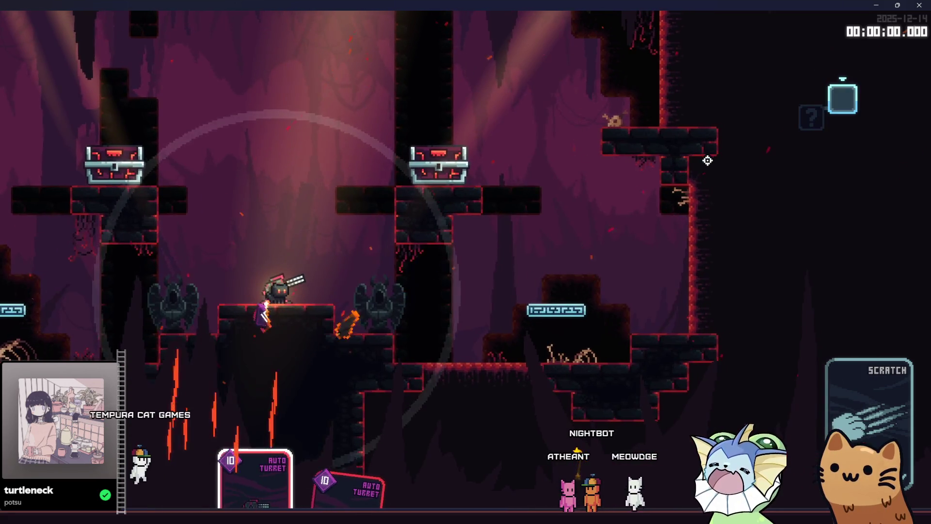
pyautogui.click(703, 179)
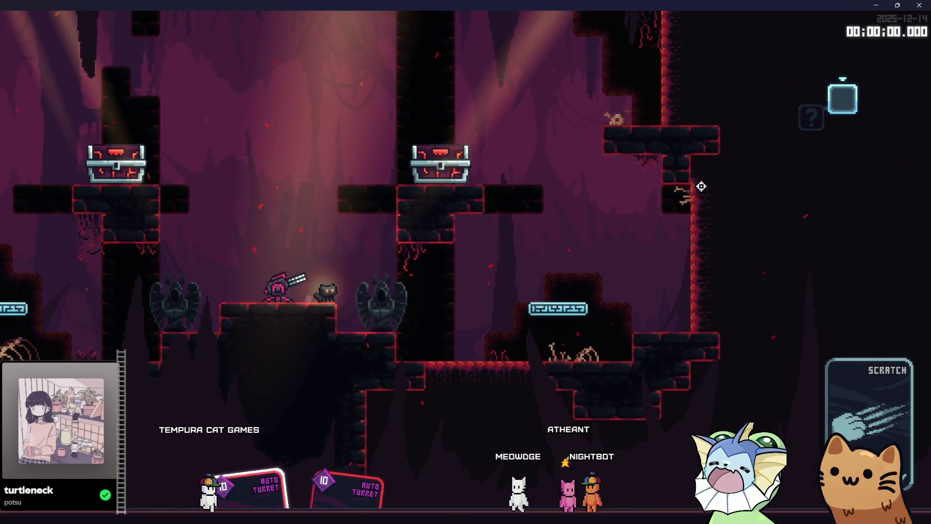
pyautogui.press('d')
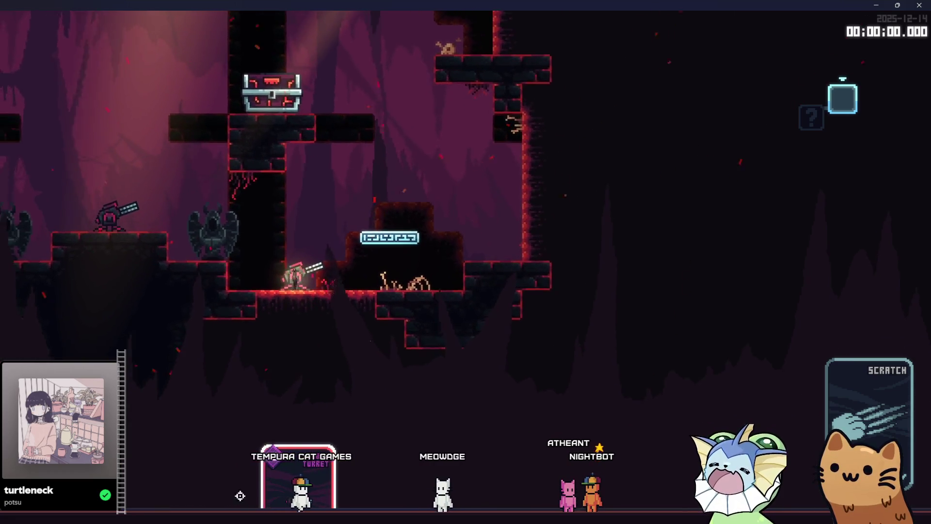
pyautogui.hotkey('alt', 'Tab')
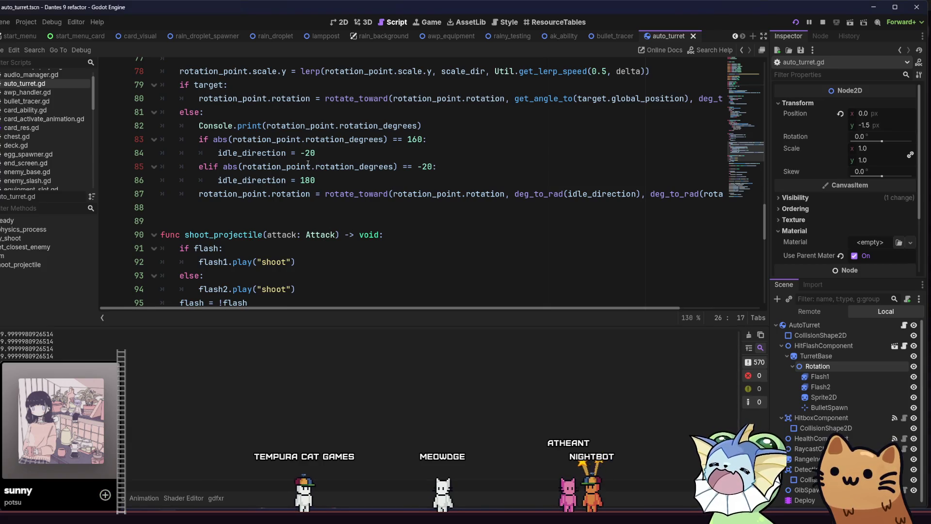
# - Change the second idle_direction value on line 86 from 180 to 160 and restart the game
pyautogui.click(307, 153)
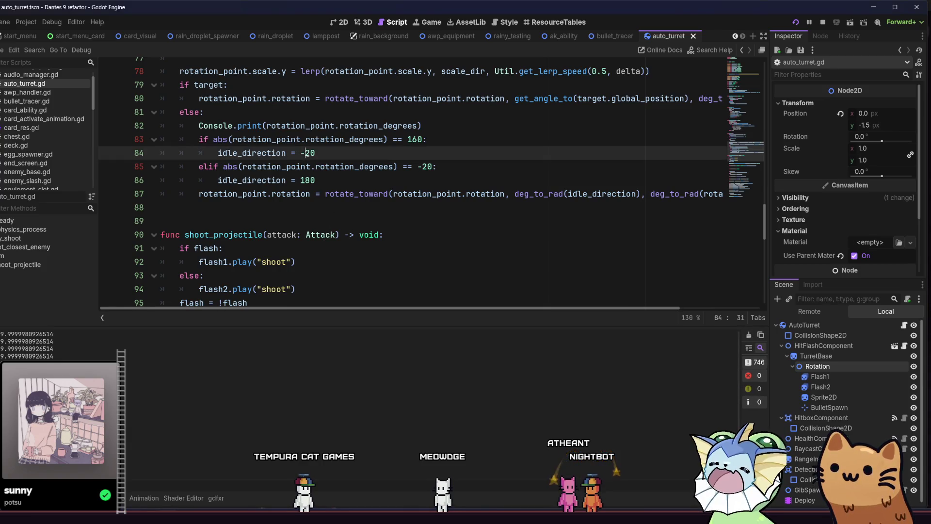
pyautogui.click(383, 180)
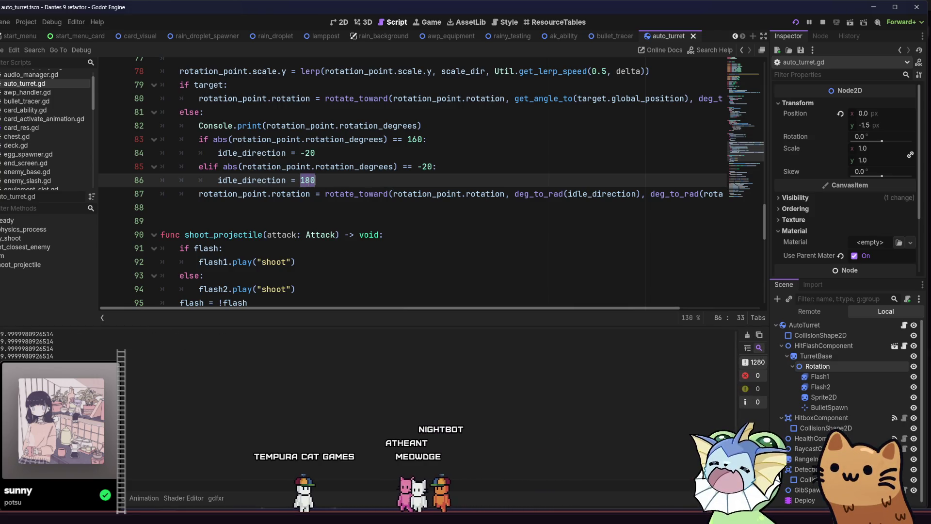
pyautogui.write('6')
pyautogui.press('F5')
pyautogui.click(418, 167)
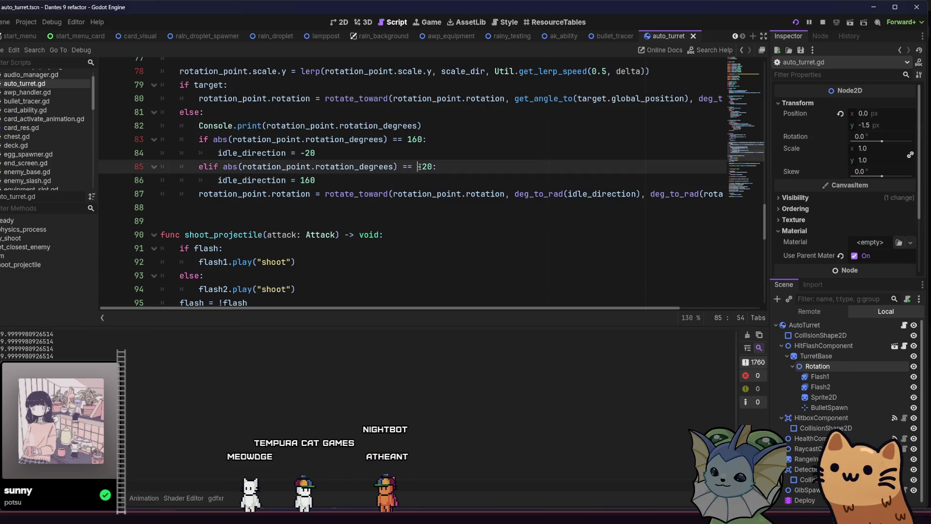
pyautogui.click(796, 23)
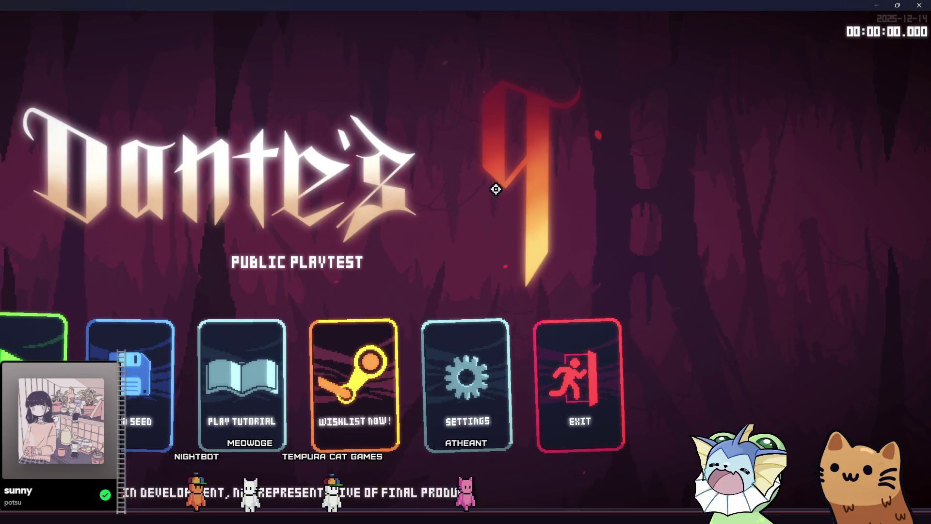
# - Start a new game, choose Auto Turret, walk and jump the cat, then close the game
pyautogui.click(67, 322)
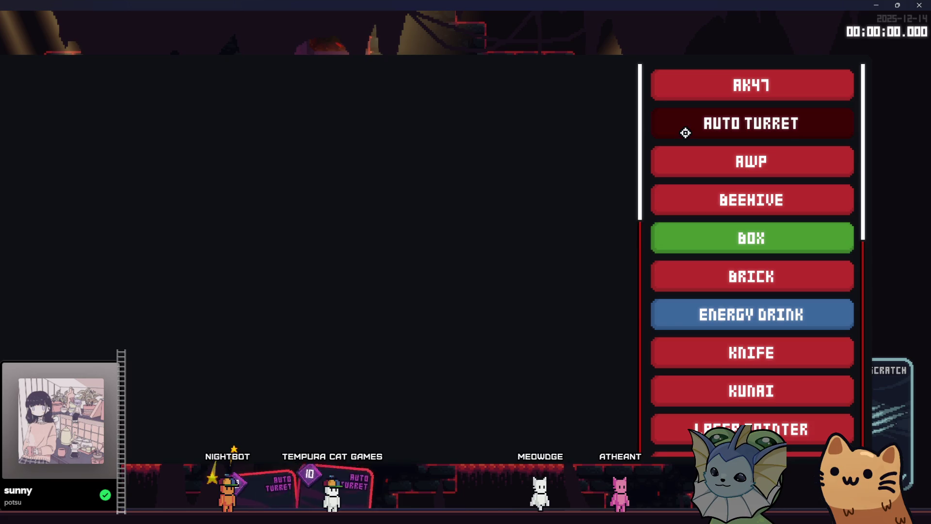
pyautogui.click(685, 133)
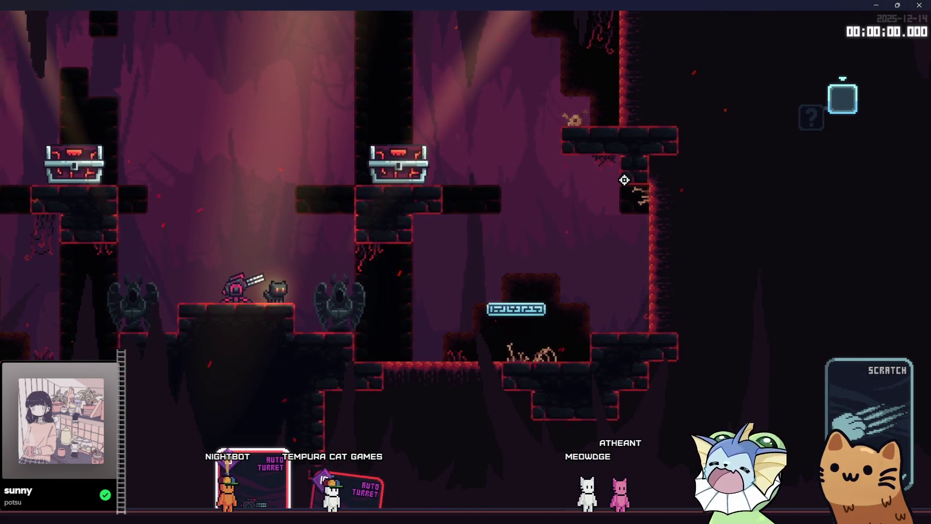
pyautogui.press('d')
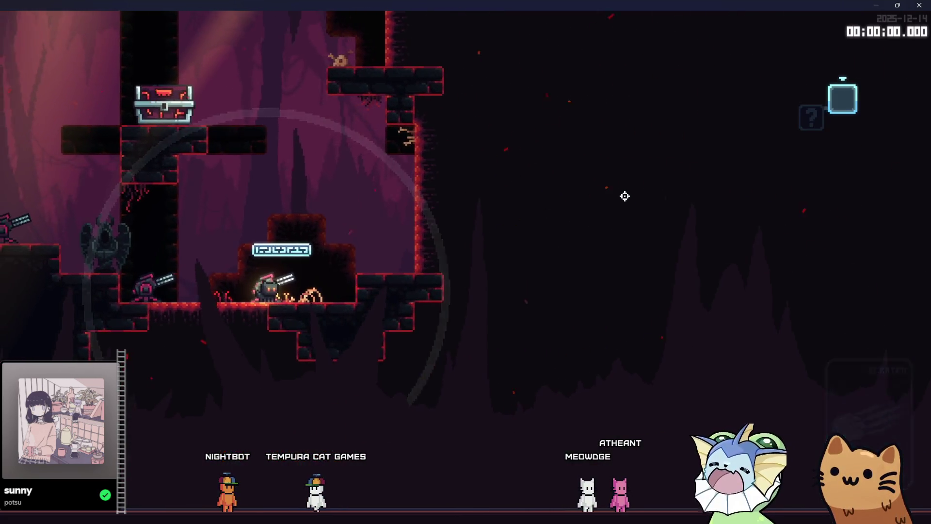
pyautogui.press('a')
pyautogui.press('space')
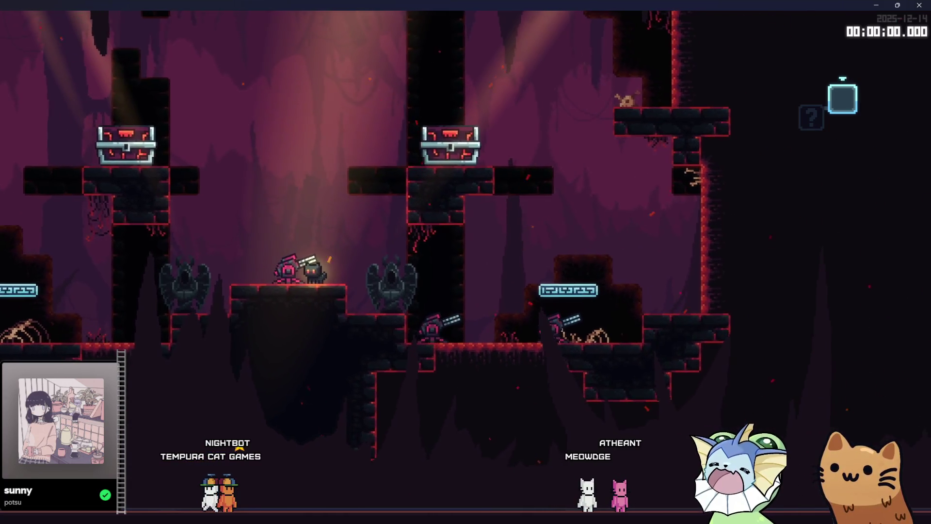
pyautogui.press('F8')
pyautogui.press('Down')
pyautogui.press('Down')
pyautogui.press('Down')
pyautogui.click(413, 167)
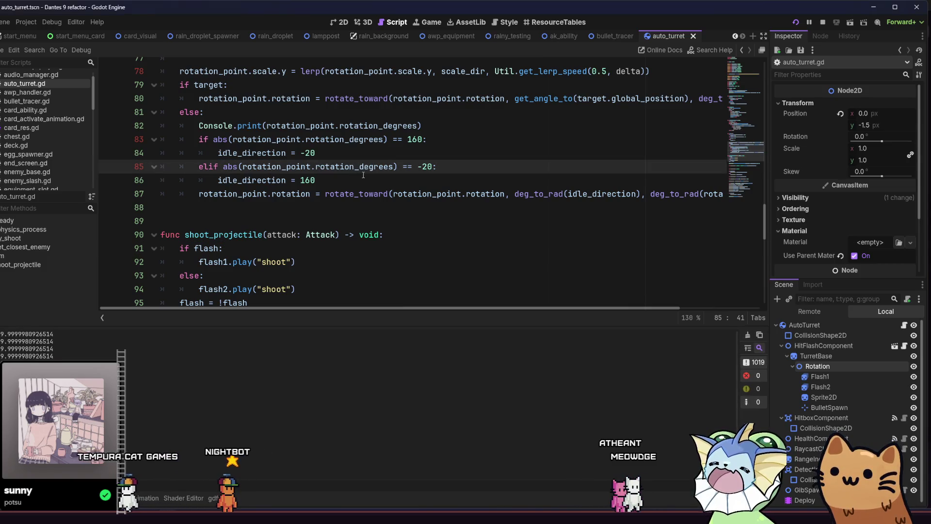
# - Rewrite line 85's == -20 check as an is_equal_approx condition
pyautogui.moveTo(430, 166); pyautogui.dragTo(400, 166)
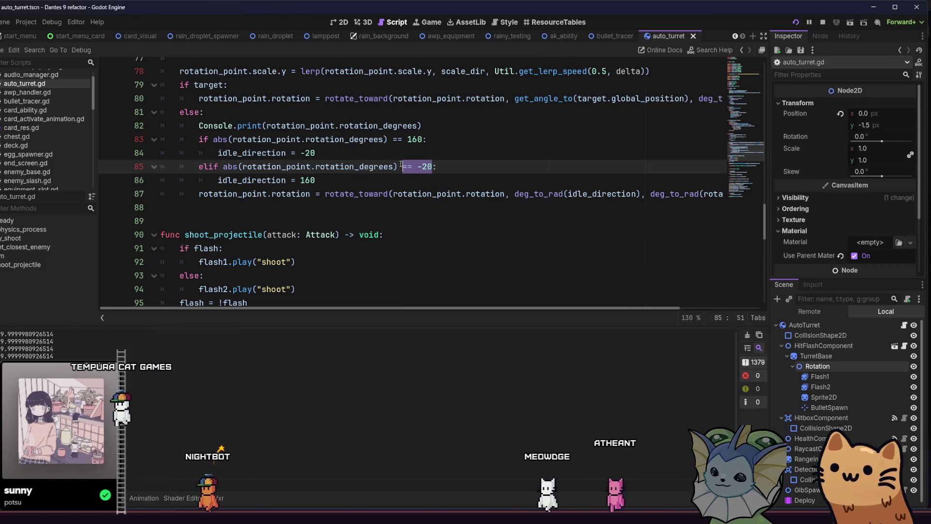
pyautogui.press('BackSpace')
pyautogui.press('BackSpace')
pyautogui.write('is')
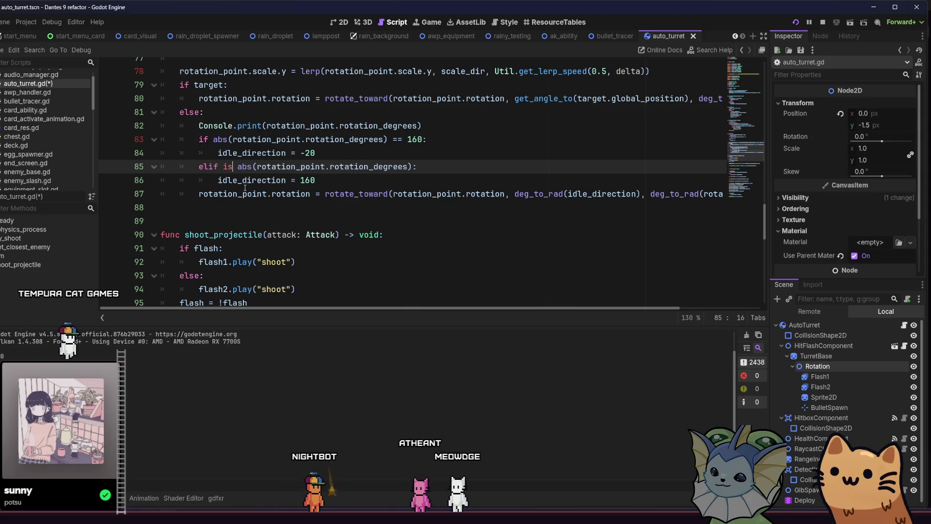
pyautogui.write('z')
pyautogui.press('Return')
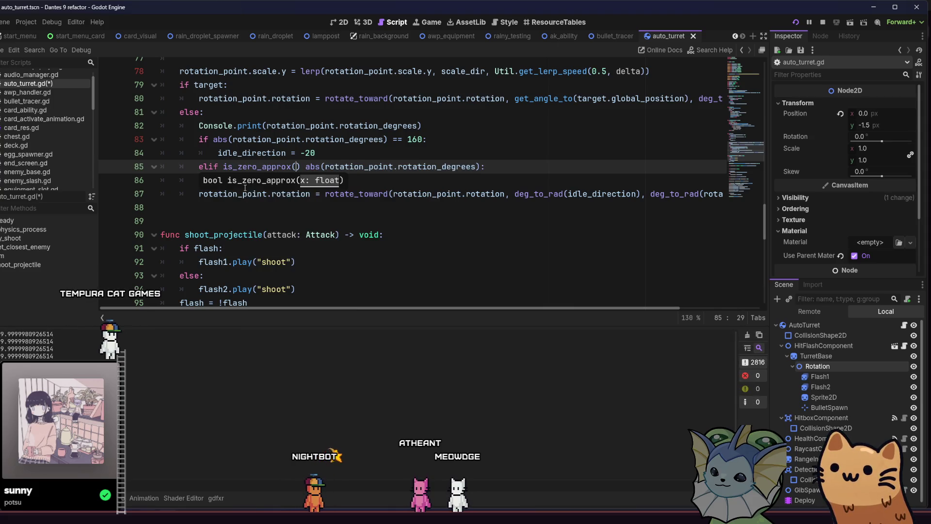
pyautogui.press('Delete')
pyautogui.press('Delete')
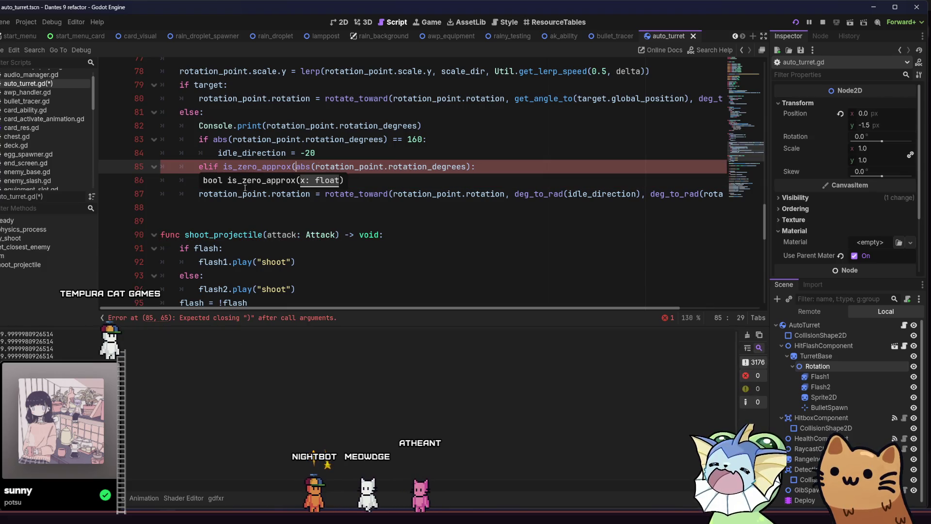
pyautogui.click(466, 167)
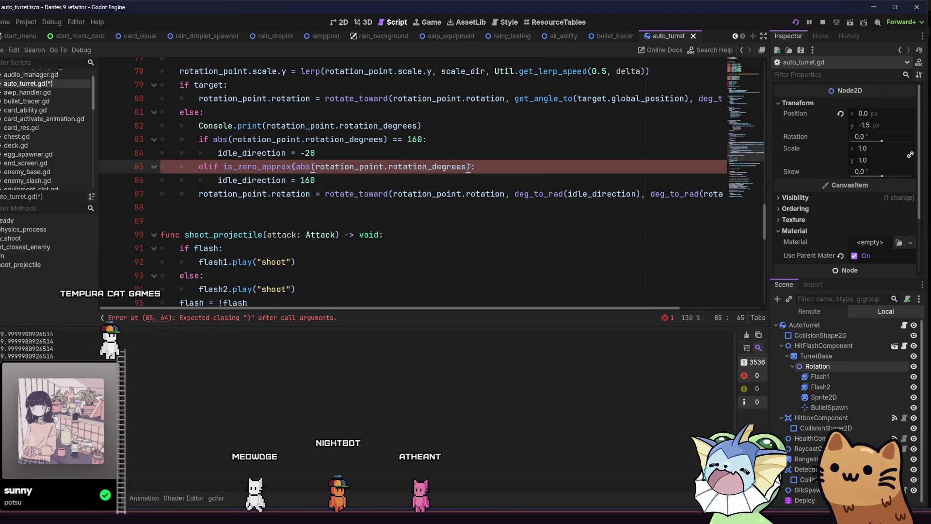
pyautogui.write(')')
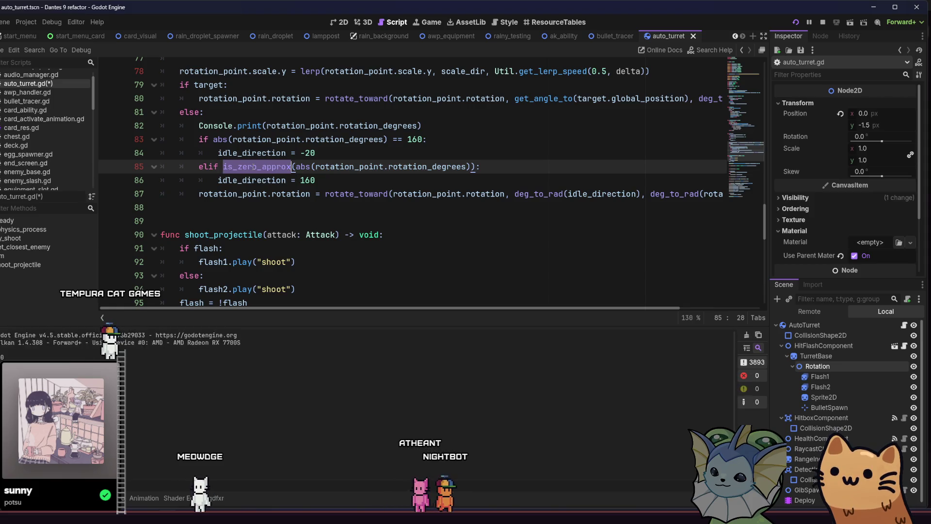
pyautogui.write('is')
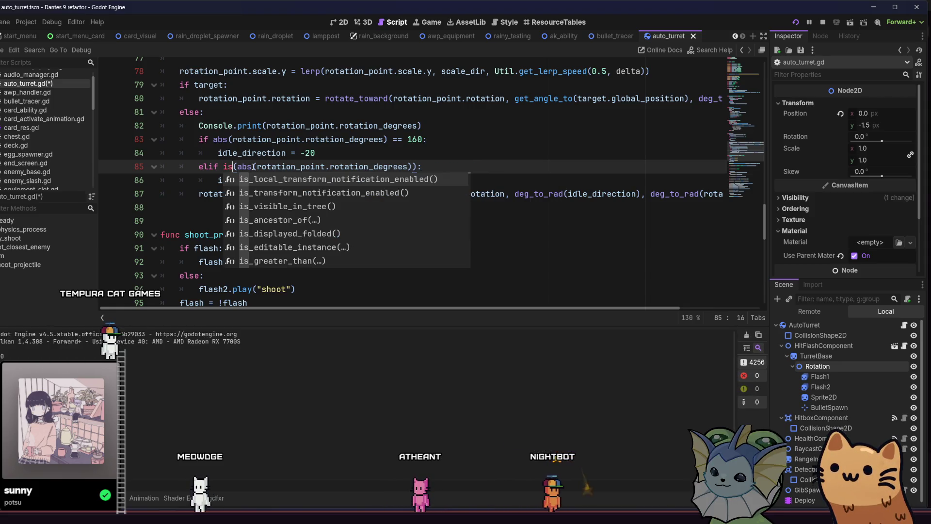
pyautogui.write('_v')
pyautogui.press('BackSpace')
pyautogui.write('app')
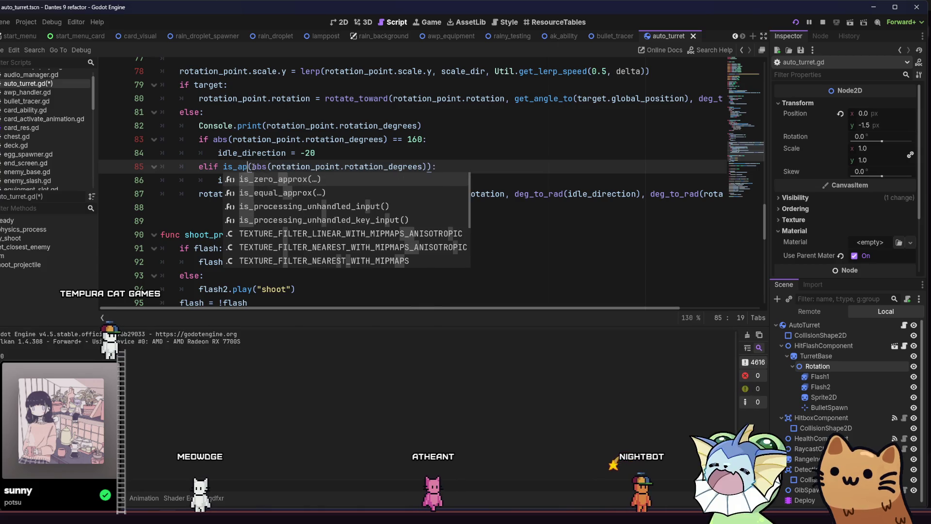
pyautogui.press('Down')
pyautogui.press('Return')
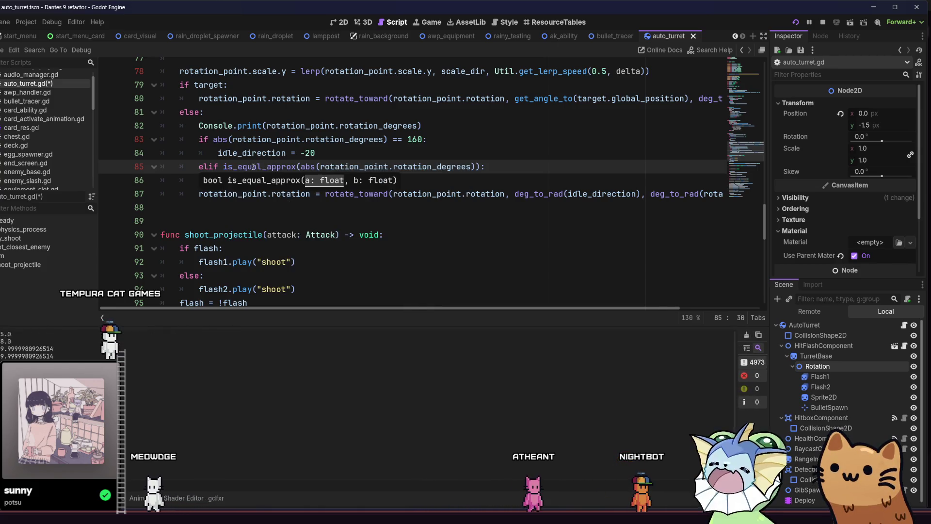
pyautogui.click(475, 166)
pyautogui.write(', -20')
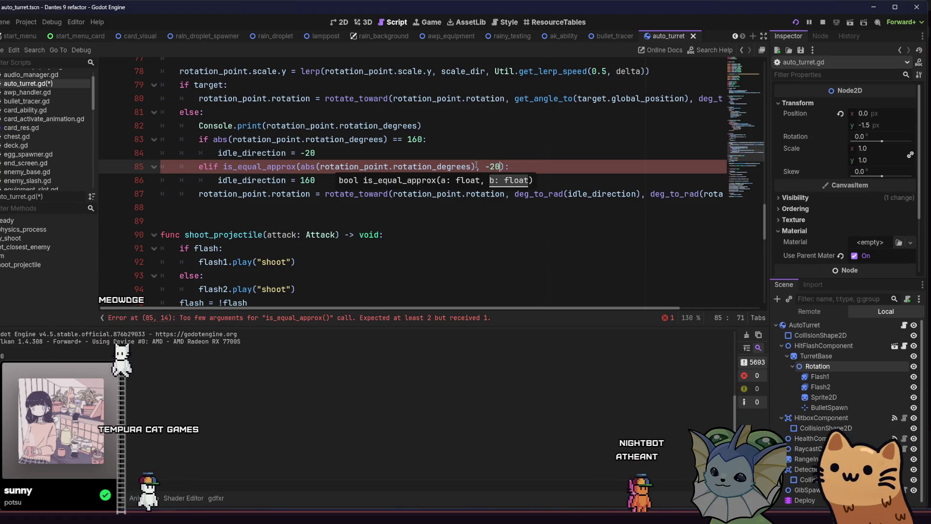
# - Paste that condition over line 83's abs == 160 check, change it to 160, and run
pyautogui.moveTo(504, 166); pyautogui.dragTo(227, 166)
pyautogui.hotkey('ctrl', 'c')
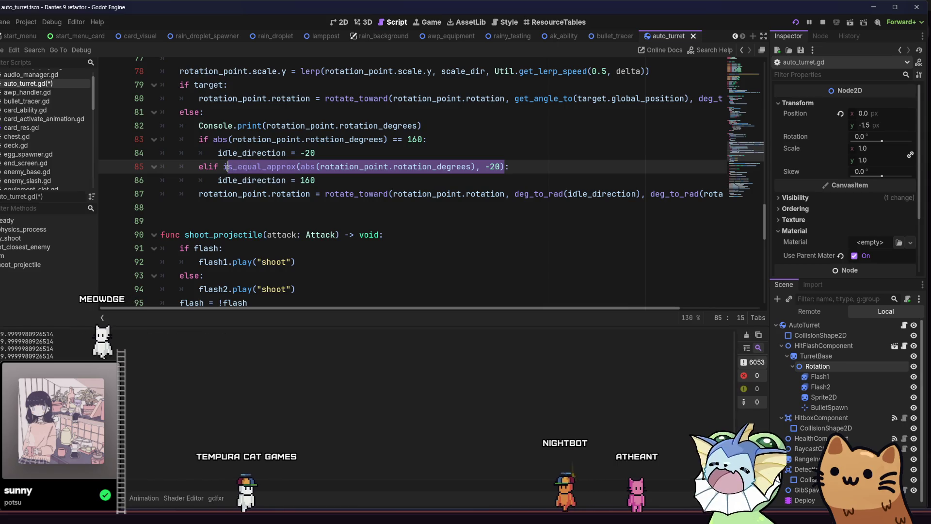
pyautogui.click(213, 139)
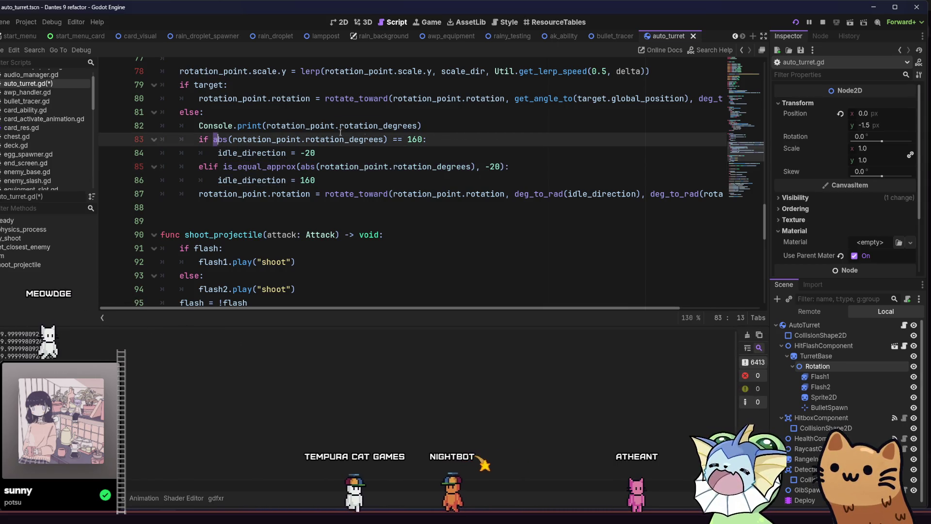
pyautogui.keyDown('shift'); pyautogui.click(422, 139); pyautogui.keyUp('shift')
pyautogui.hotkey('ctrl', 'v')
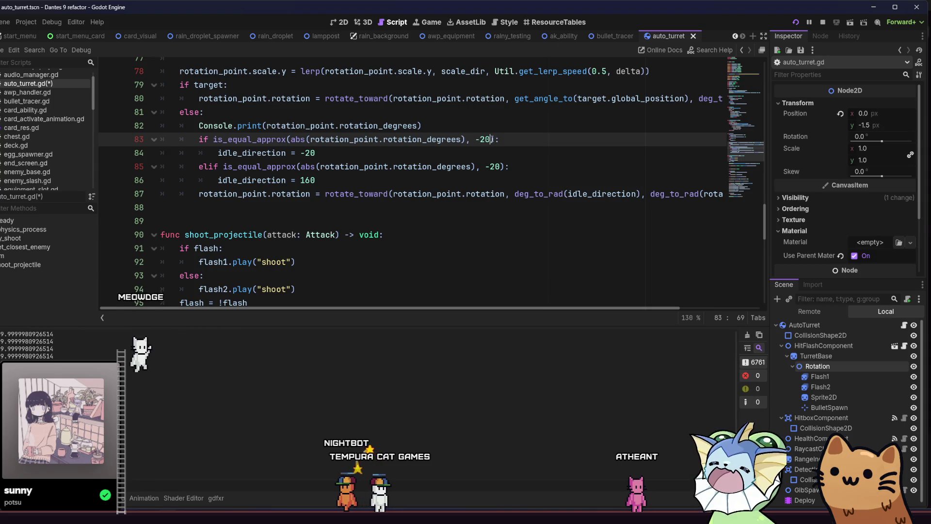
pyautogui.write('60')
pyautogui.press('F5')
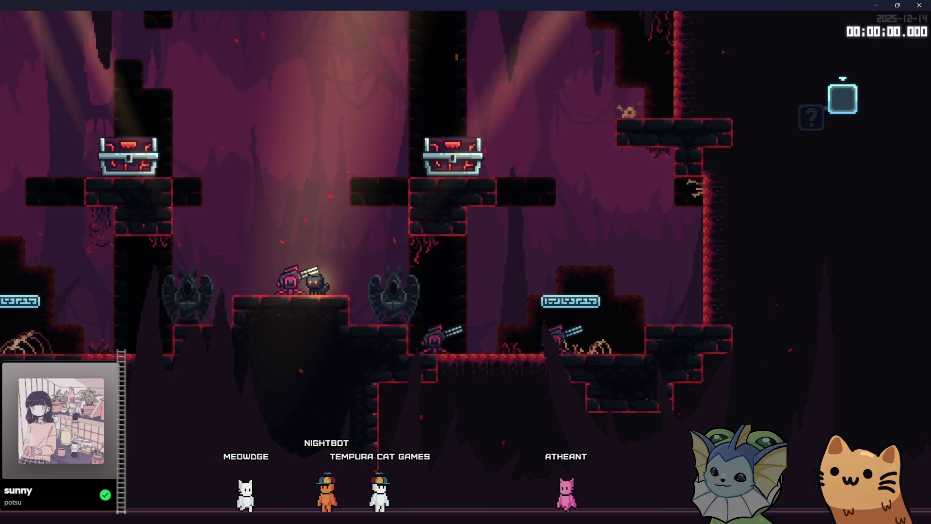
# - Relaunch the game, deploy Auto Turret cards around the moving cat, then close it
pyautogui.hotkey('alt', 'Tab')
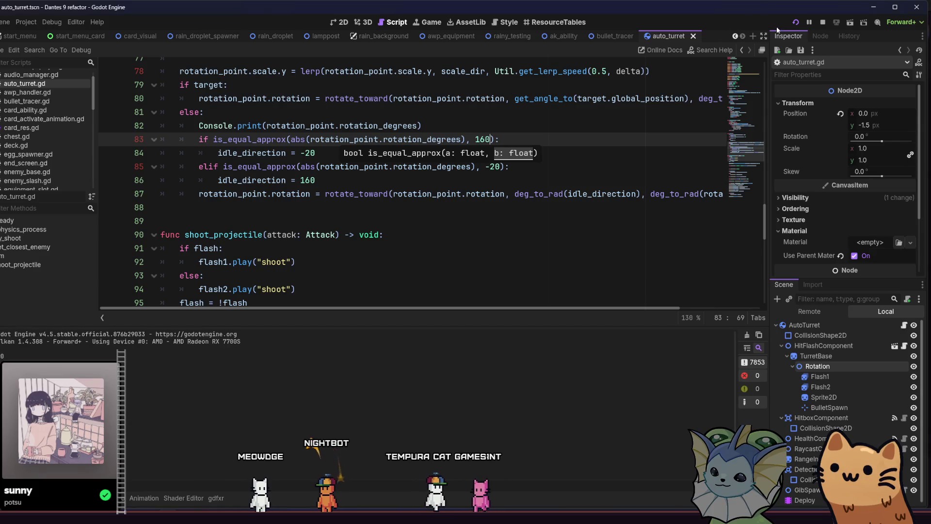
pyautogui.press('F5')
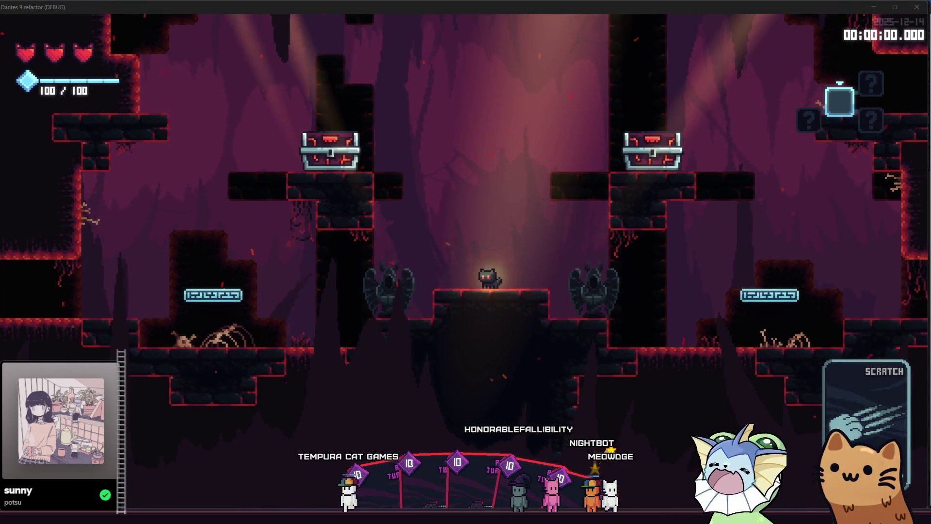
pyautogui.click(424, 235)
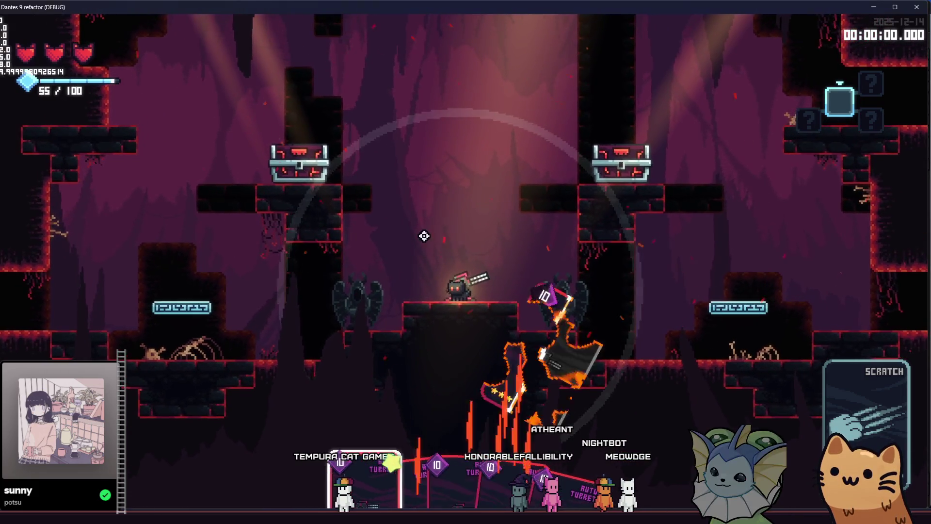
pyautogui.press('d')
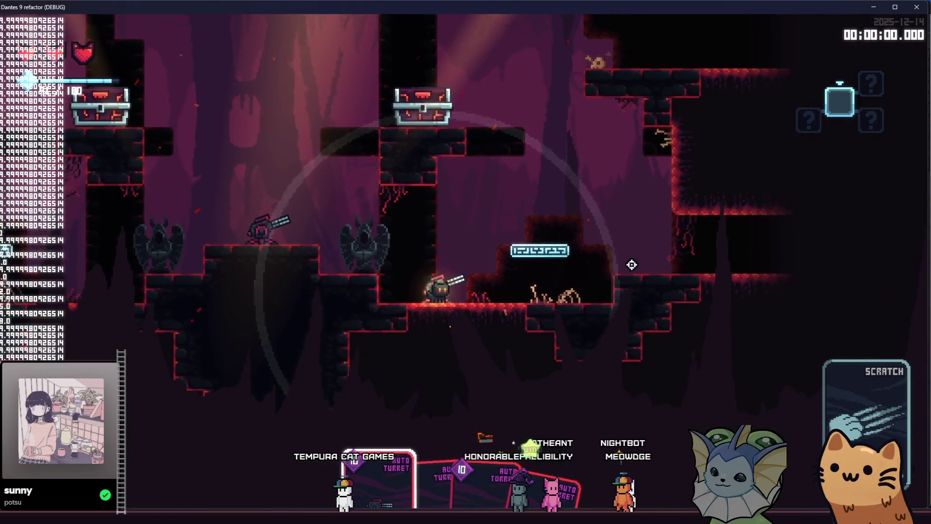
pyautogui.press('d')
pyautogui.click(631, 264)
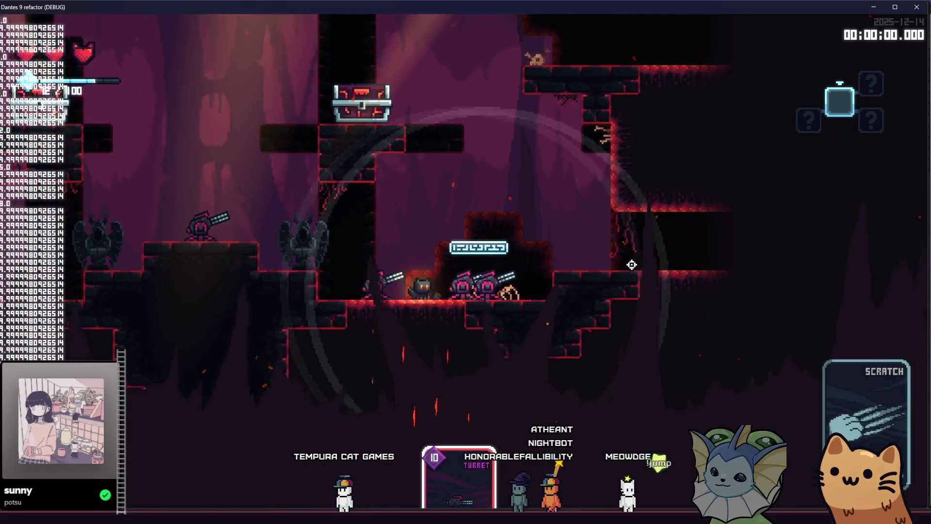
pyautogui.press('a')
pyautogui.press('space')
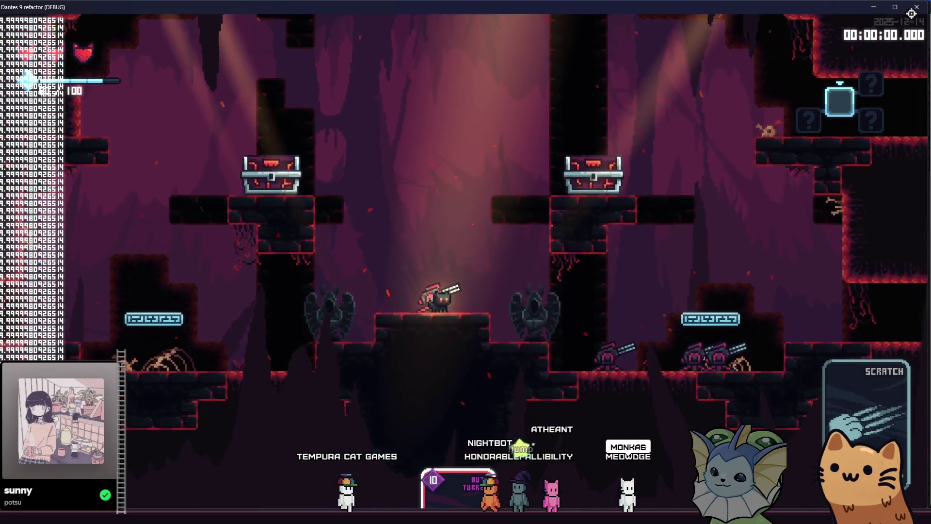
pyautogui.press('F8')
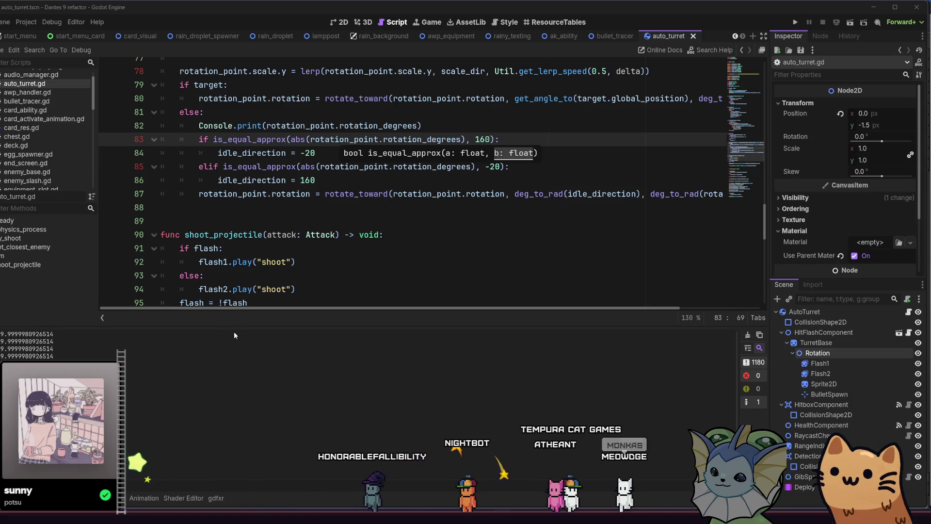
# - Replace line 83's condition with rotation_point.rotation_degrees > 160
pyautogui.click(418, 194)
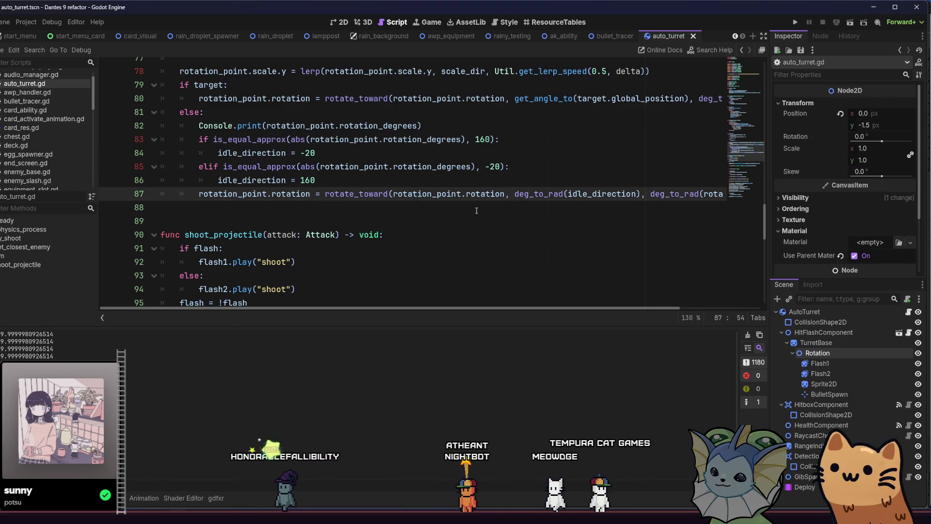
pyautogui.scroll(1, 478, 218)
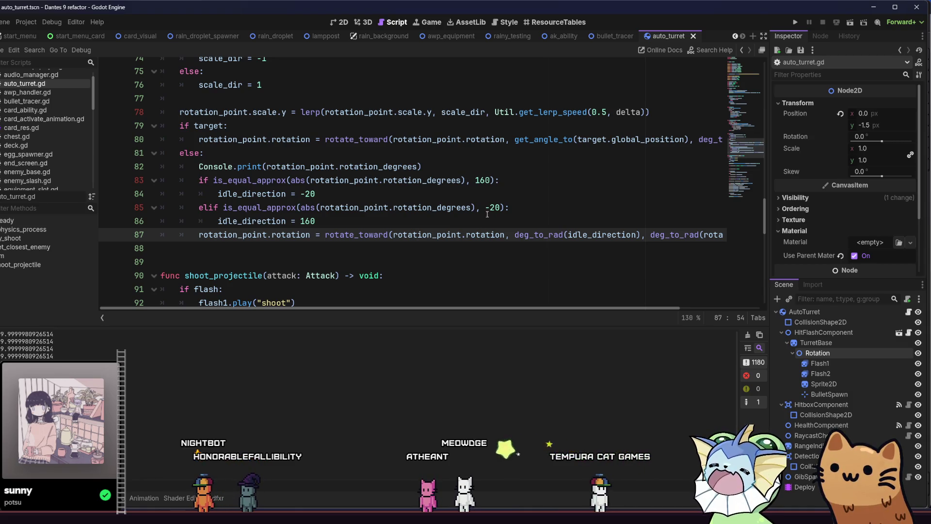
pyautogui.moveTo(490, 180)
pyautogui.mouseDown()
pyautogui.moveTo(263, 180)
pyautogui.moveTo(495, 180)
pyautogui.mouseUp()
pyautogui.click(182, 180)
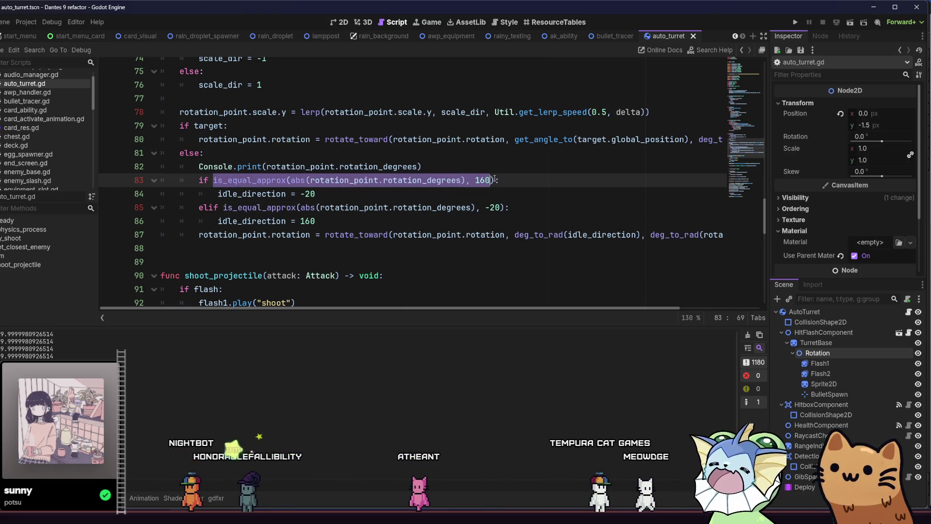
pyautogui.write('rotation:')
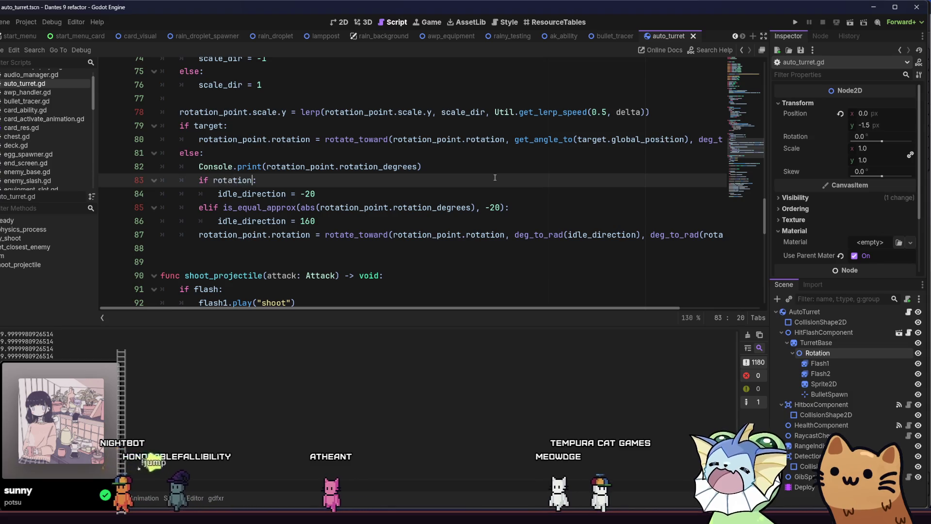
pyautogui.press('Return')
pyautogui.write('.rotation')
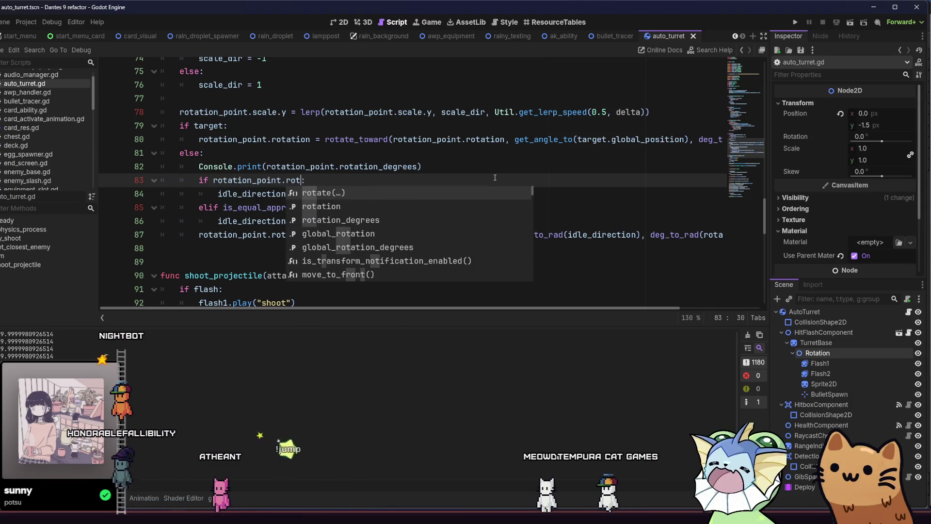
pyautogui.press('Return')
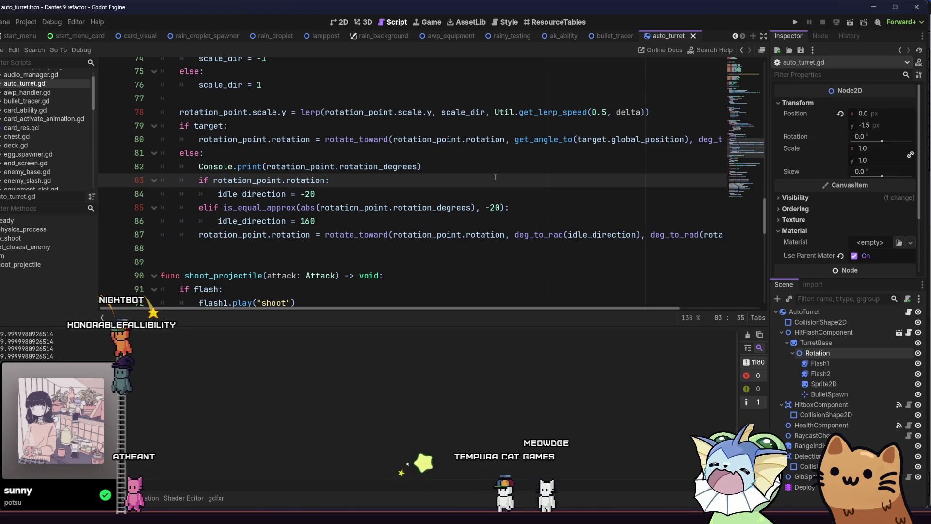
pyautogui.write('_d')
pyautogui.press('Return')
pyautogui.write('> ')
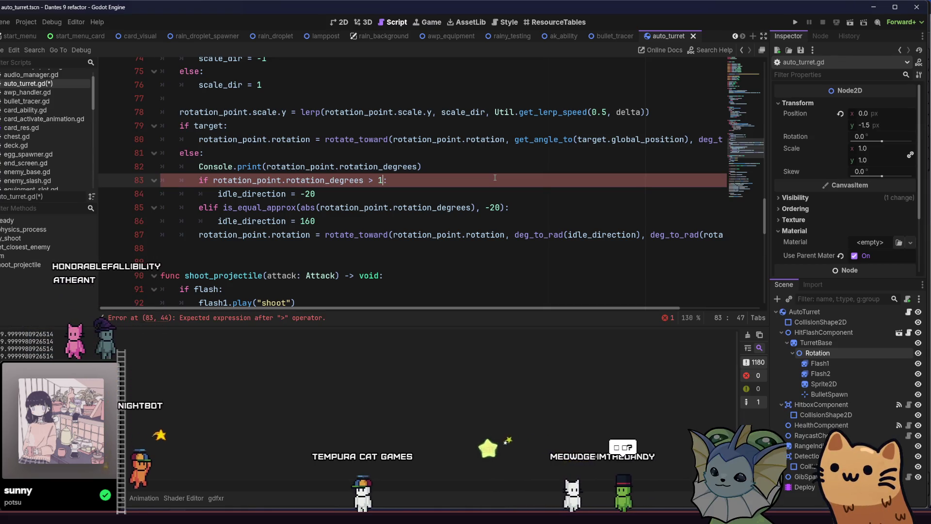
pyautogui.write('160')
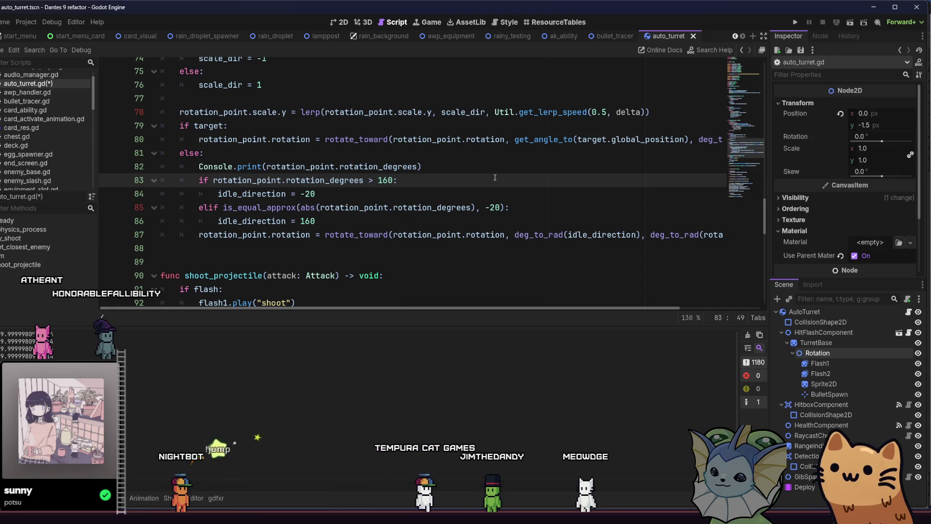
# - Replace line 85's condition with rotation_point.rotation_degrees < -20 and save the script
pyautogui.moveTo(223, 207); pyautogui.dragTo(510, 204)
pyautogui.write('rot:')
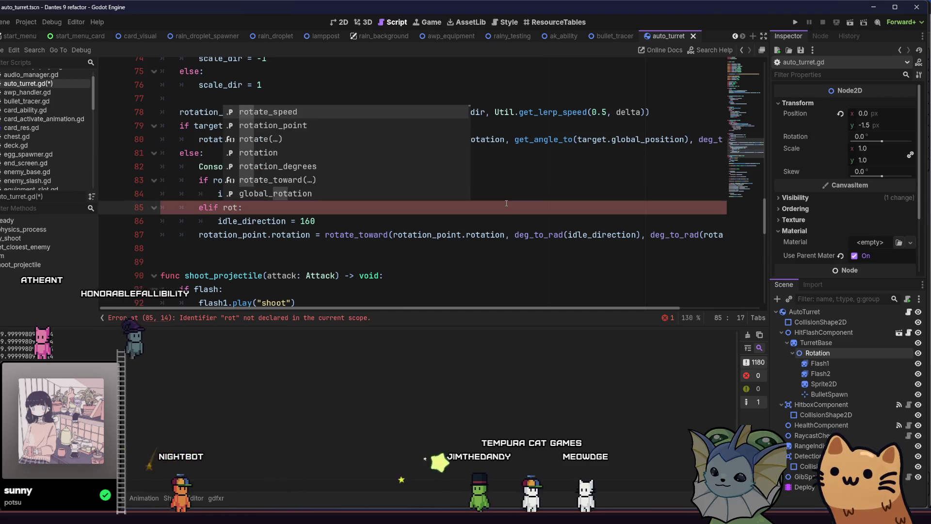
pyautogui.press('Down')
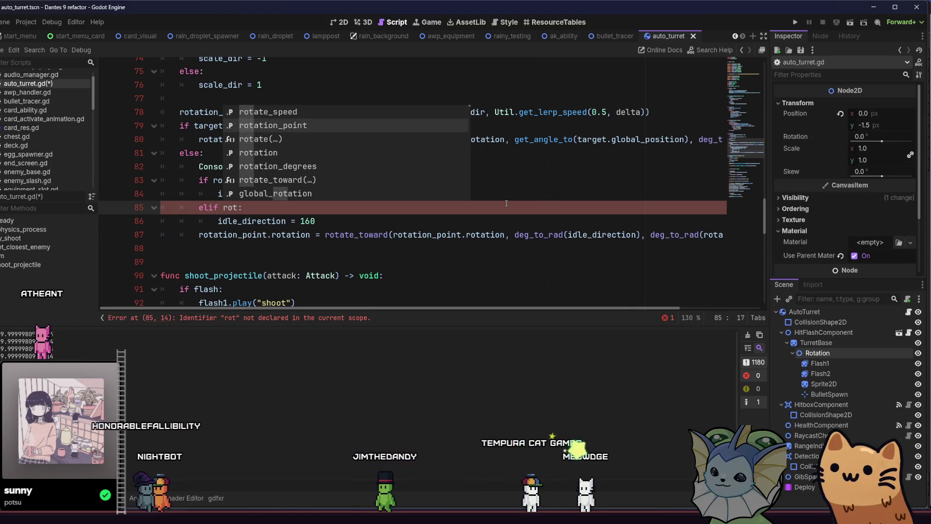
pyautogui.press('Down')
pyautogui.press('Down')
pyautogui.press('Down')
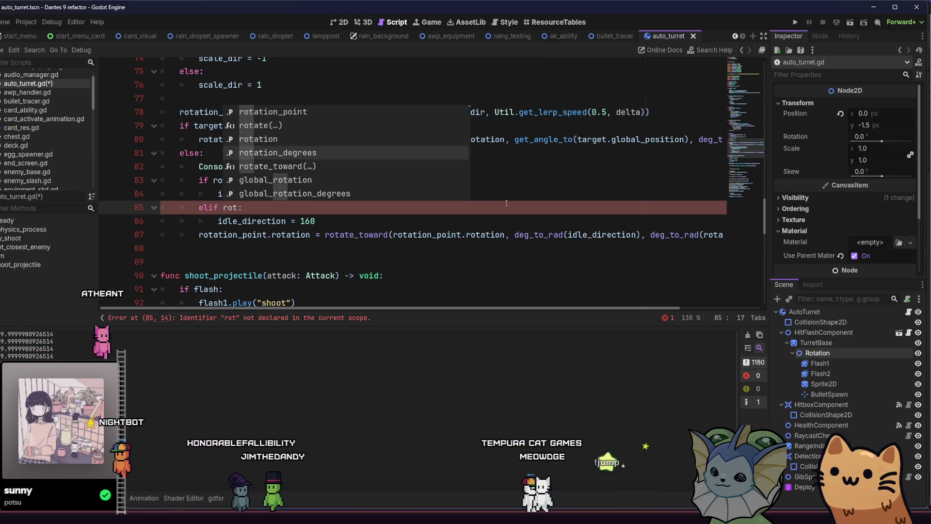
pyautogui.press('Up')
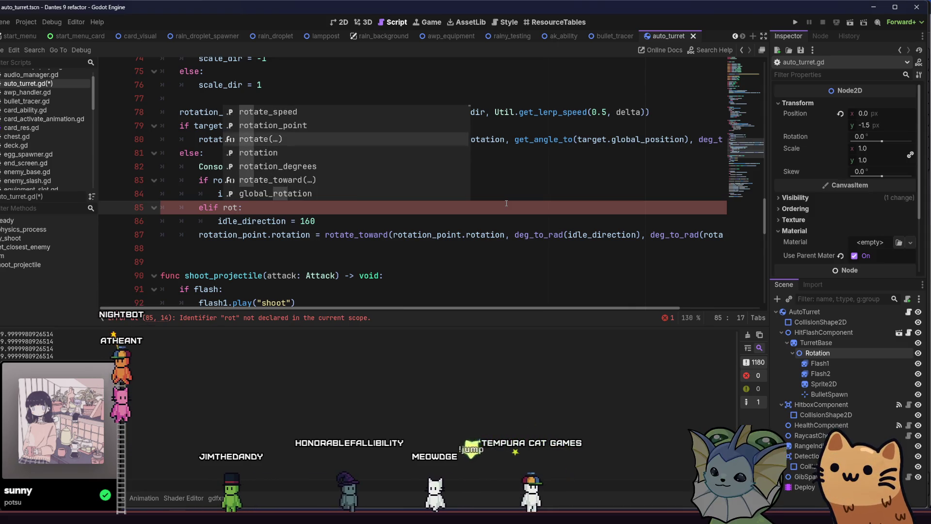
pyautogui.press('Return')
pyautogui.press('BackSpace')
pyautogui.press('BackSpace')
pyautogui.press('BackSpace')
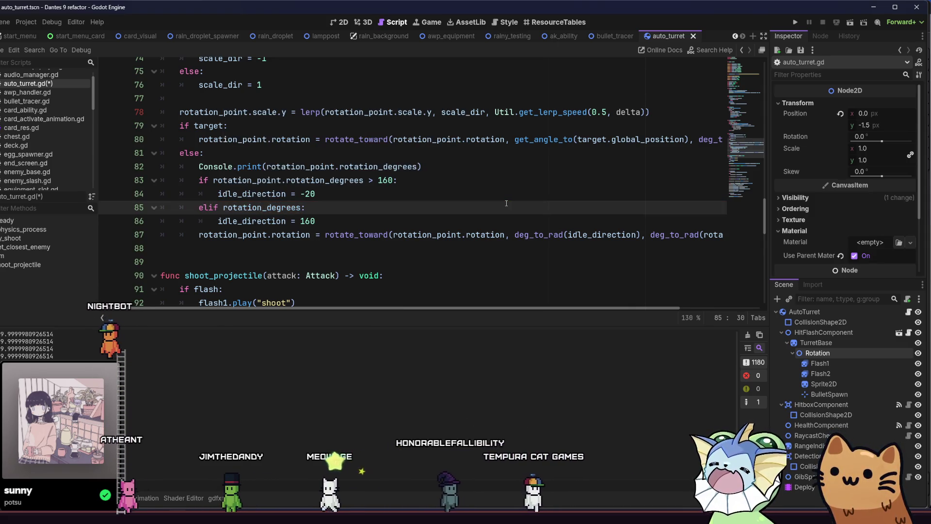
pyautogui.press('BackSpace')
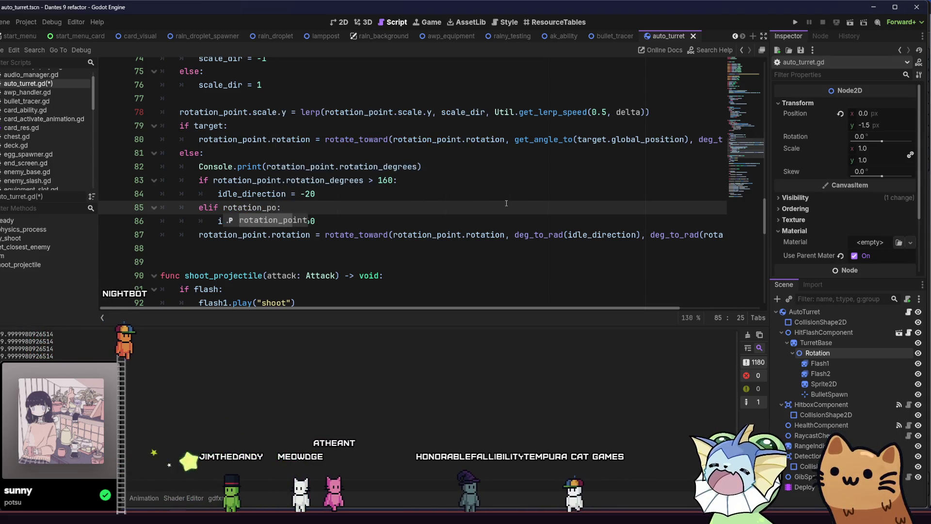
pyautogui.press('Return')
pyautogui.write('.rot')
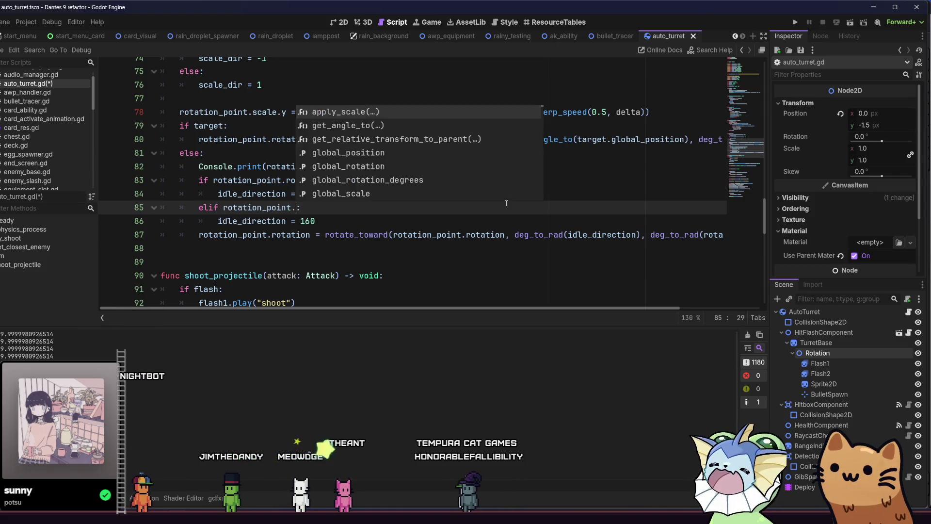
pyautogui.press('Down')
pyautogui.press('Down')
pyautogui.press('Return')
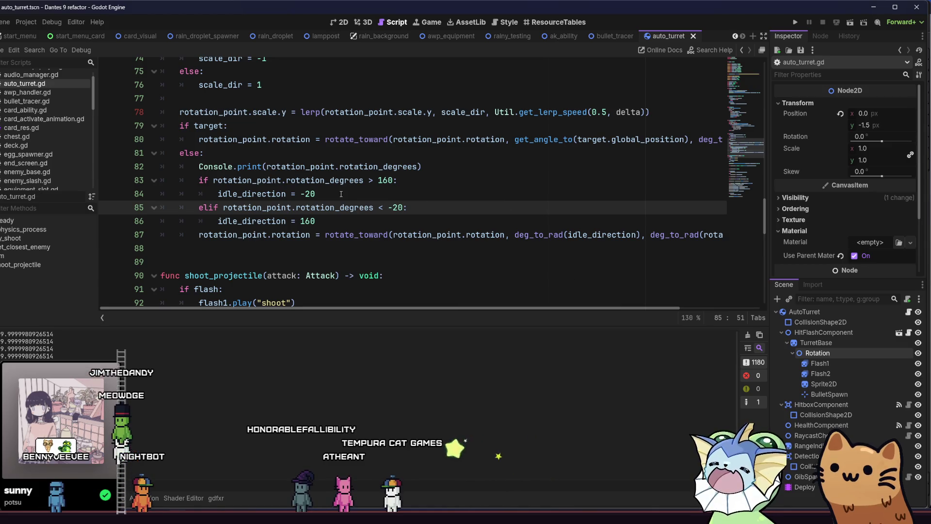
pyautogui.click(323, 199)
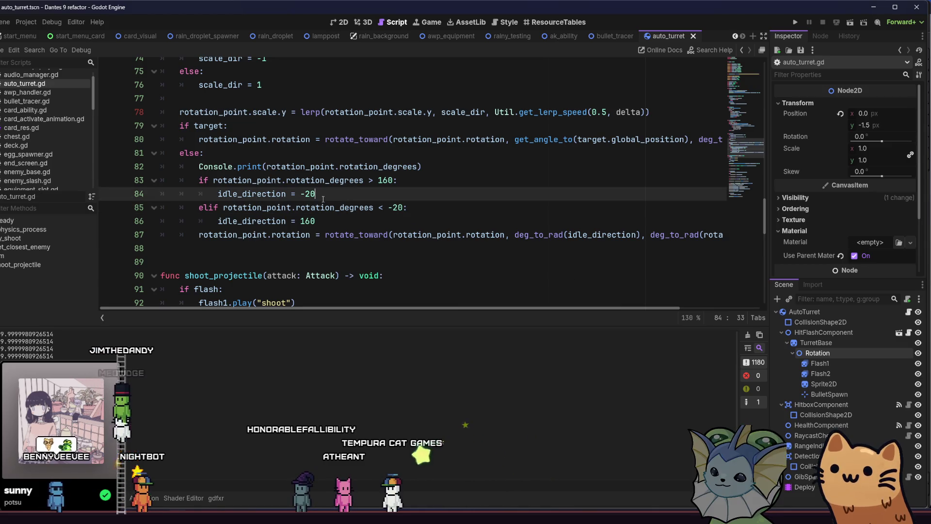
# - Run the project, add an Auto Turret from the debug item list, then close the game
pyautogui.click(799, 20)
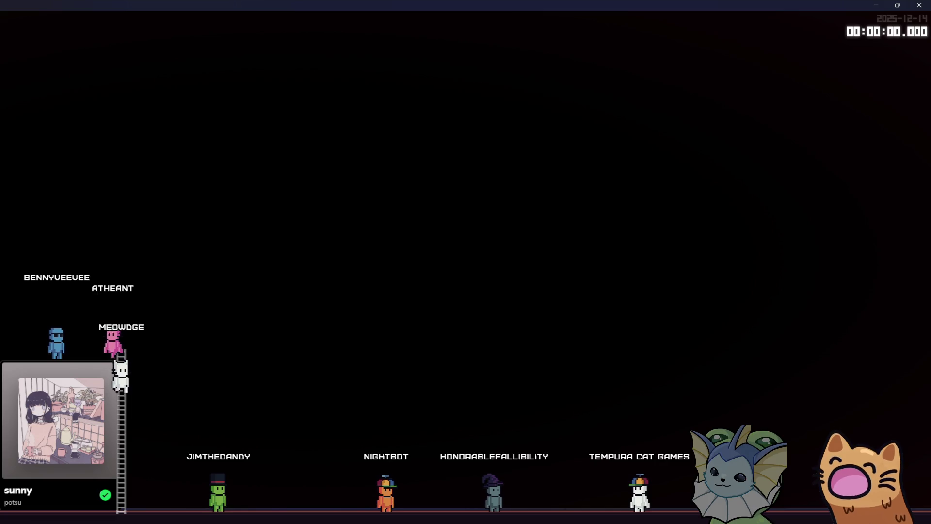
pyautogui.press('Tab')
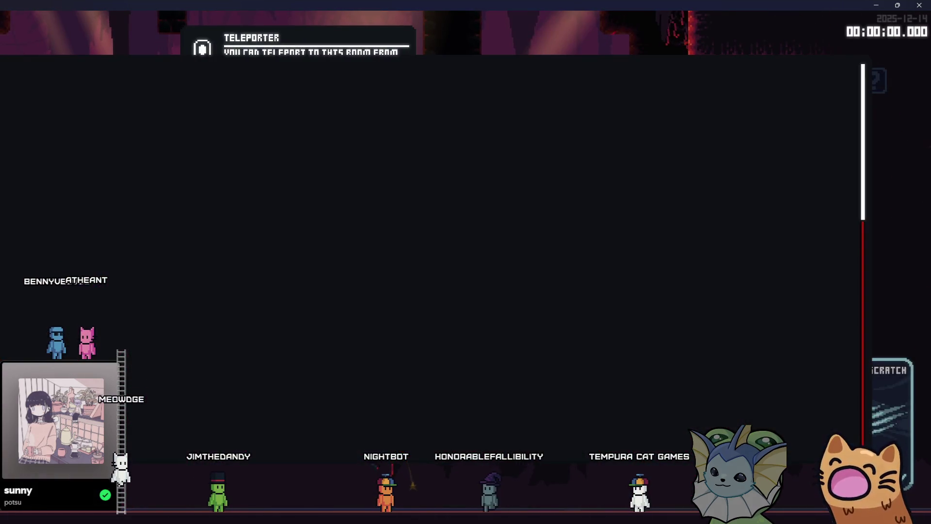
pyautogui.click(759, 133)
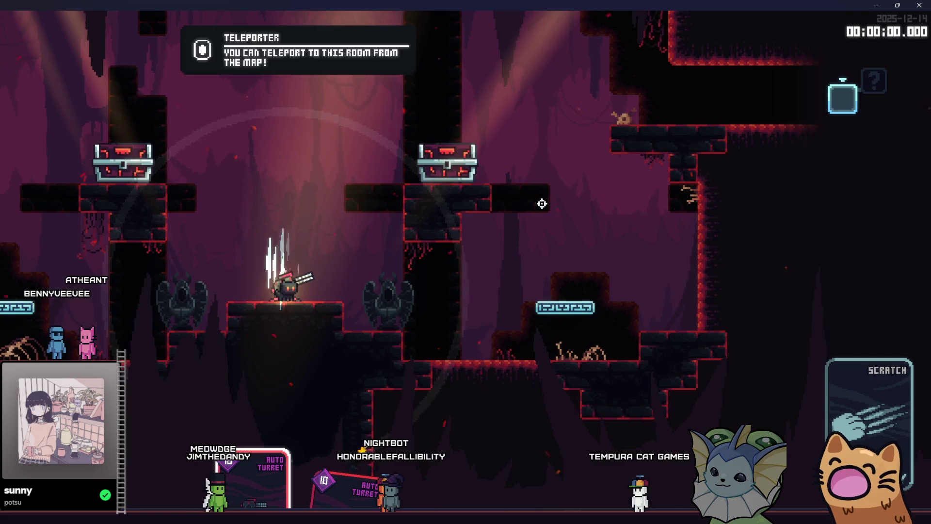
pyautogui.click(917, 5)
pyautogui.click(336, 221)
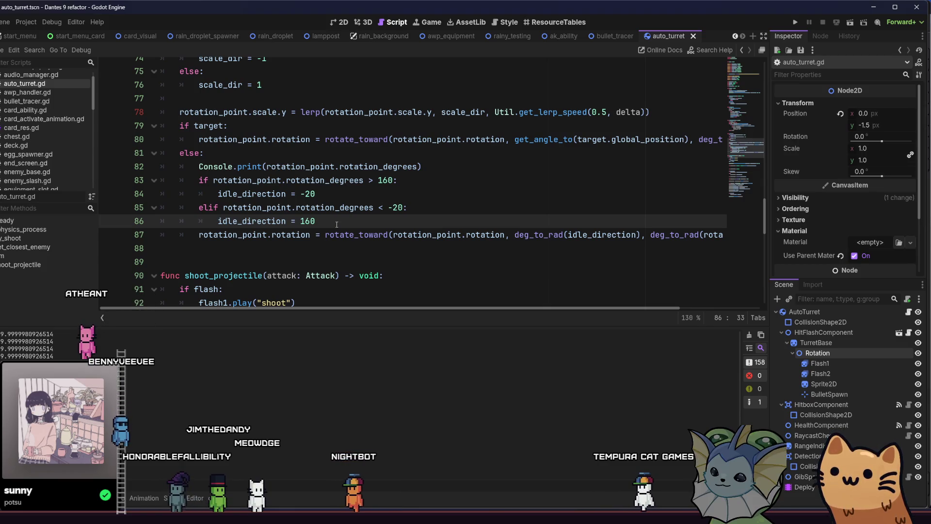
pyautogui.moveTo(393, 180); pyautogui.dragTo(381, 180)
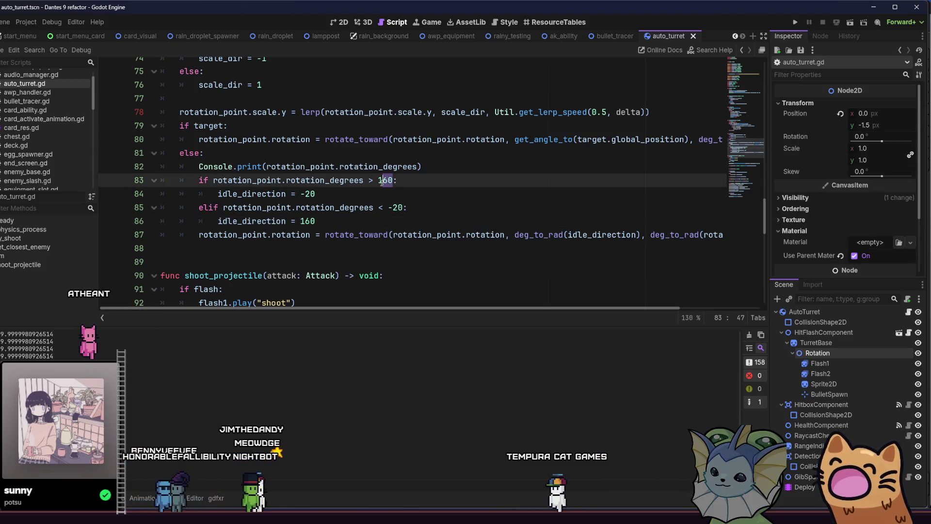
pyautogui.click(396, 207)
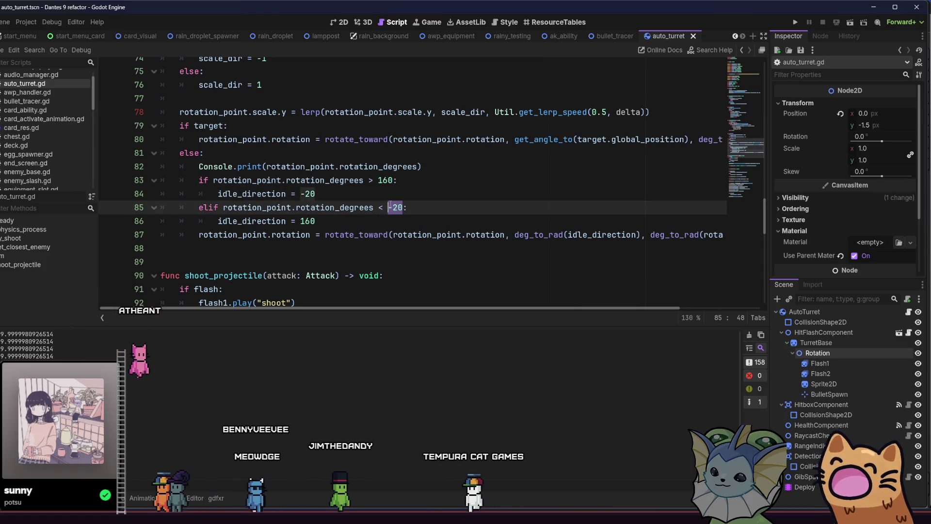
pyautogui.click(427, 194)
pyautogui.scroll(-1, 427, 213)
pyautogui.scroll(-1, 422, 211)
pyautogui.scroll(2, 412, 211)
pyautogui.click(405, 207)
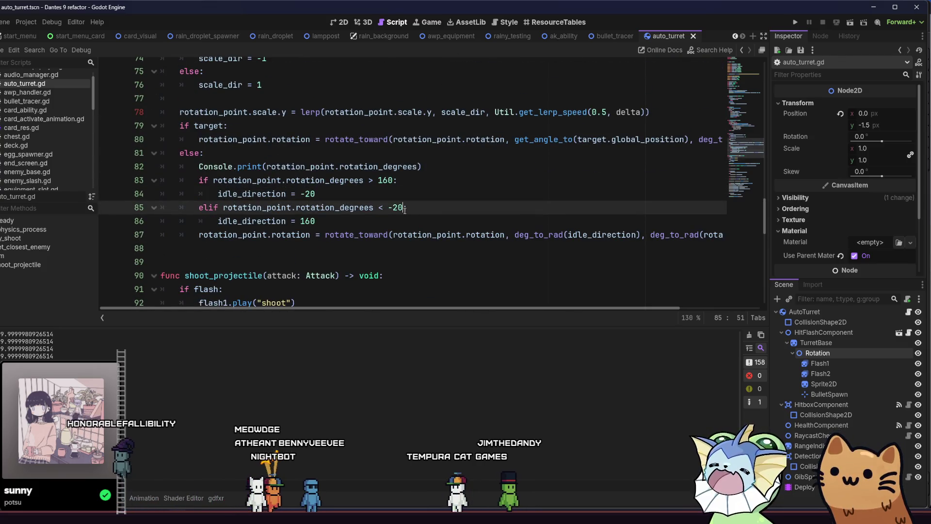
pyautogui.moveTo(405, 208); pyautogui.dragTo(388, 208)
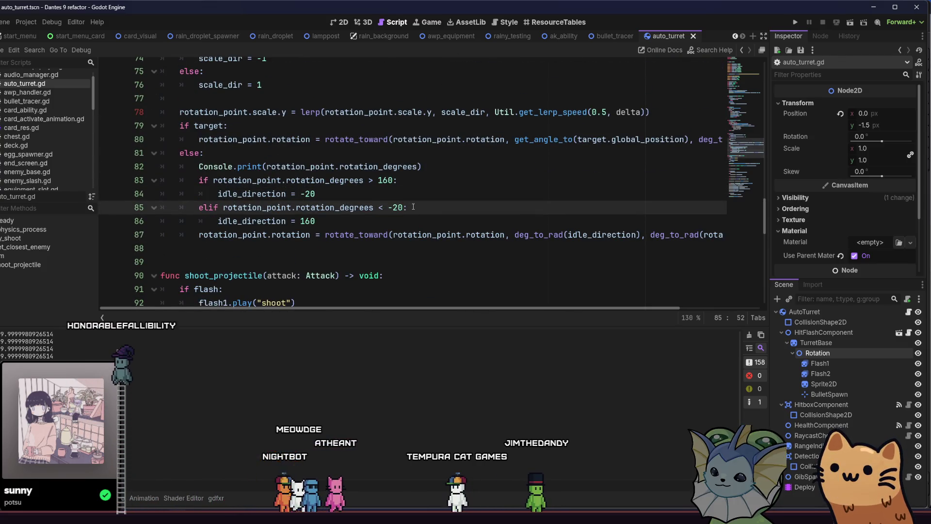
pyautogui.moveTo(412, 207); pyautogui.dragTo(223, 207)
pyautogui.click(223, 207)
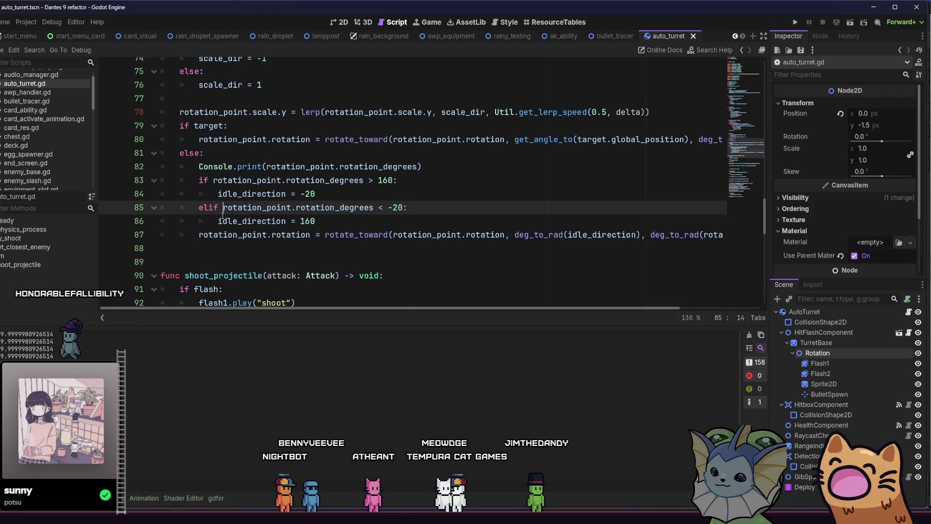
pyautogui.click(422, 208)
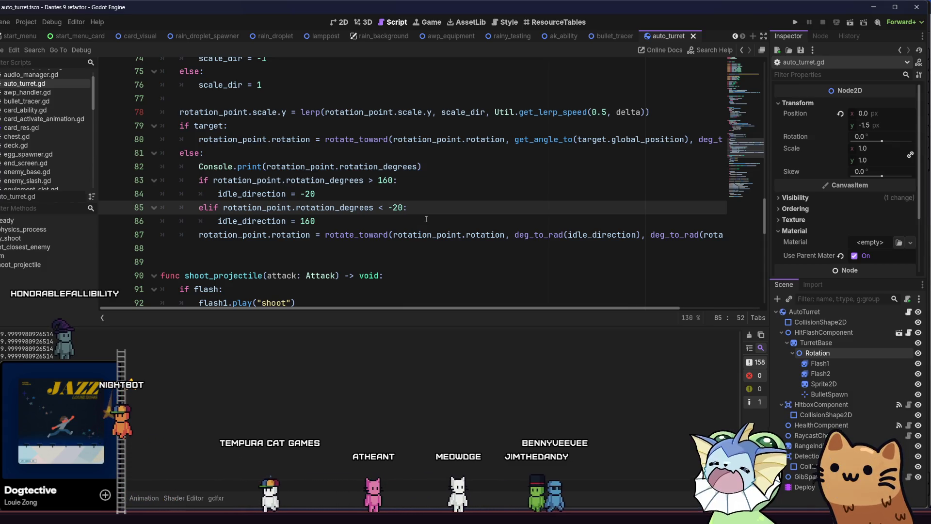
pyautogui.click(431, 221)
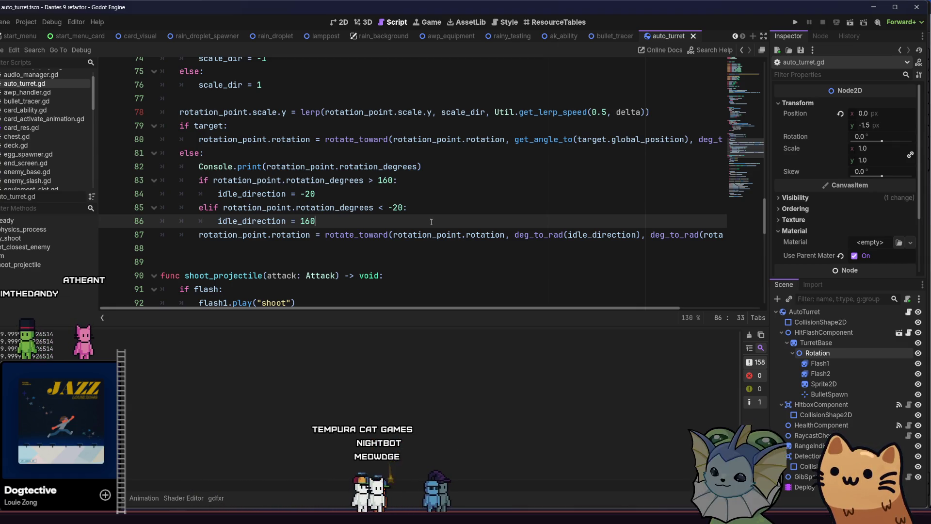
# - Switch the line 83 and 85 sweep checks to global_rotation_degrees, save, and run the game
pyautogui.doubleClick(340, 180)
pyautogui.write('glob')
pyautogui.press('Down')
pyautogui.press('Down')
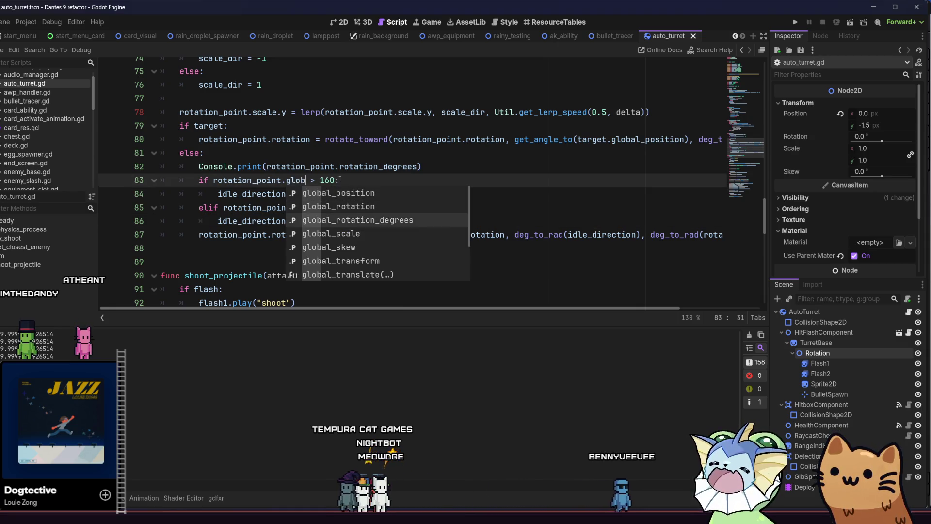
pyautogui.press('Return')
pyautogui.doubleClick(346, 207)
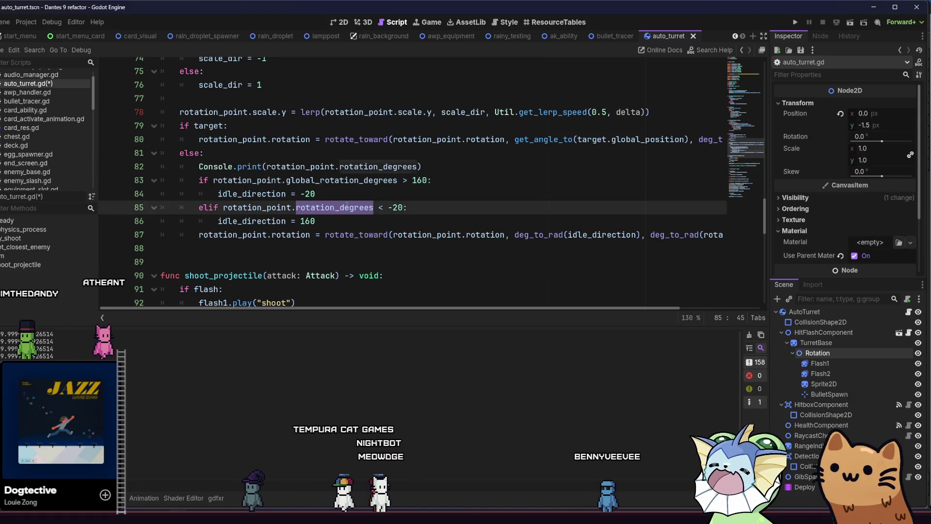
pyautogui.write('glob')
pyautogui.press('Down')
pyautogui.press('Down')
pyautogui.press('Return')
pyautogui.hotkey('ctrl', 's')
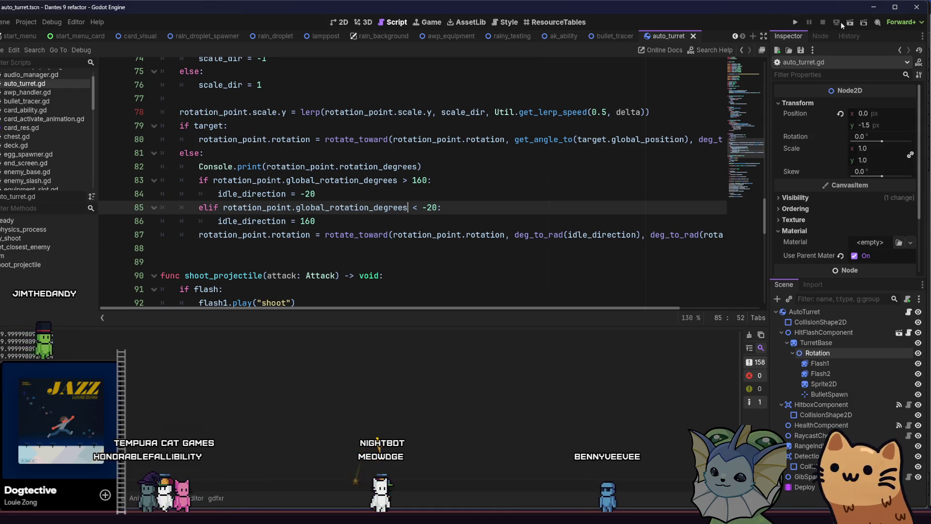
pyautogui.click(795, 22)
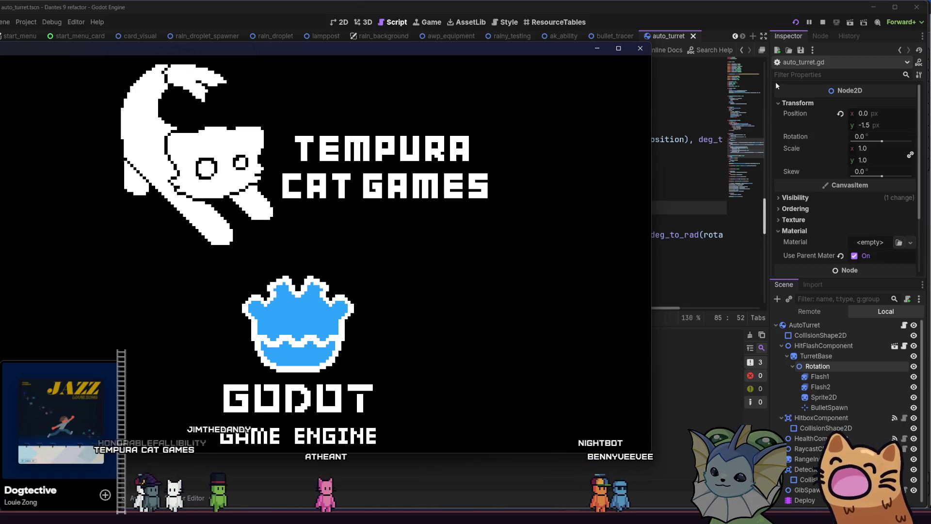
# - Make the line 82 debug print output global_rotation_degrees and save the script
pyautogui.click(662, 224)
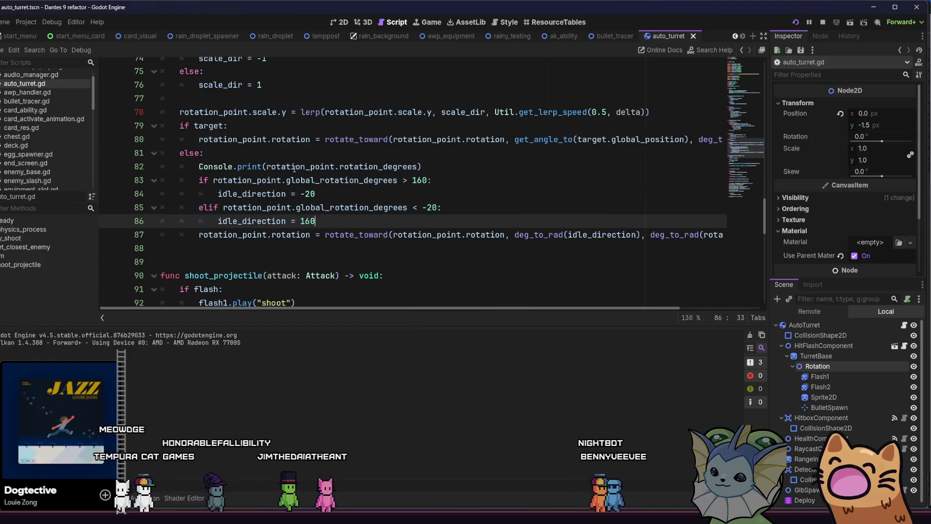
pyautogui.click(339, 168)
pyautogui.doubleClick(365, 167)
pyautogui.write('go')
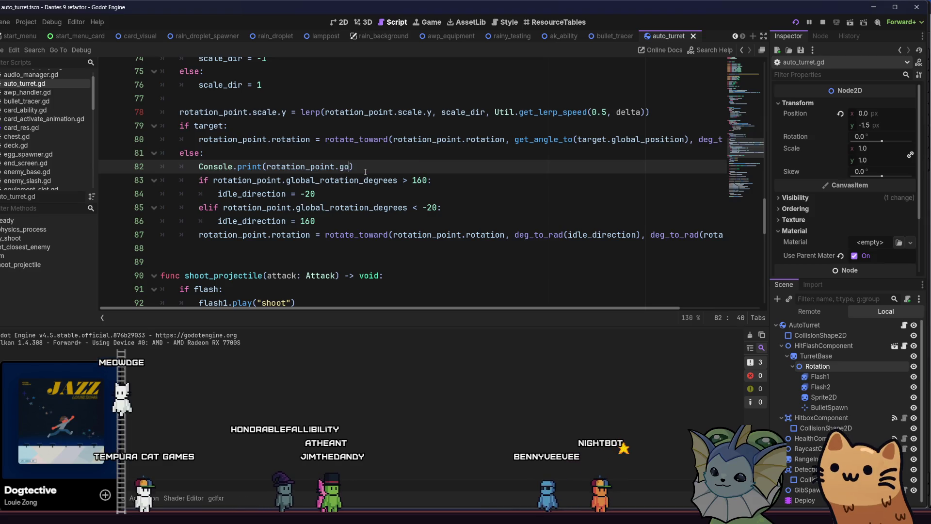
pyautogui.press('BackSpace')
pyautogui.write('lob')
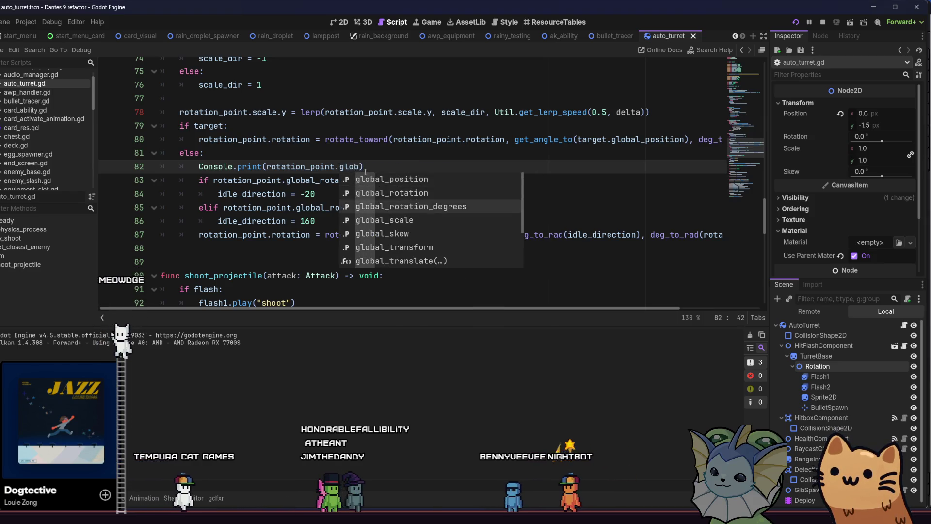
pyautogui.press('Return')
pyautogui.hotkey('ctrl', 's')
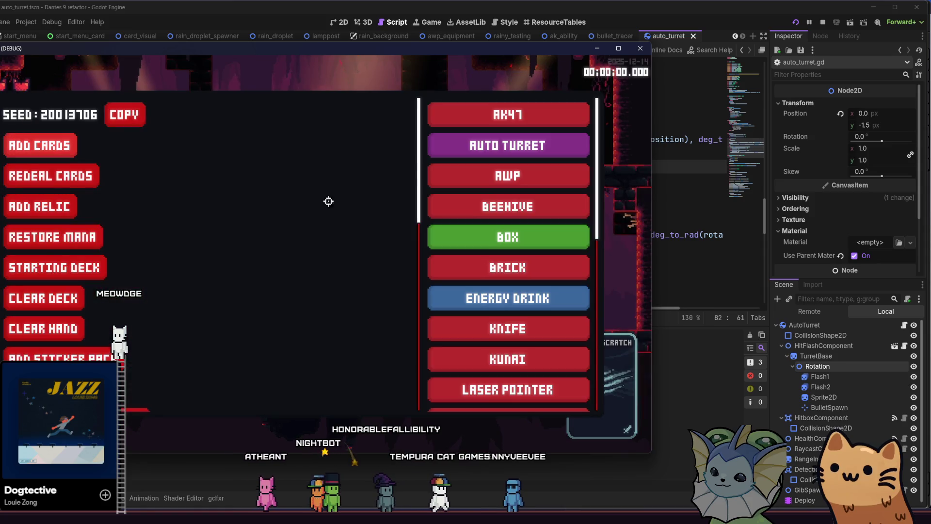
# - Close the debug menu, walk the player right past the turret, then return to the script
pyautogui.click(467, 237)
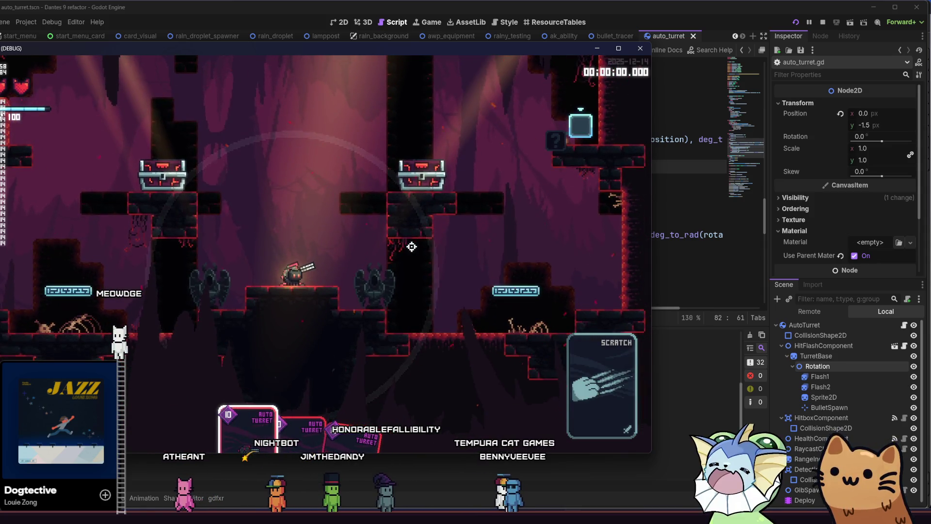
pyautogui.press('d')
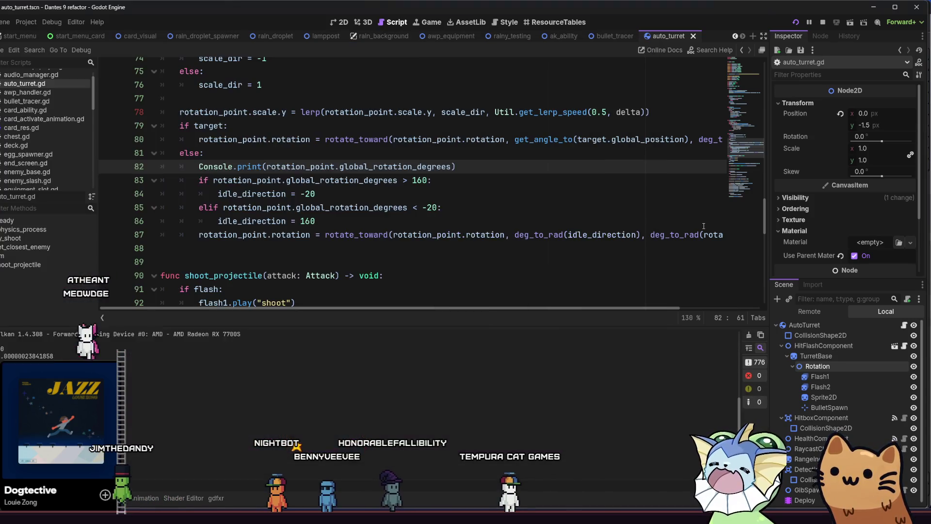
pyautogui.click(703, 226)
# - Place the cursor at the end of line 86, after the 160 comparison
pyautogui.click(513, 244)
pyautogui.click(518, 235)
pyautogui.click(511, 226)
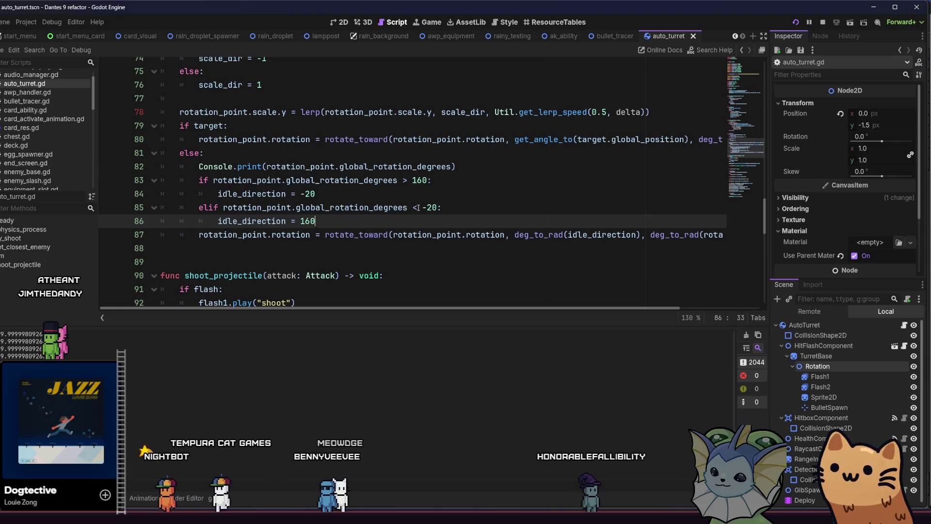
pyautogui.moveTo(350, 214); pyautogui.dragTo(218, 221)
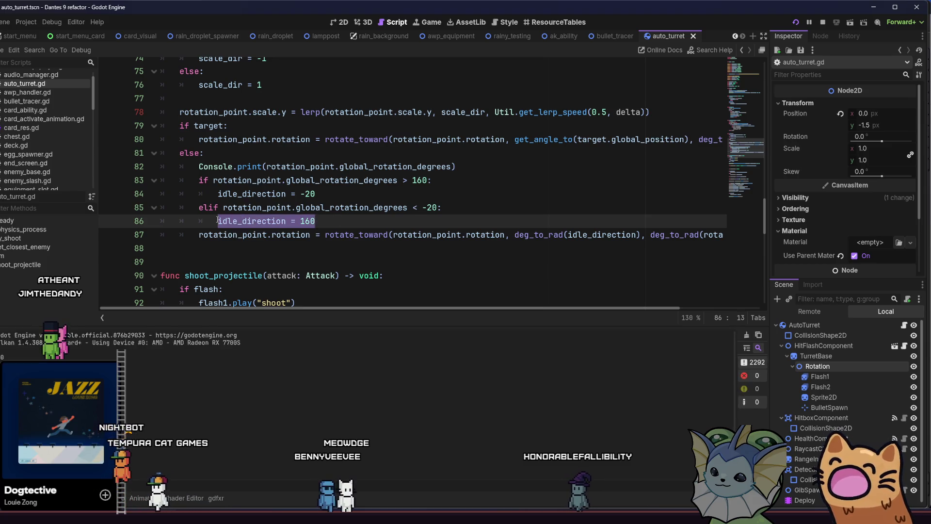
pyautogui.click(217, 220)
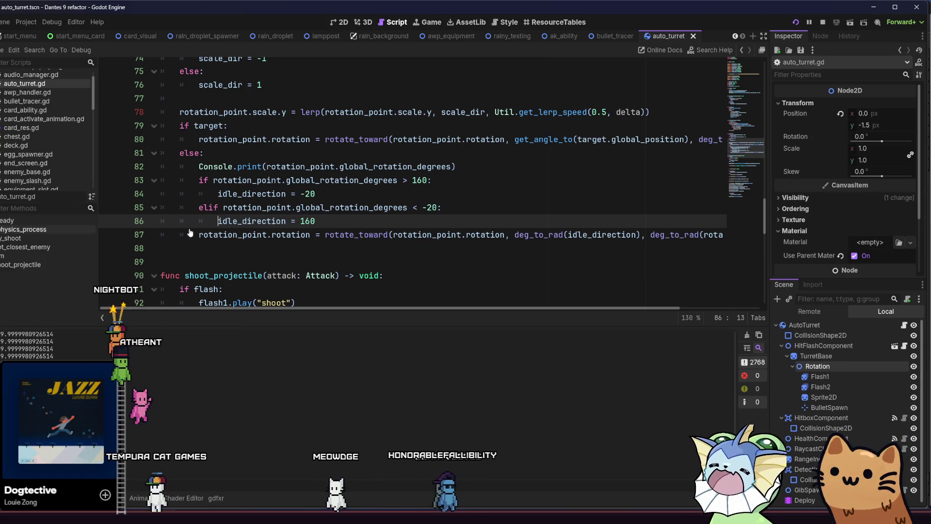
pyautogui.hscroll(3, 386, 309)
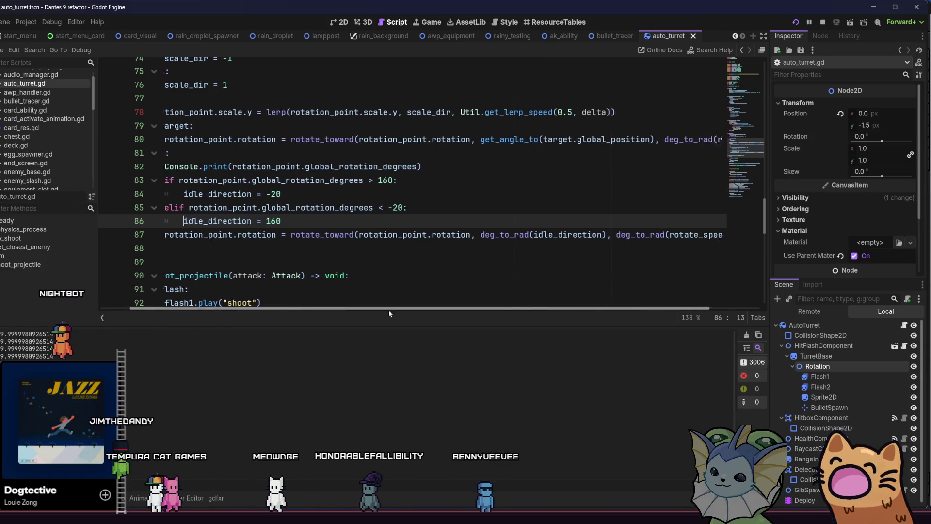
pyautogui.hscroll(-4, 374, 311)
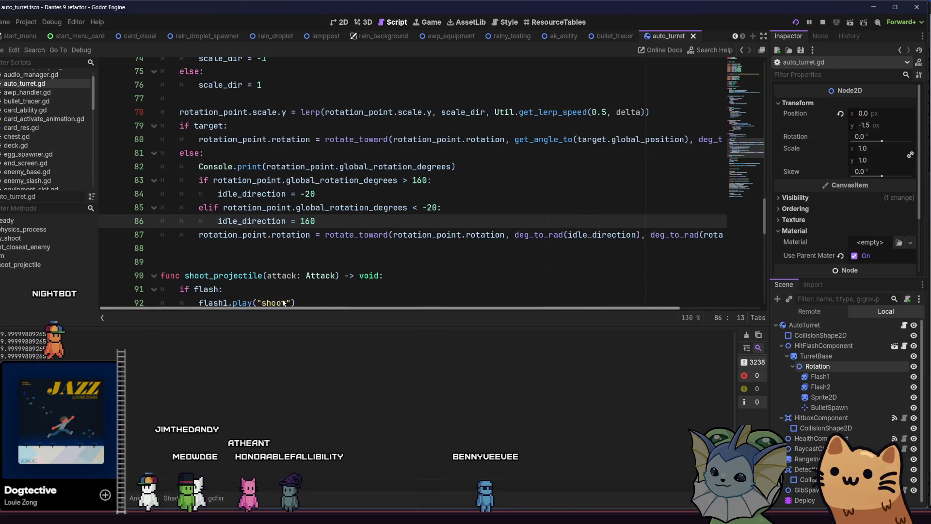
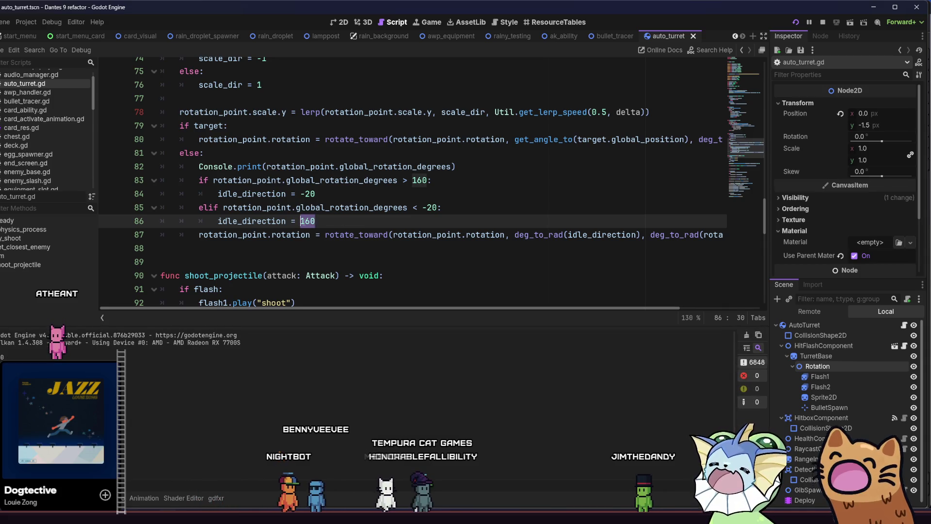
# - Set the idle_direction values to 1 and -1 and delete the rotate_toward call on line 87
pyautogui.click(305, 194)
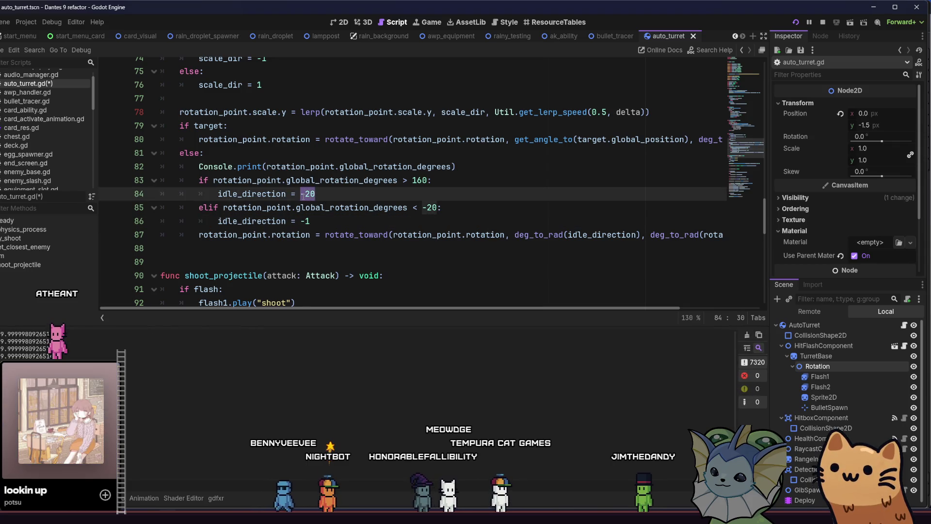
pyautogui.write('1')
pyautogui.moveTo(315, 234); pyautogui.dragTo(755, 240)
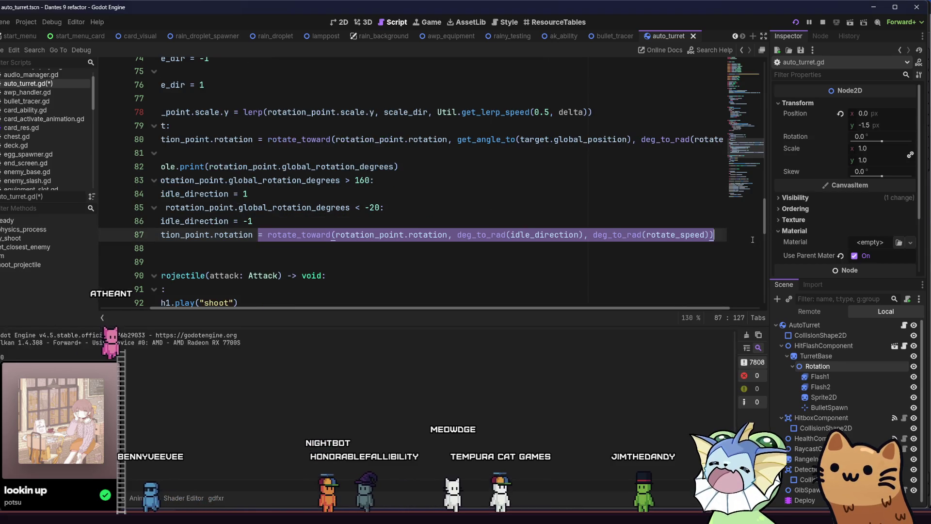
pyautogui.press('BackSpace')
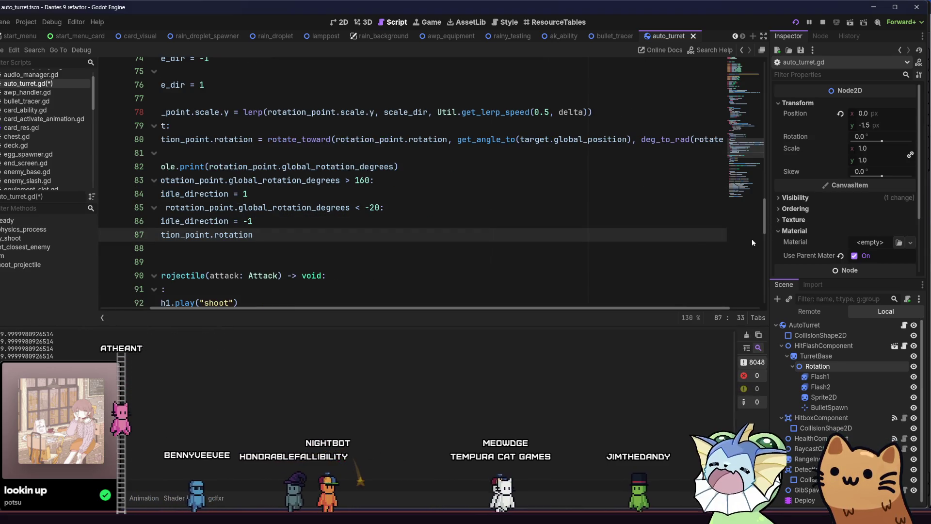
pyautogui.hscroll(-3, 392, 307)
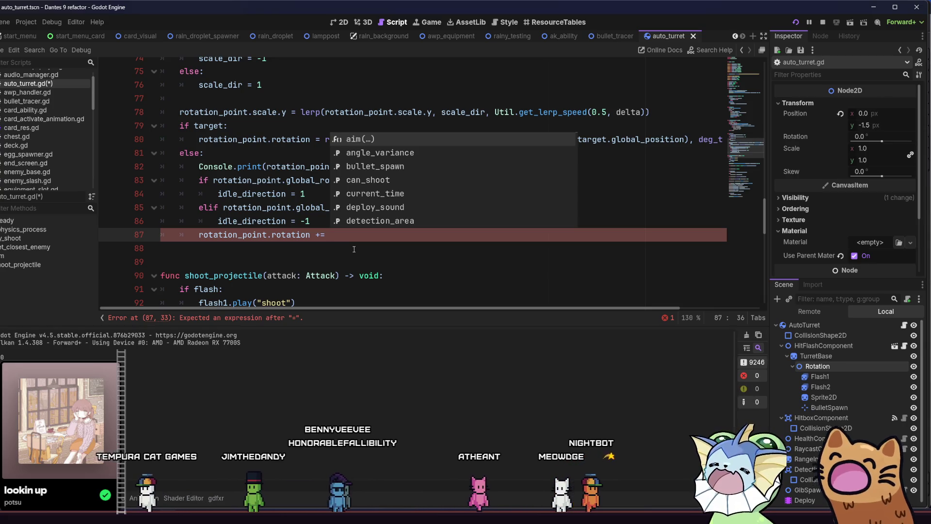
# - Write += rotate_speed * idle_direction on line 87, save, and run the game with F5
pyautogui.press('Down')
pyautogui.press('Down')
pyautogui.press('Down')
pyautogui.press('Up')
pyautogui.press('Up')
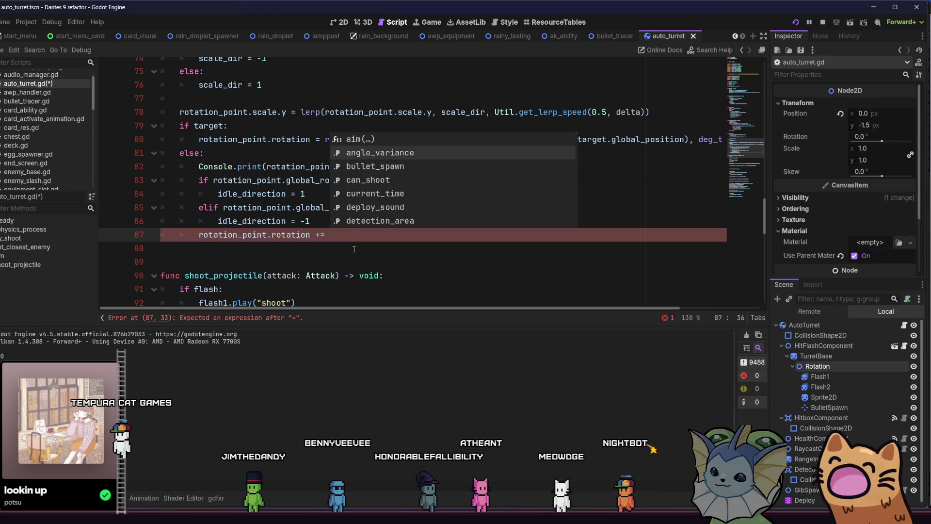
pyautogui.press('Down')
pyautogui.press('Down')
pyautogui.press('Down')
pyautogui.press('Up')
pyautogui.press('Up')
pyautogui.press('Up')
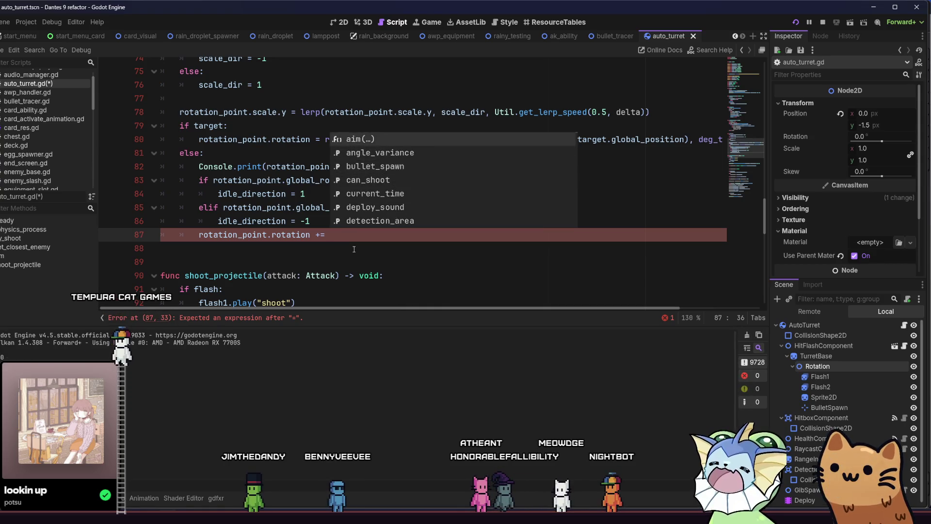
pyautogui.press('Down')
pyautogui.press('Down')
pyautogui.press('Down')
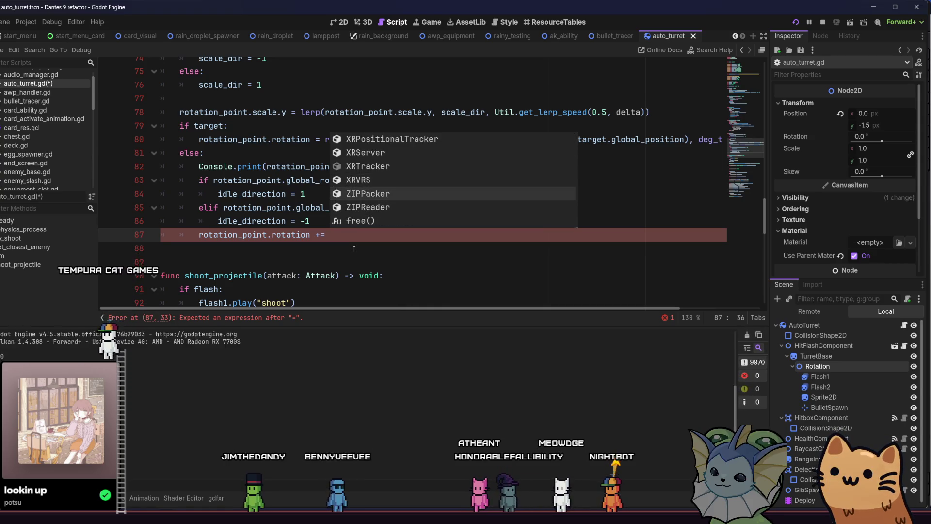
pyautogui.press('Down')
pyautogui.press('Down')
pyautogui.press('Up')
pyautogui.press('Up')
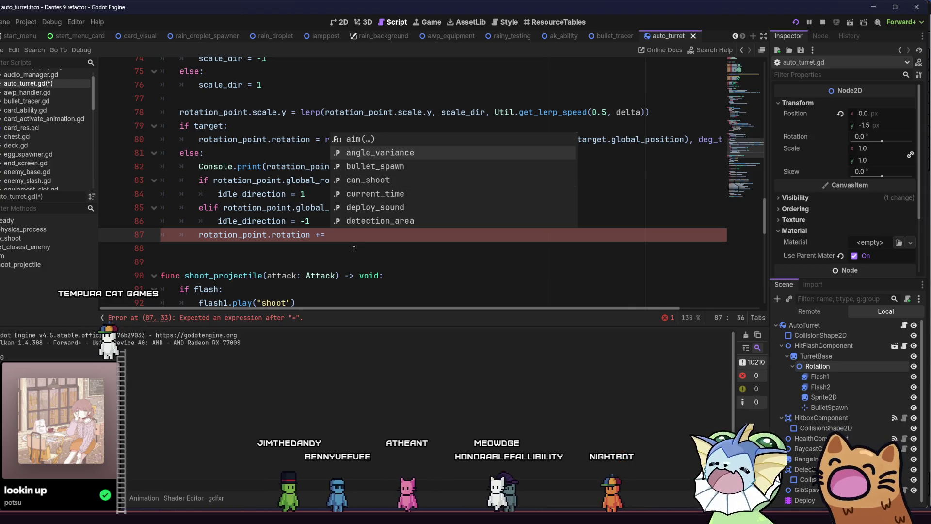
pyautogui.press('Up')
pyautogui.press('Down')
pyautogui.press('Down')
pyautogui.press('Down')
pyautogui.press('Up')
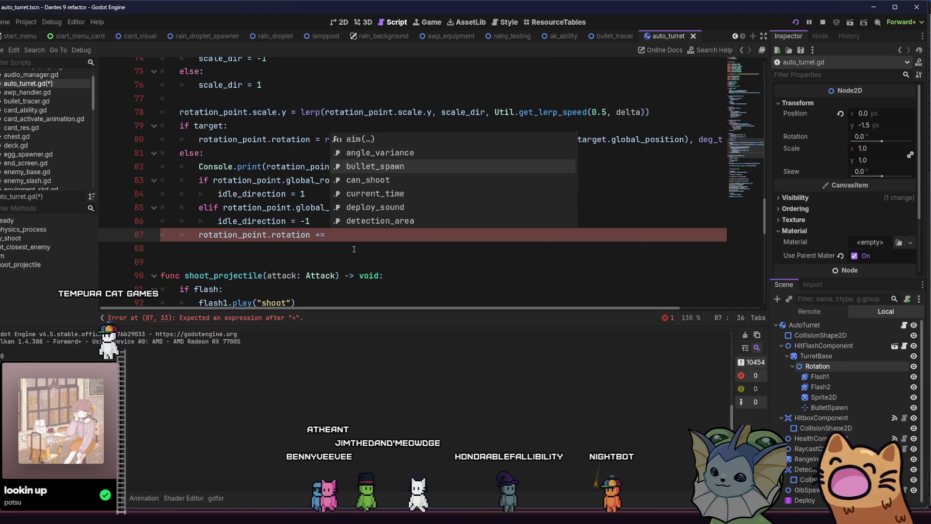
pyautogui.press('Escape')
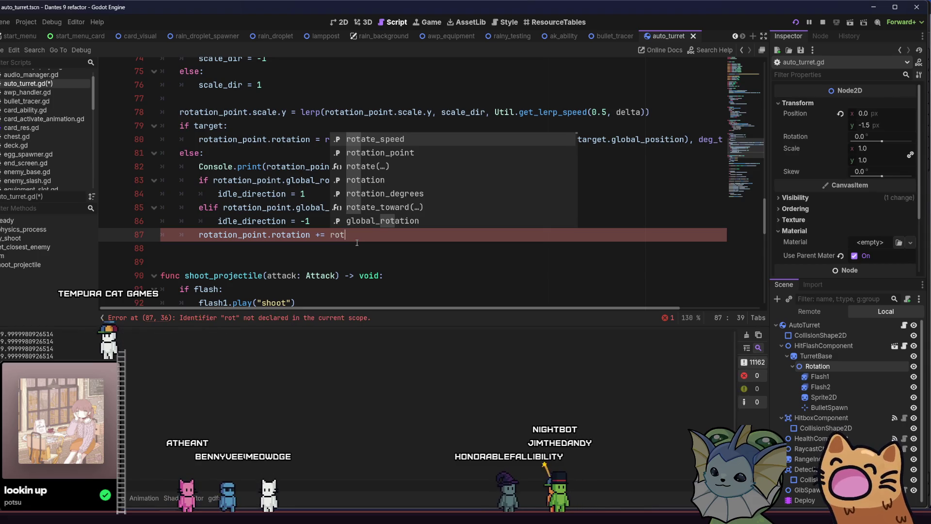
pyautogui.press('Return')
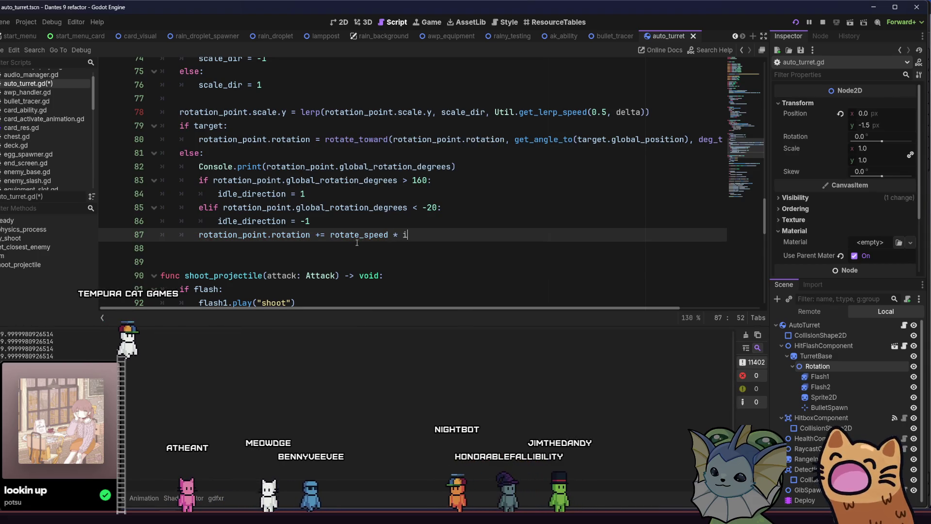
pyautogui.write('d')
pyautogui.press('Return')
pyautogui.hotkey('ctrl', 's')
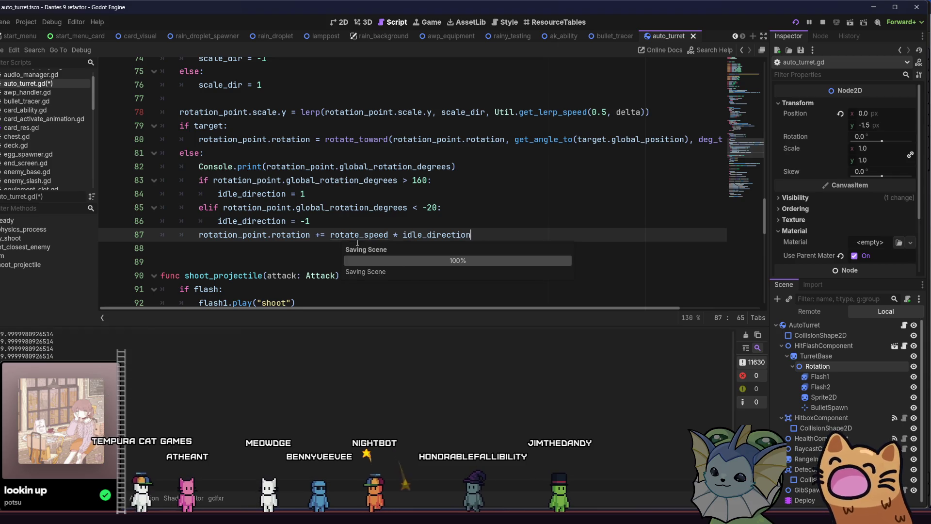
pyautogui.press('F5')
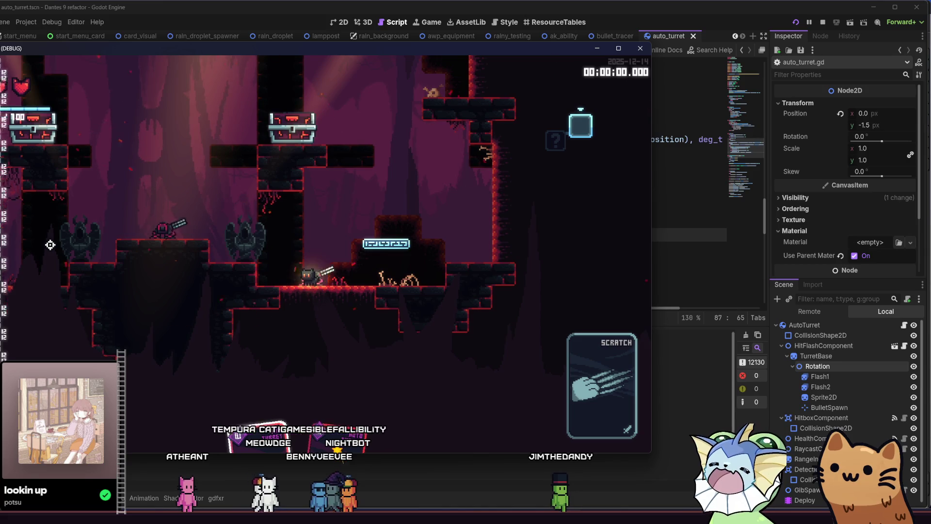
# - Change rotation to rotation_degrees on line 87, then run and stop the game to test it
pyautogui.press('F8')
pyautogui.click(455, 252)
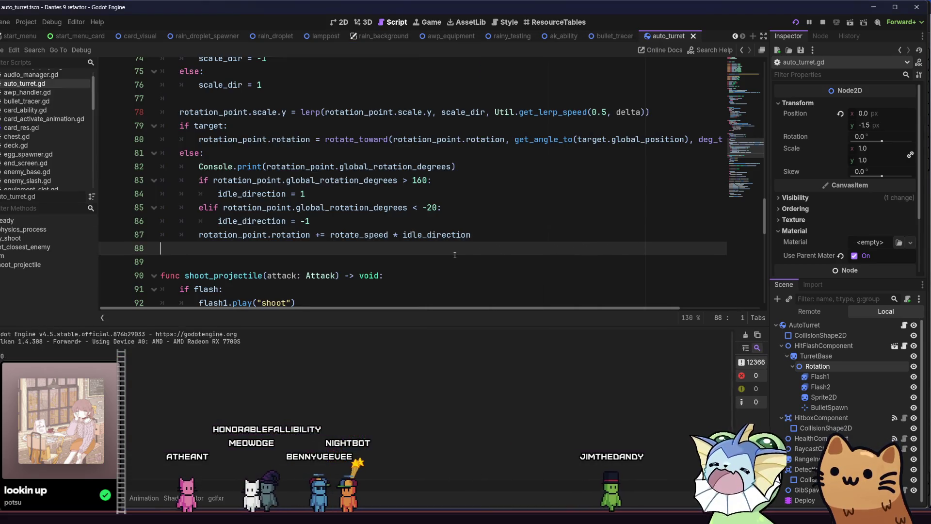
pyautogui.click(363, 236)
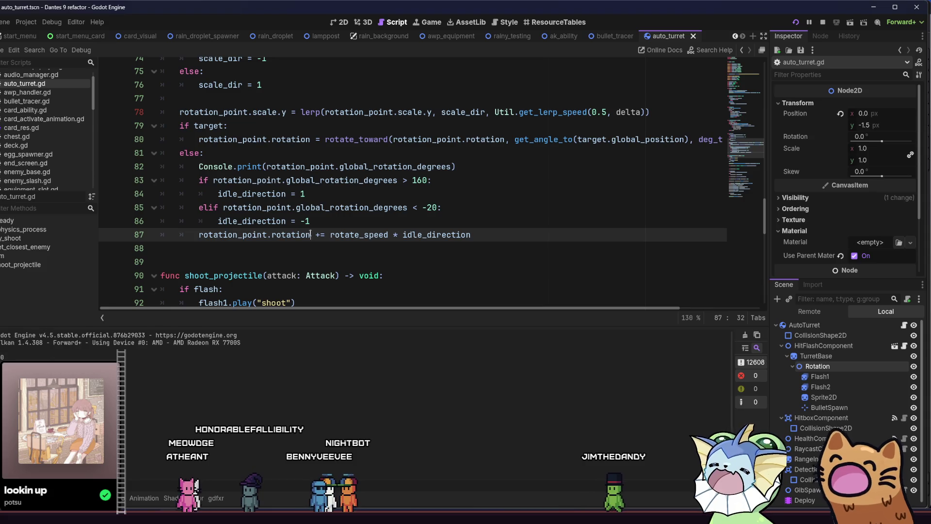
pyautogui.write('_degr')
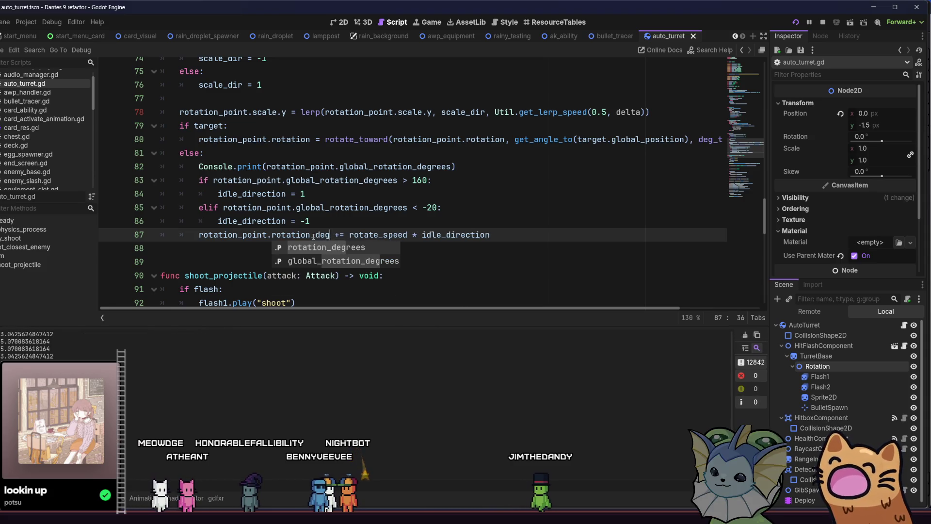
pyautogui.write('ees')
pyautogui.press('F5')
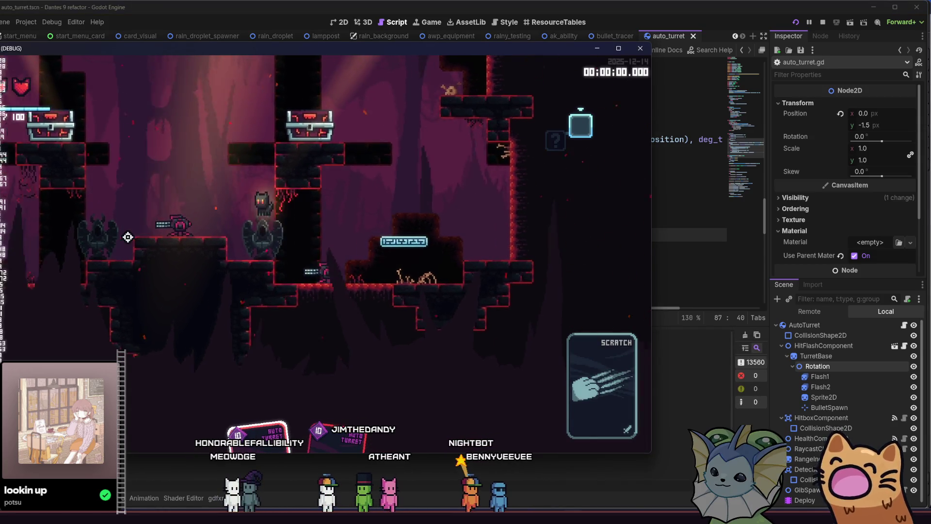
pyautogui.press('F8')
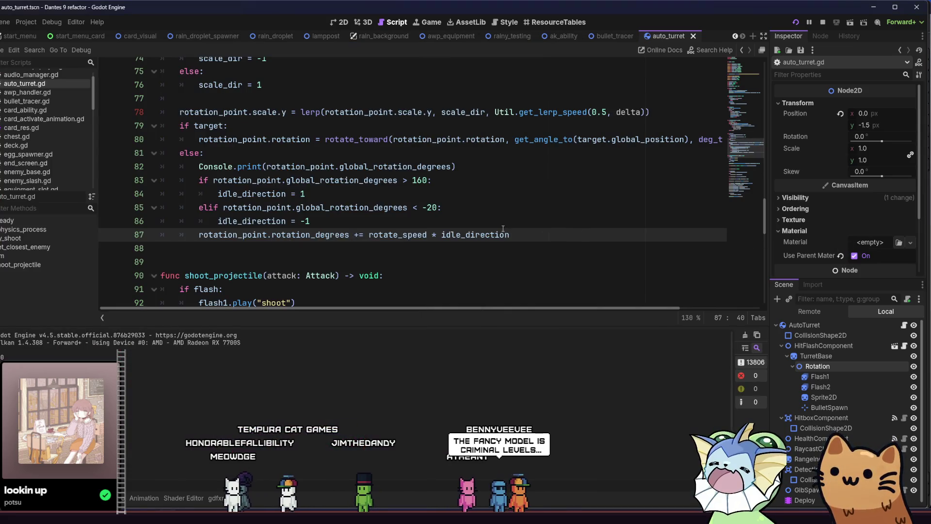
pyautogui.click(508, 233)
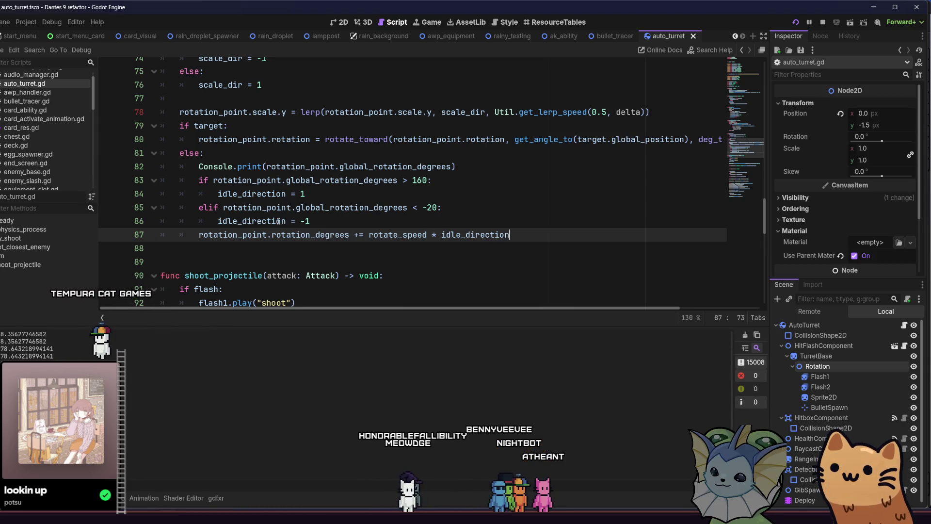
pyautogui.press('End')
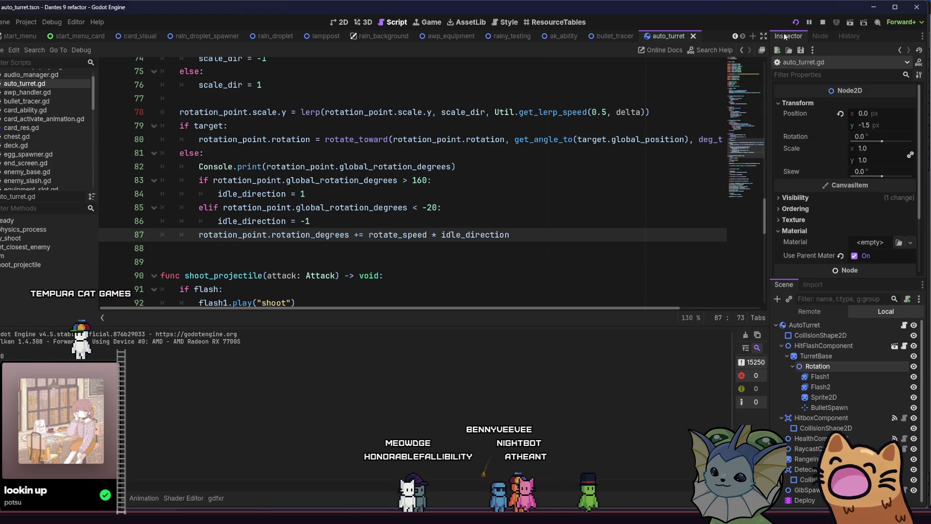
pyautogui.click(796, 24)
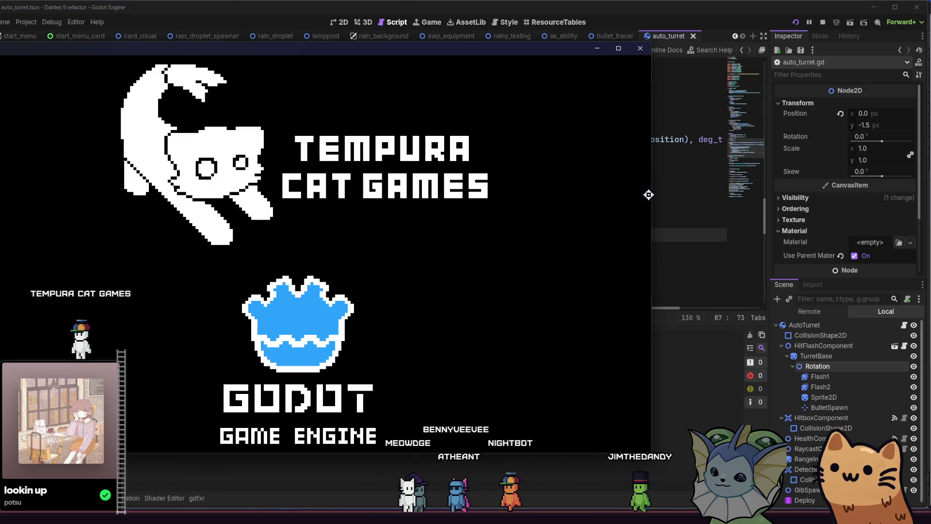
pyautogui.click(480, 208)
pyautogui.moveTo(510, 234); pyautogui.dragTo(376, 236)
pyautogui.click(495, 235)
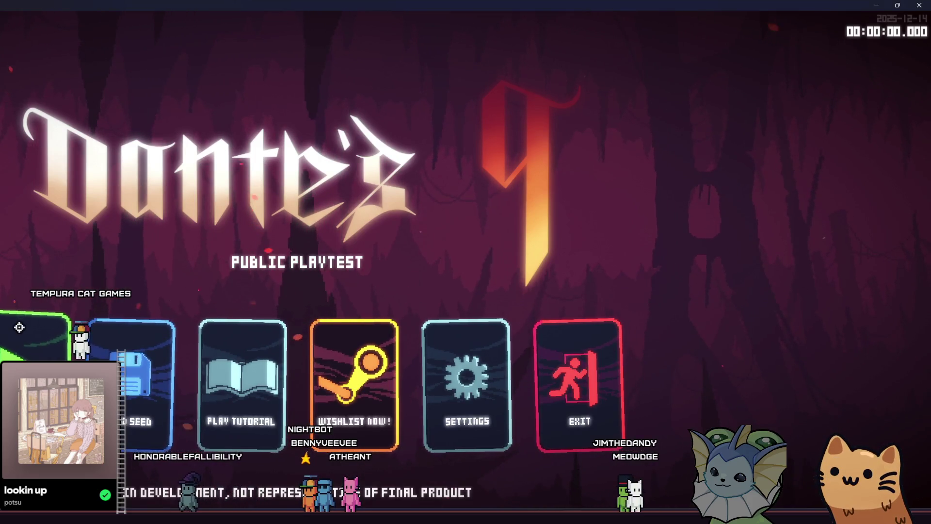
pyautogui.click(19, 327)
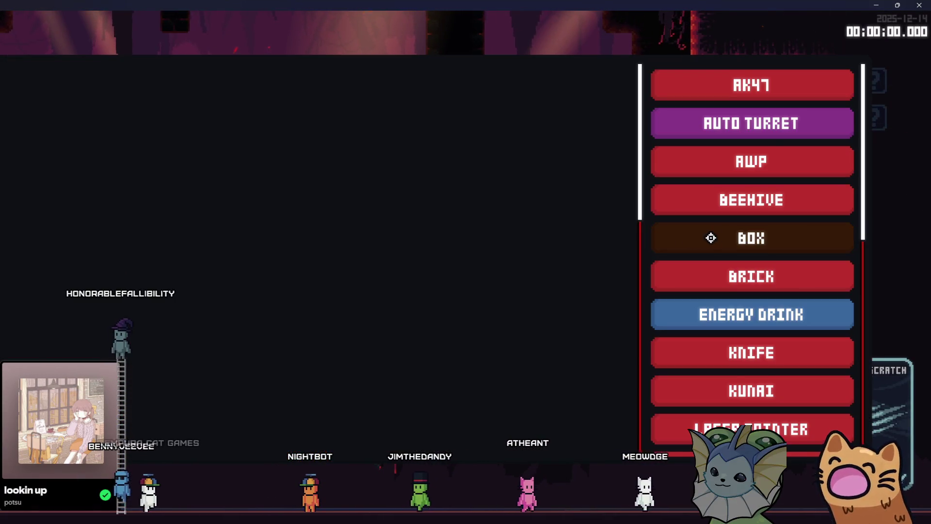
pyautogui.click(712, 119)
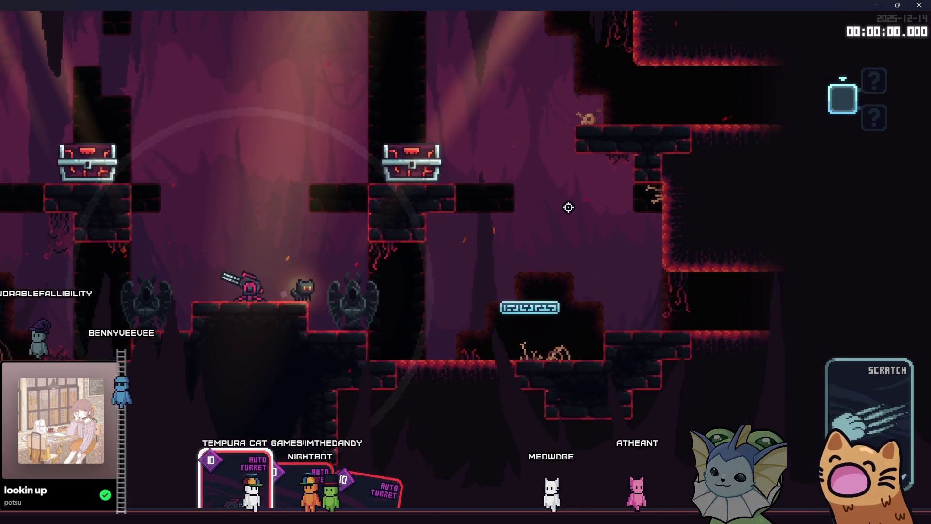
pyautogui.click(920, 4)
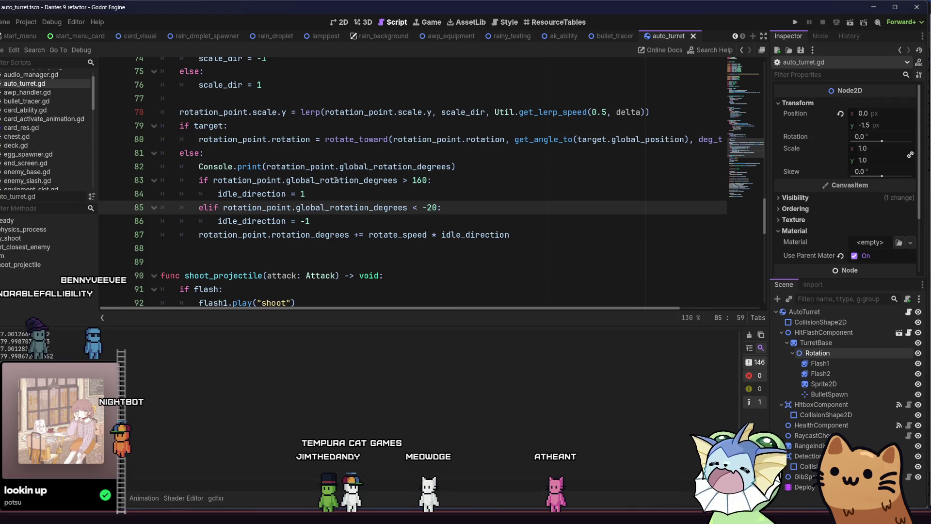
# - Insert a blank line after the Console.print call on line 82
pyautogui.click(447, 166)
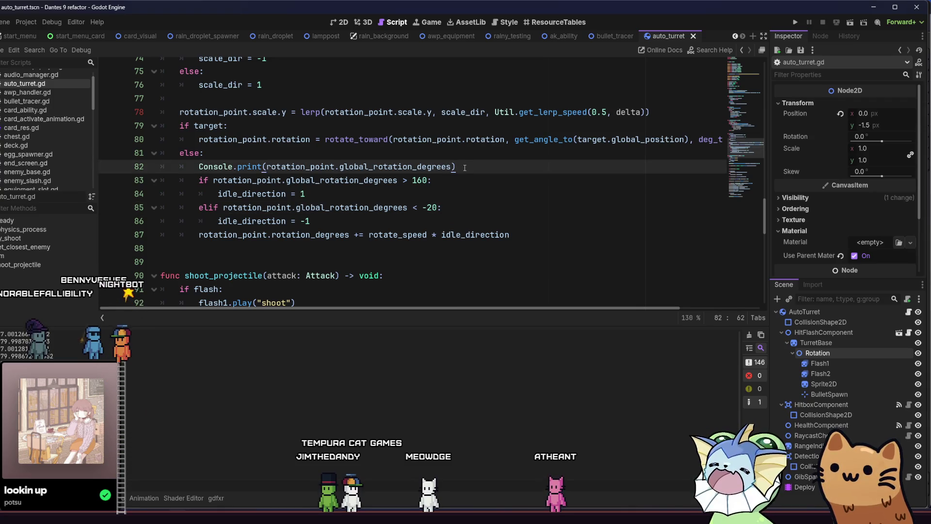
pyautogui.press('Return')
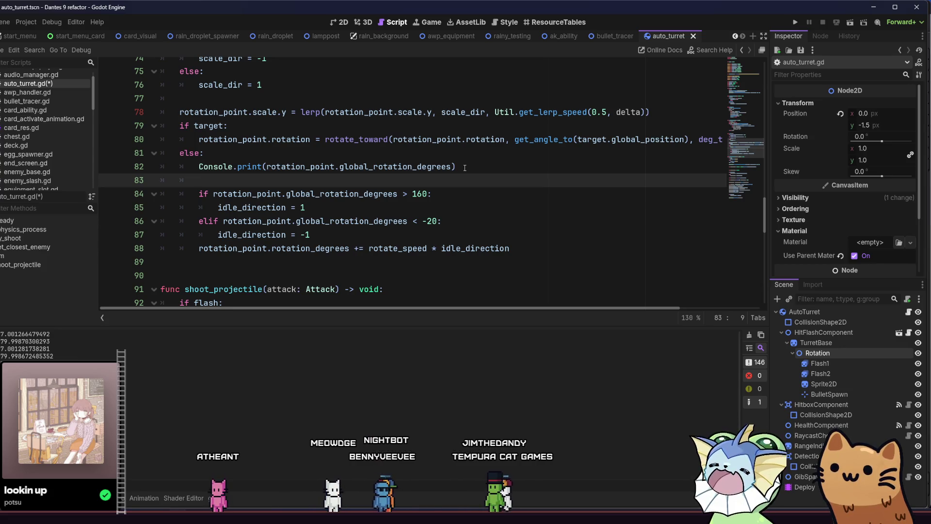
# - Start line 83 with a Vector2.from_angle() call using autocomplete
pyautogui.write('Vector2.')
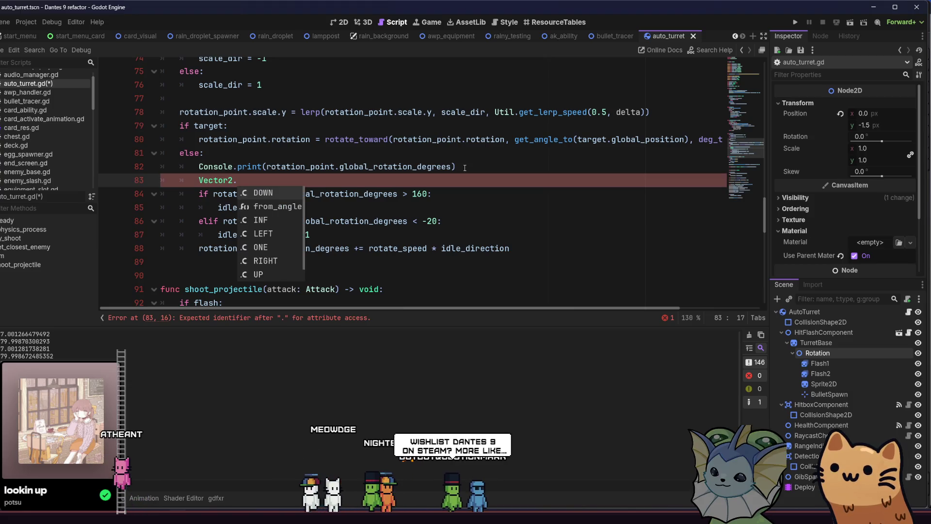
pyautogui.write('U')
pyautogui.press('BackSpace')
pyautogui.write('UP')
pyautogui.press('Escape')
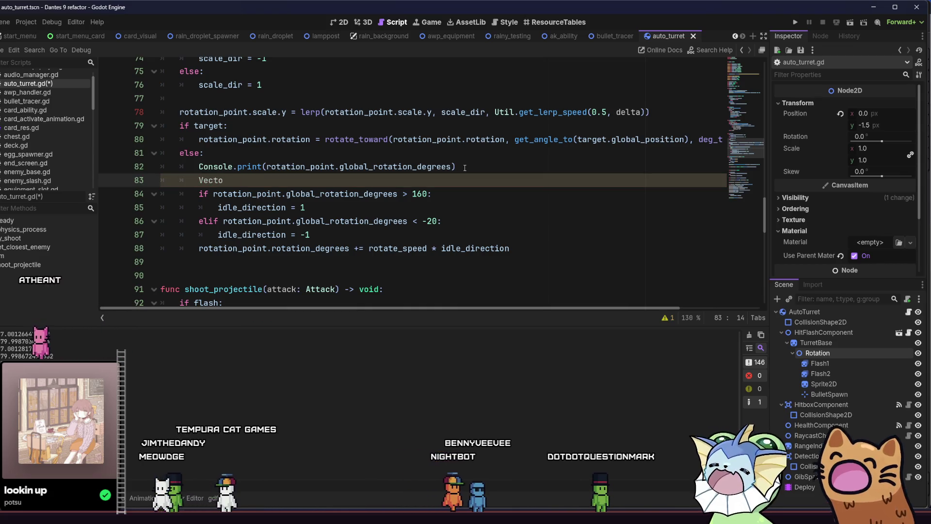
pyautogui.hotkey('ctrl', 'space')
pyautogui.write('.fr')
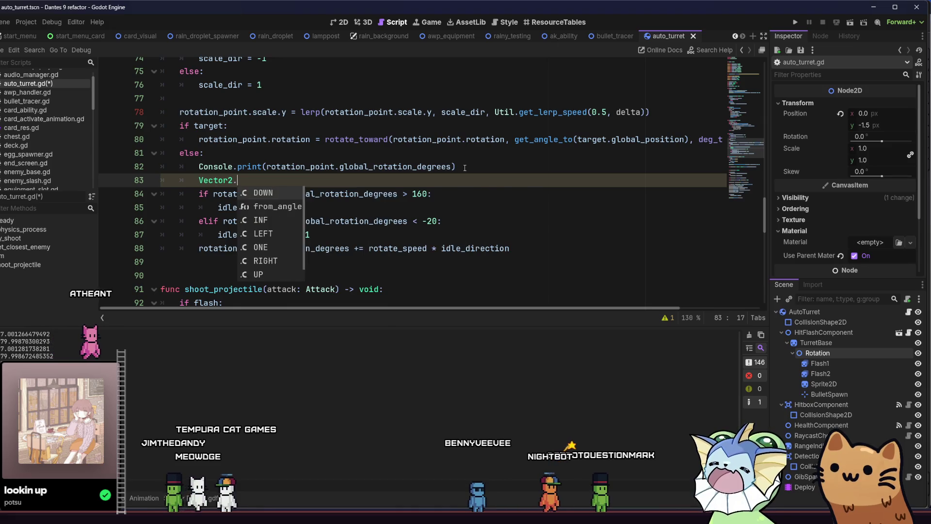
pyautogui.press('Return')
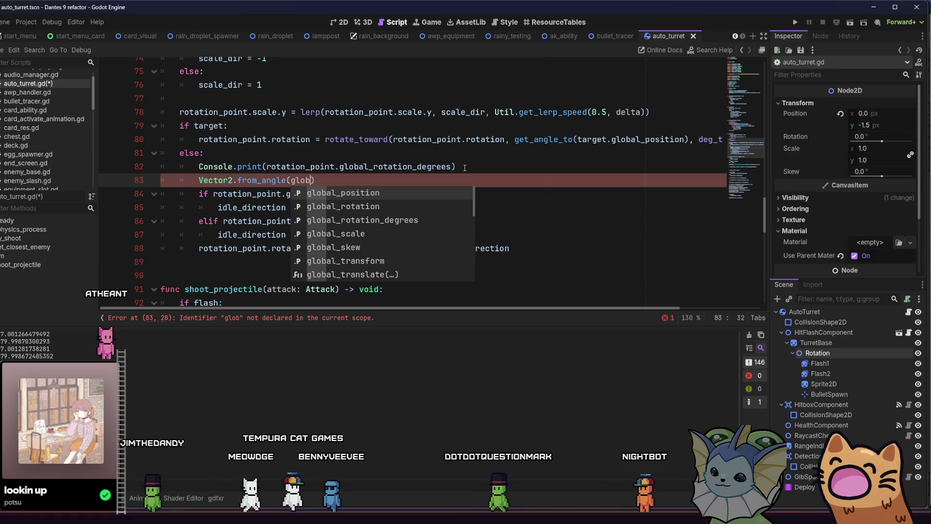
# - Pass rotation_point.rotation into from_angle and chain .angle_to(Vector2.UP)
pyautogui.press('BackSpace')
pyautogui.press('BackSpace')
pyautogui.press('BackSpace')
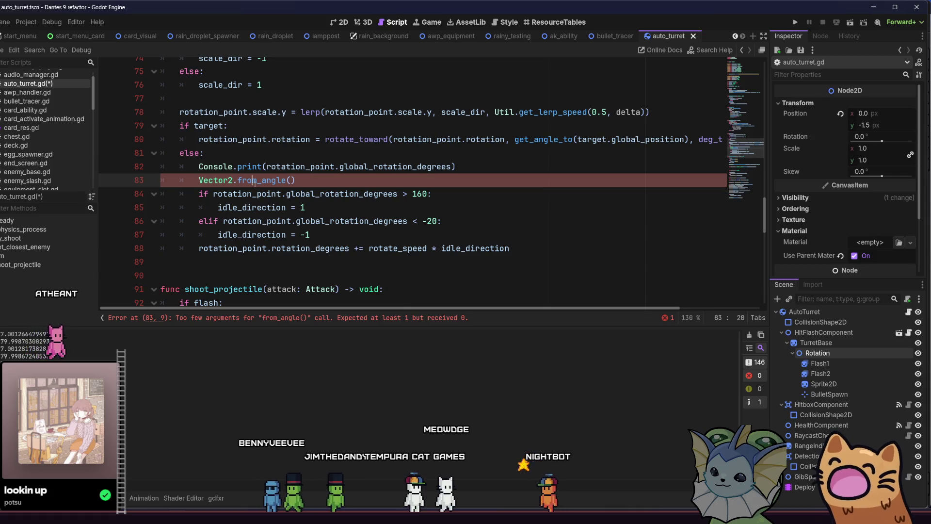
pyautogui.doubleClick(247, 193)
pyautogui.click(290, 180)
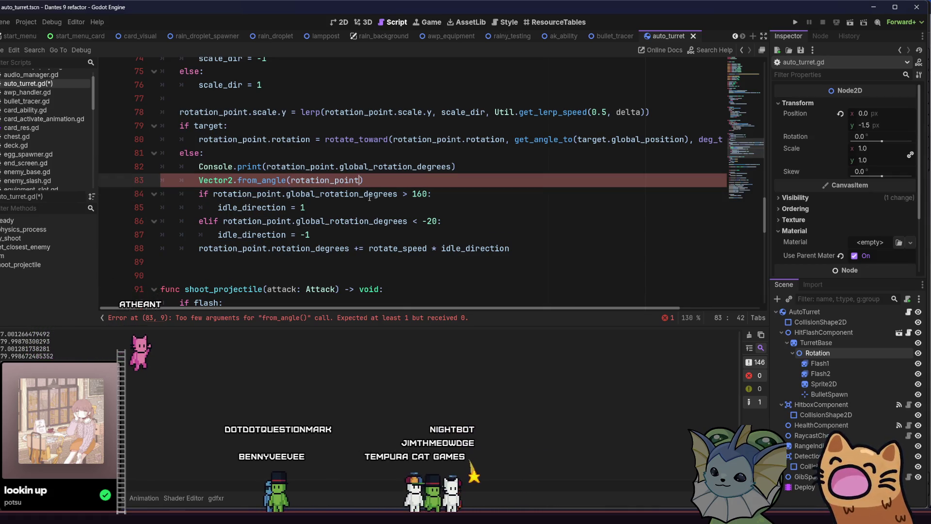
pyautogui.write('.ro')
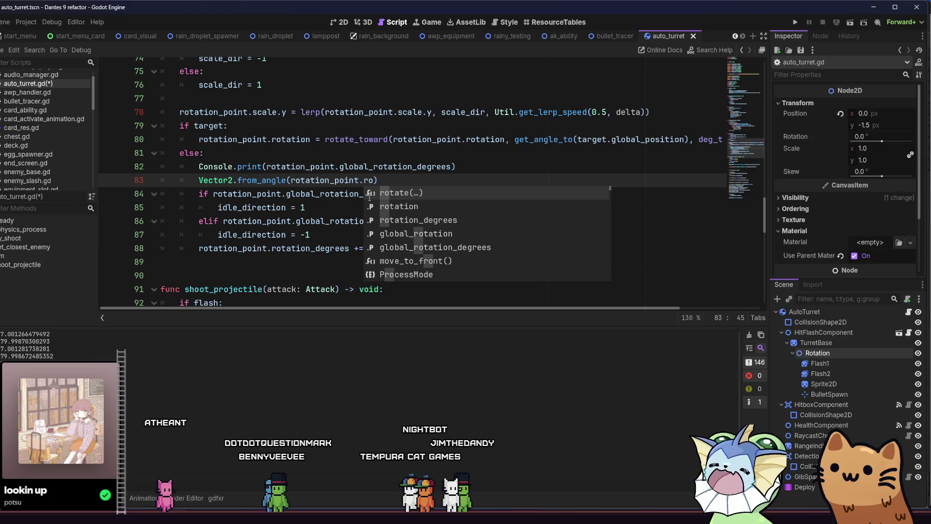
pyautogui.press('Down')
pyautogui.press('Return')
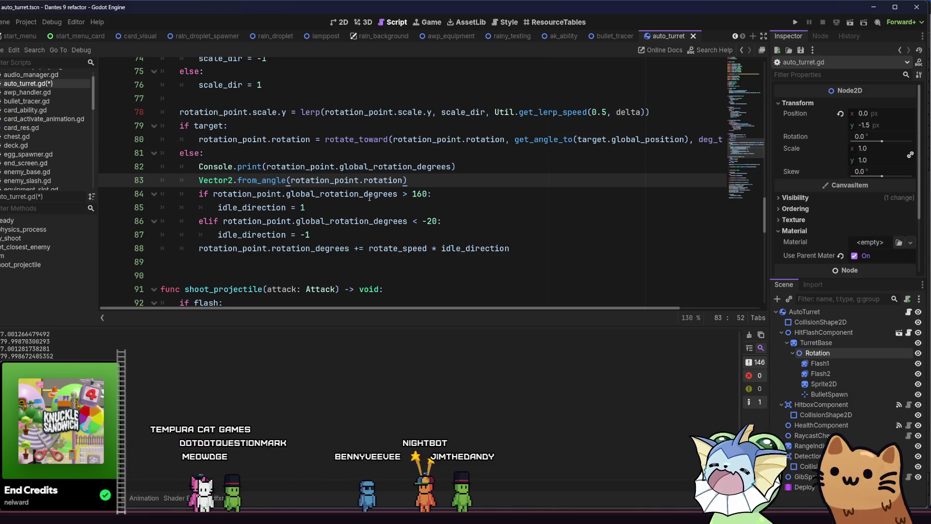
pyautogui.write('.ang')
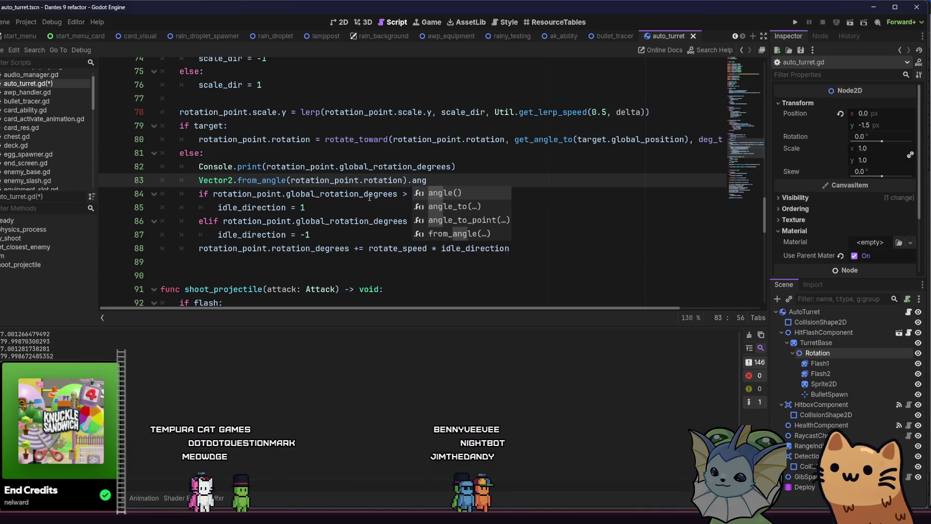
pyautogui.press('Down')
pyautogui.press('Return')
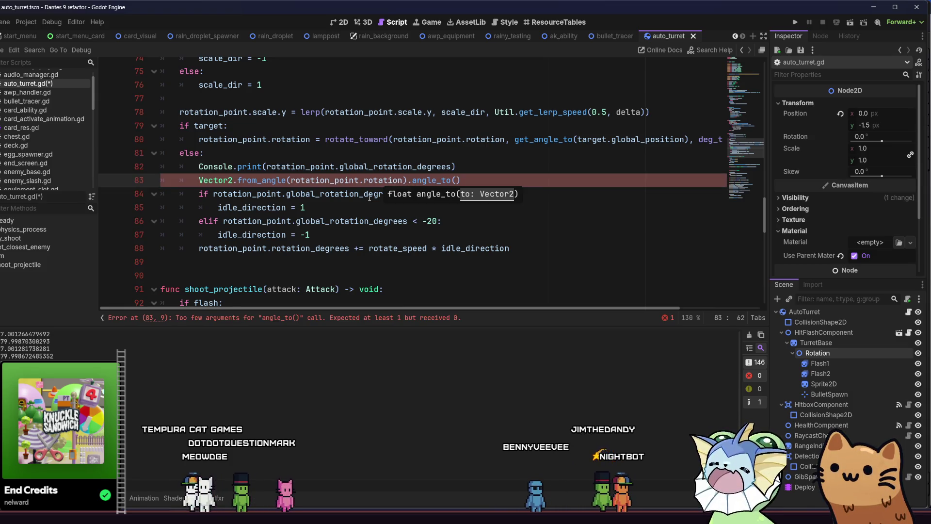
pyautogui.write('Vec')
pyautogui.press('Return')
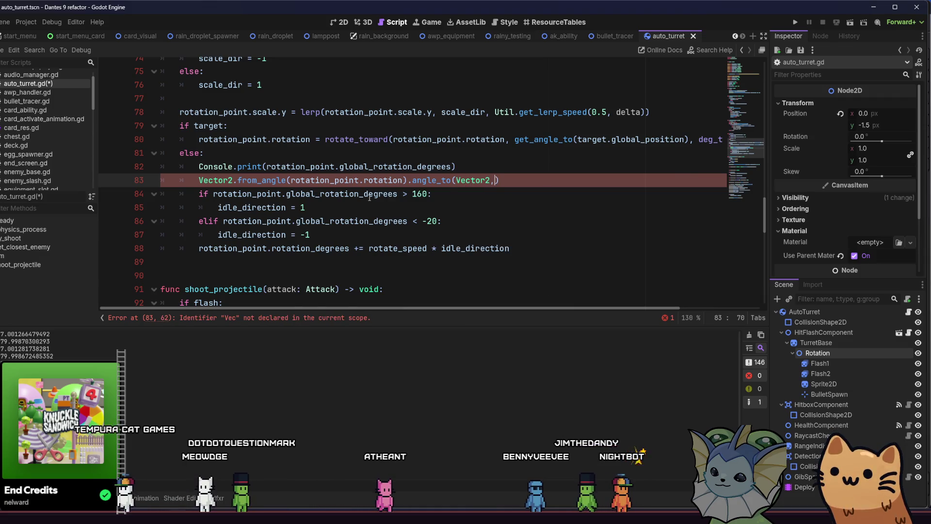
pyautogui.write('.u')
pyautogui.press('Return')
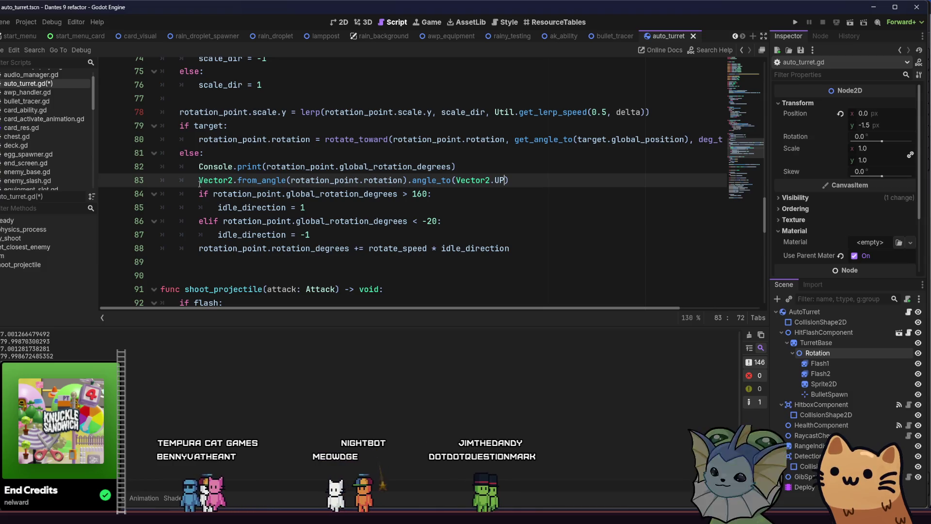
# - Prefix line 83 with 'var angle_difff =' to store the computed angle
pyautogui.write('var angle')
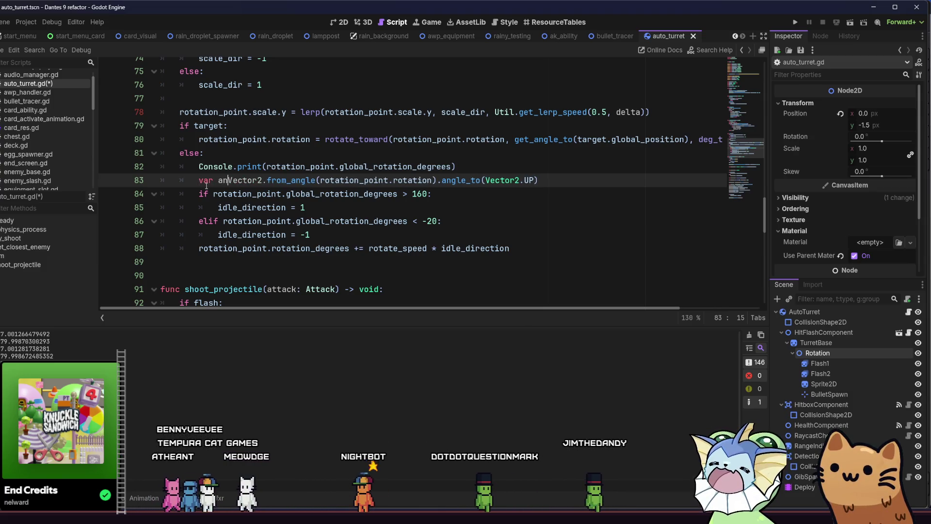
pyautogui.write('_dif =')
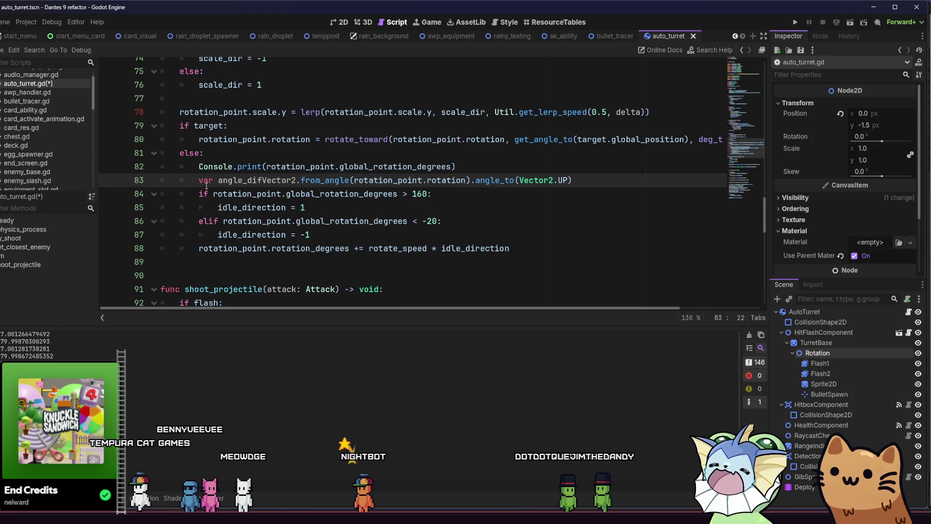
pyautogui.click(286, 194)
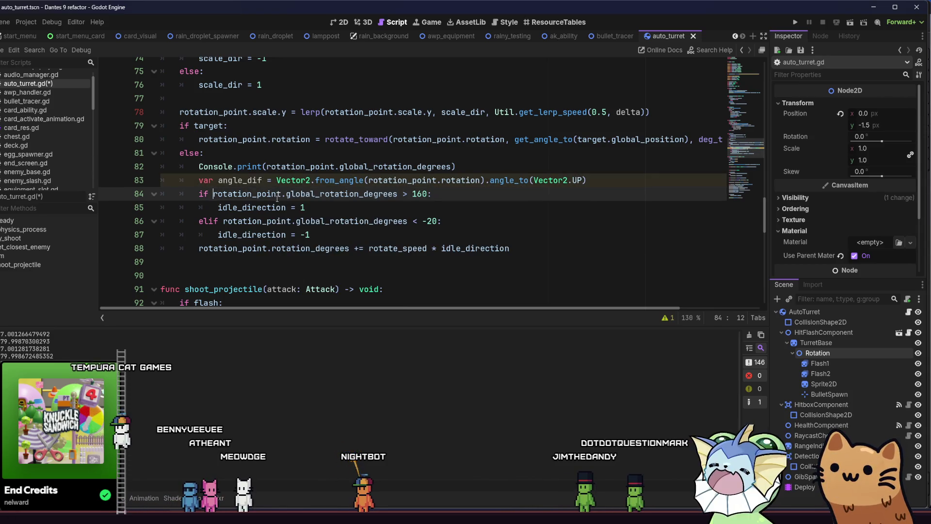
pyautogui.click(361, 202)
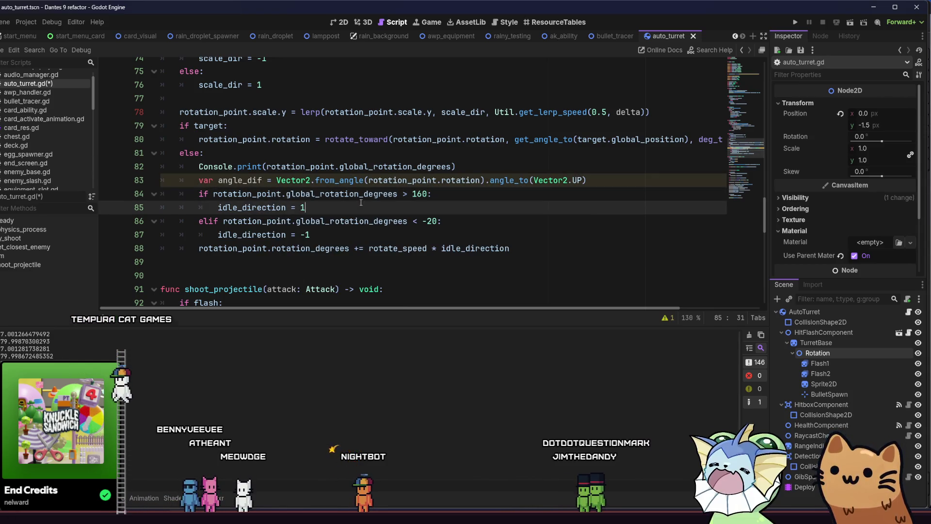
pyautogui.click(260, 185)
pyautogui.write('ff')
pyautogui.click(297, 190)
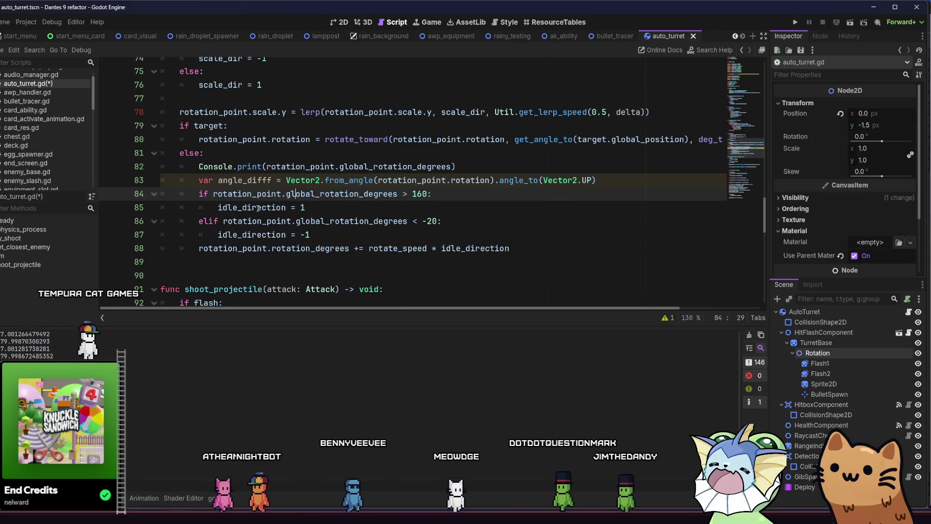
pyautogui.click(316, 211)
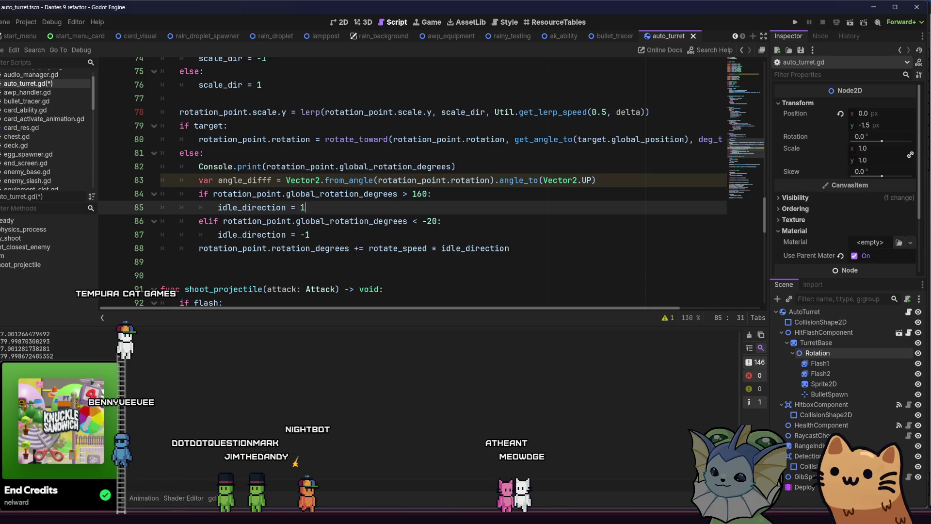
pyautogui.click(269, 221)
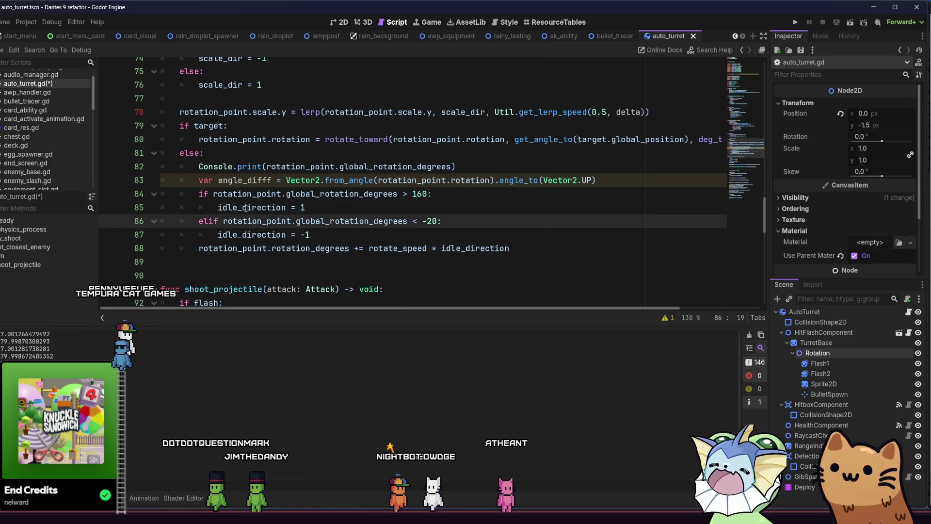
pyautogui.click(426, 206)
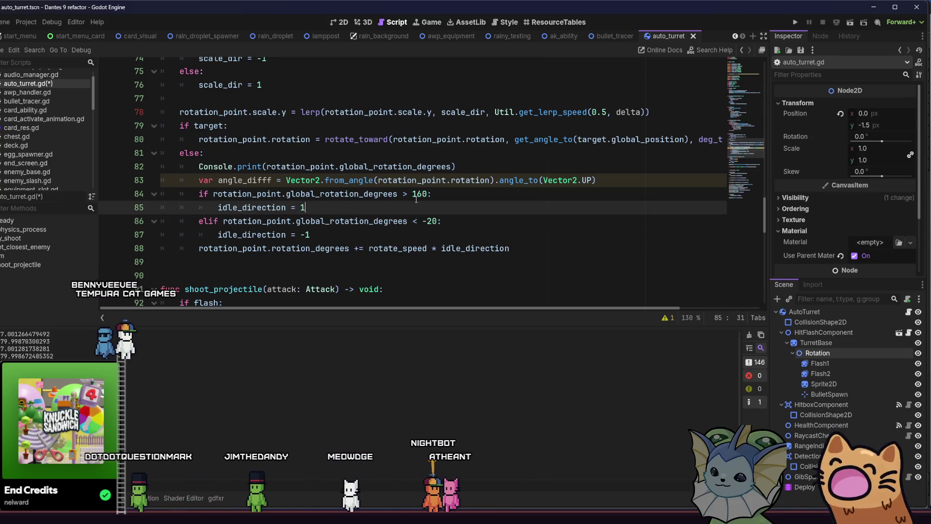
pyautogui.moveTo(426, 194); pyautogui.dragTo(213, 194)
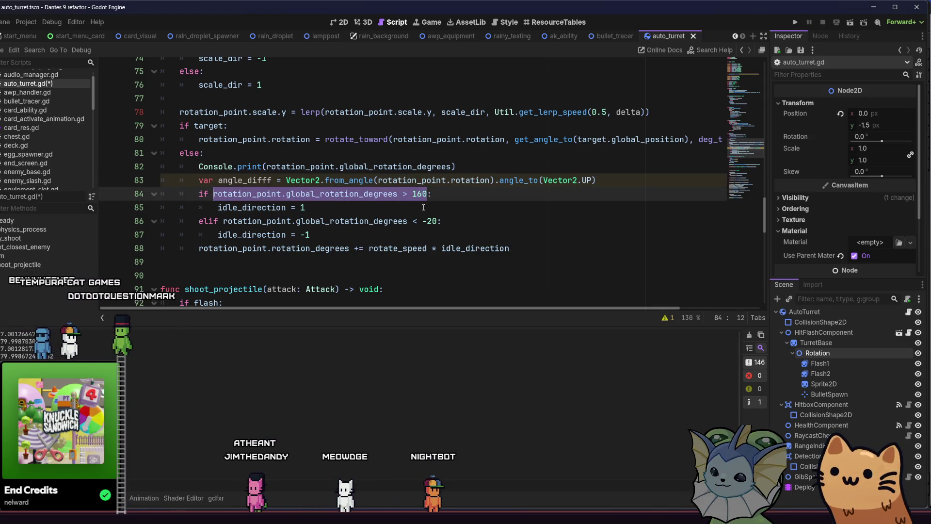
# - Replace line 84's condition with angle_difff > deg_to_rad(80)
pyautogui.write('angle_difff')
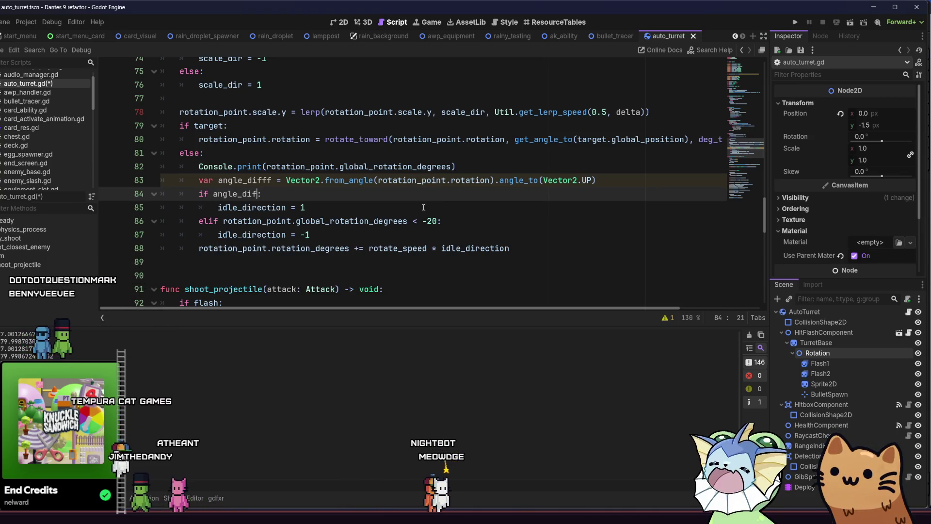
pyautogui.write(' >')
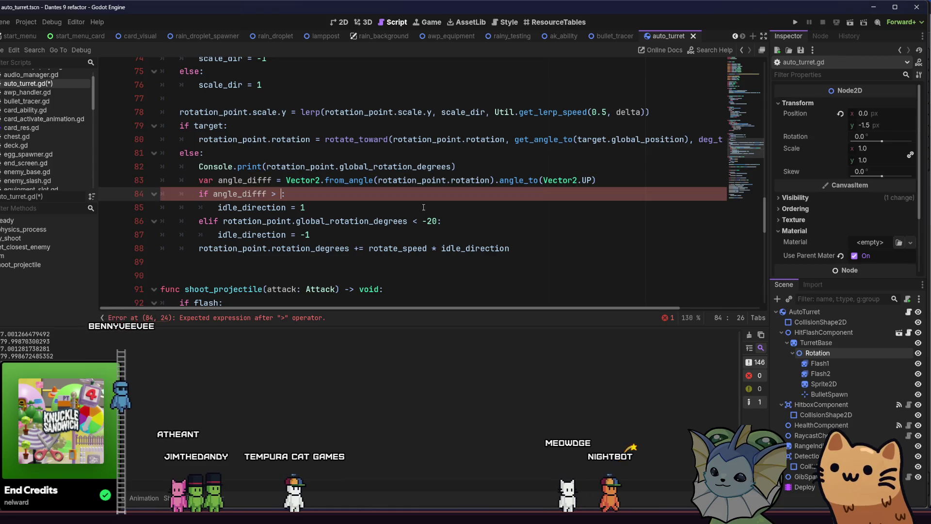
pyautogui.write(' r')
pyautogui.press('BackSpace')
pyautogui.write('deg')
pyautogui.press('Return')
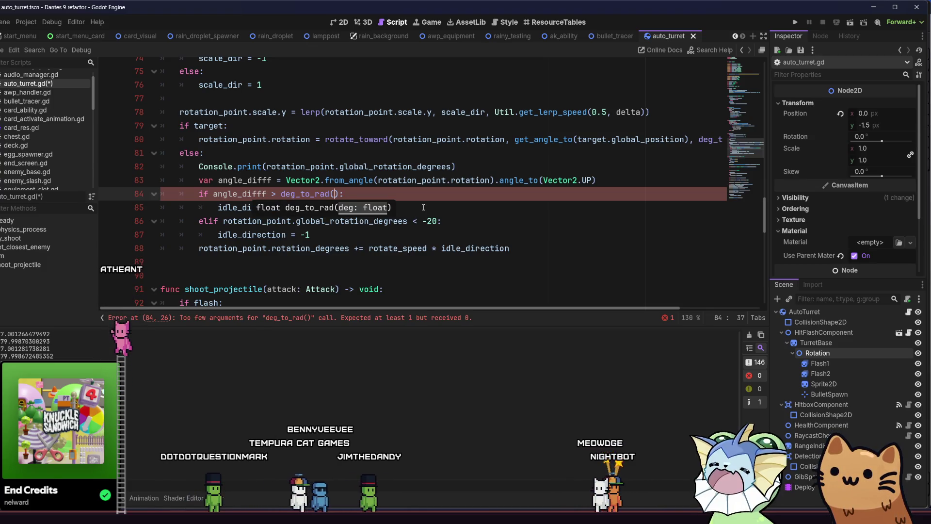
pyautogui.write('9')
pyautogui.press('BackSpace')
pyautogui.write('80')
# - Make line 86 angle_difff < deg_to_rad(-80), save the script, and launch the game
pyautogui.moveTo(271, 193); pyautogui.dragTo(326, 193)
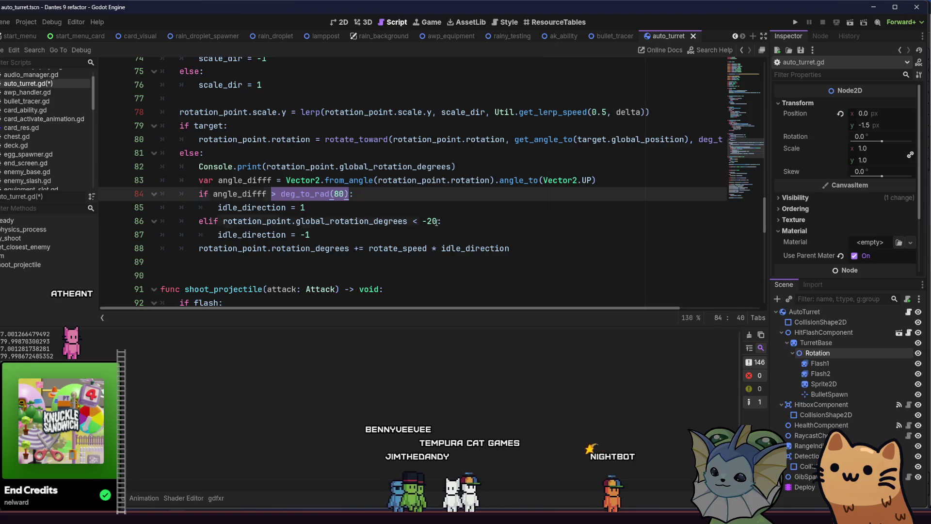
pyautogui.moveTo(436, 222); pyautogui.dragTo(309, 224)
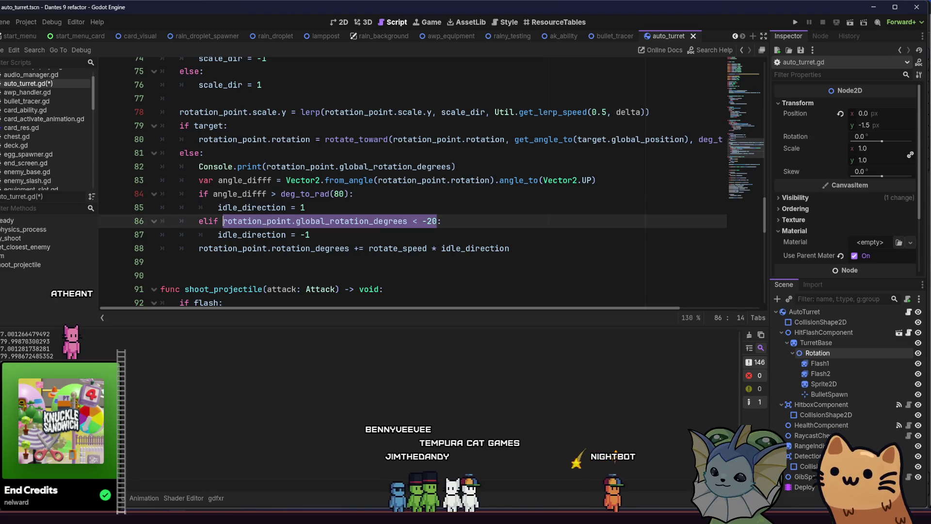
pyautogui.write('> deg_to_rad(80)')
pyautogui.hotkey('ctrl', 'z')
pyautogui.moveTo(213, 194); pyautogui.dragTo(313, 195)
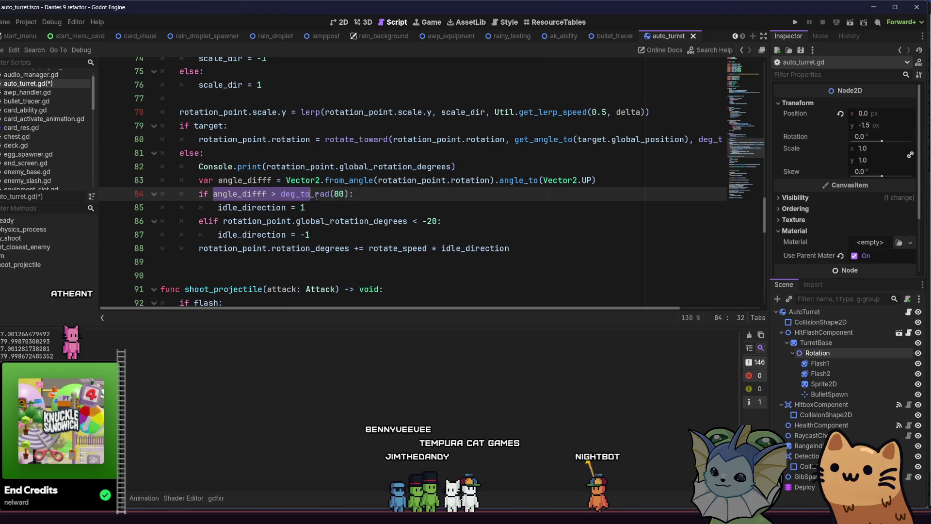
pyautogui.click(439, 224)
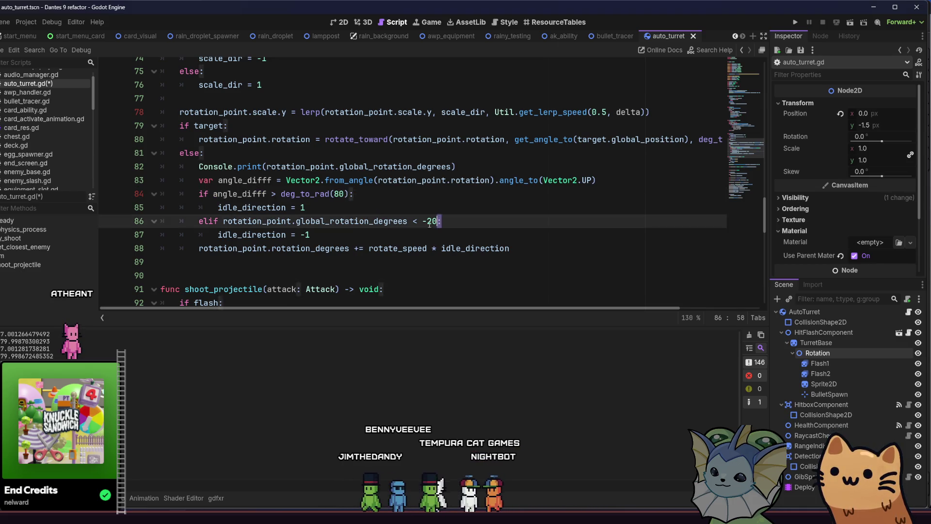
pyautogui.moveTo(437, 221); pyautogui.dragTo(223, 221)
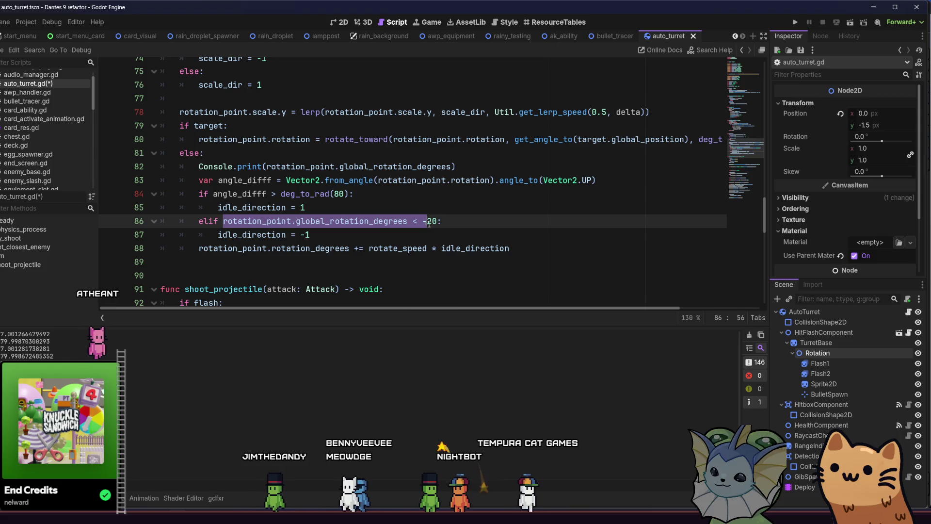
pyautogui.write('angle_difff > deg_to_rad(80)')
pyautogui.click(344, 221)
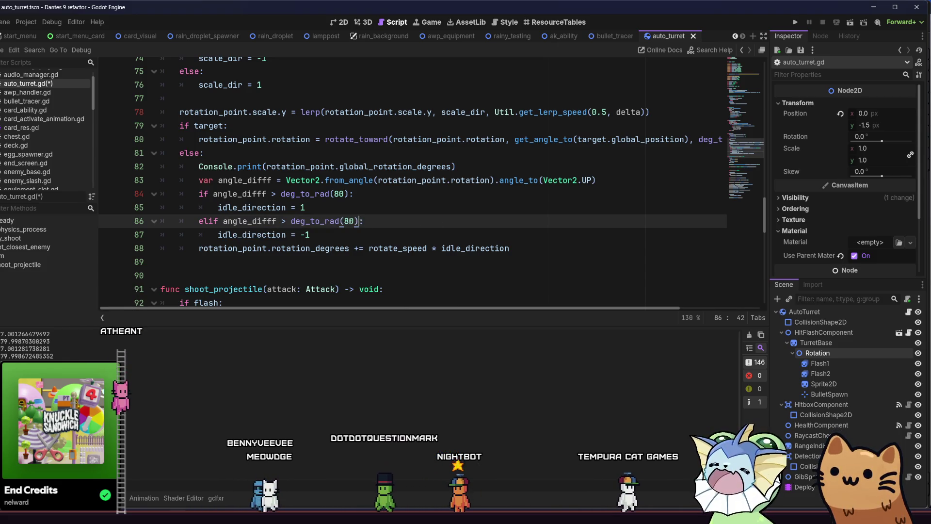
pyautogui.write('-')
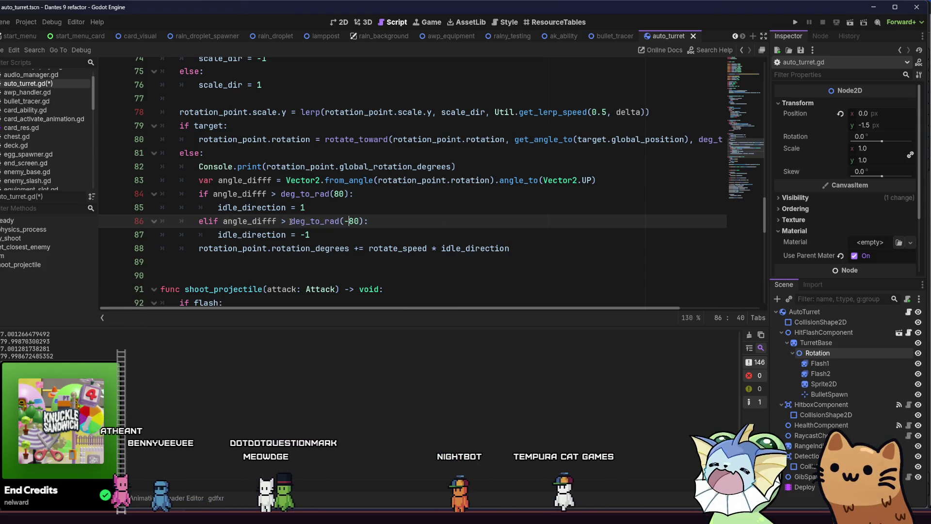
pyautogui.click(291, 224)
pyautogui.press('BackSpace')
pyautogui.write('<')
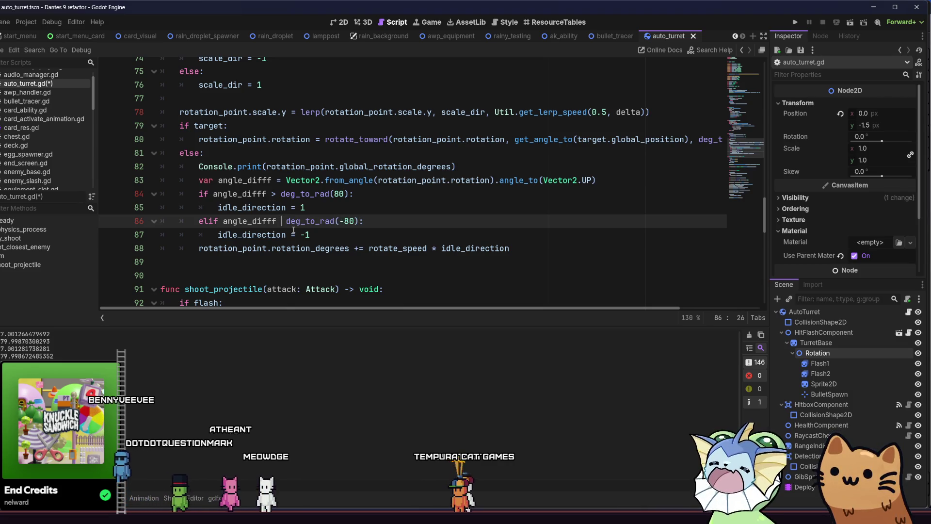
pyautogui.hotkey('ctrl', 's')
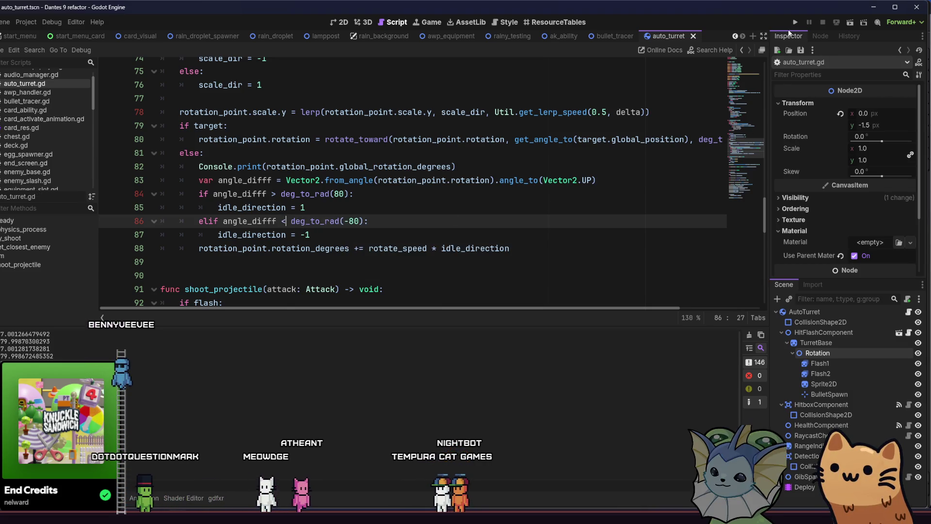
pyautogui.click(796, 22)
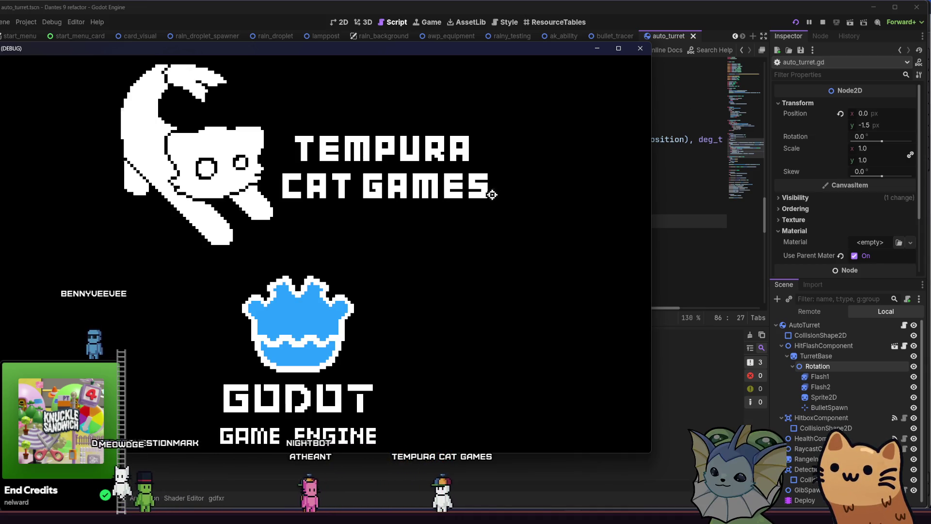
# - Maximize the game, start a new run, and add the Auto Turret card from the F1 debug menu
pyautogui.press('super+Up')
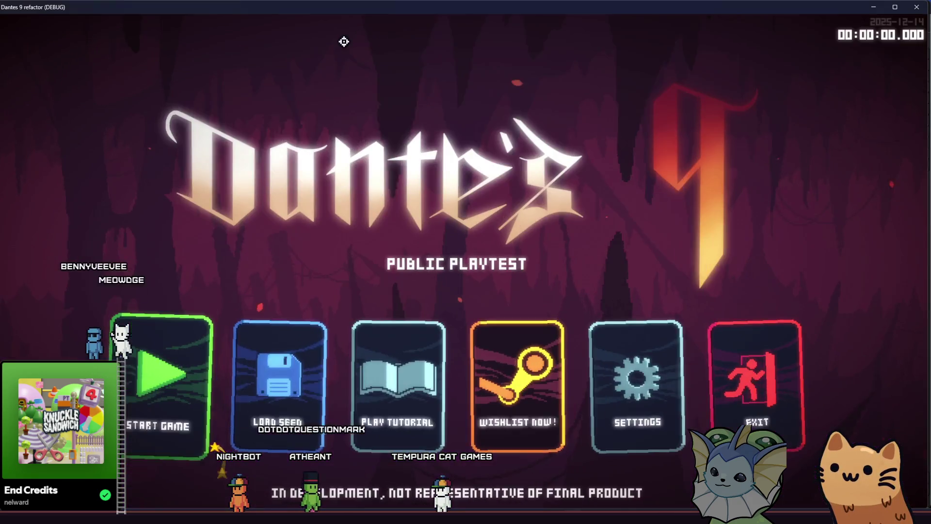
pyautogui.click(155, 351)
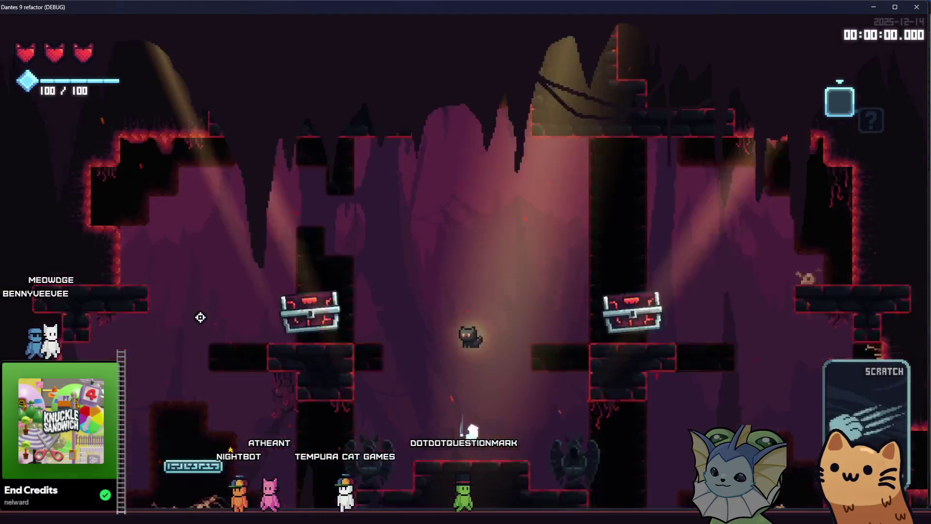
pyautogui.press('F1')
pyautogui.click(97, 125)
pyautogui.click(785, 129)
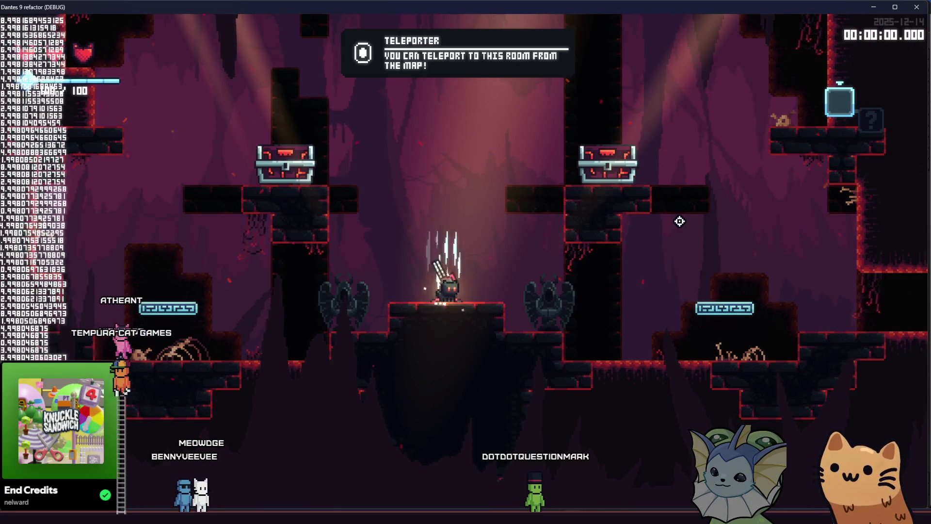
# - Walk the player across the test room to watch the turret, then close the game
pyautogui.press('d')
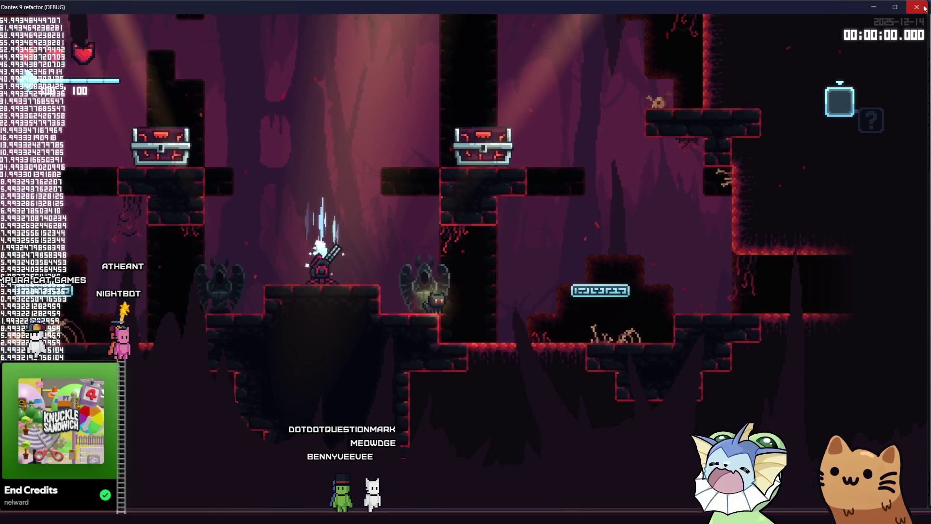
pyautogui.press('F8')
pyautogui.click(339, 195)
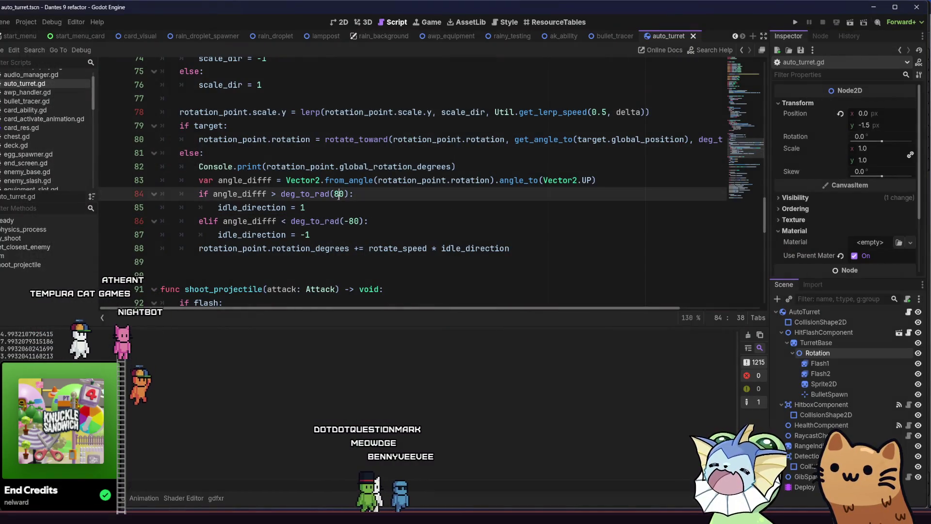
# - Change the sweep limits to deg_to_rad(95) and deg_to_rad(-95), then rerun the game
pyautogui.press('BackSpace')
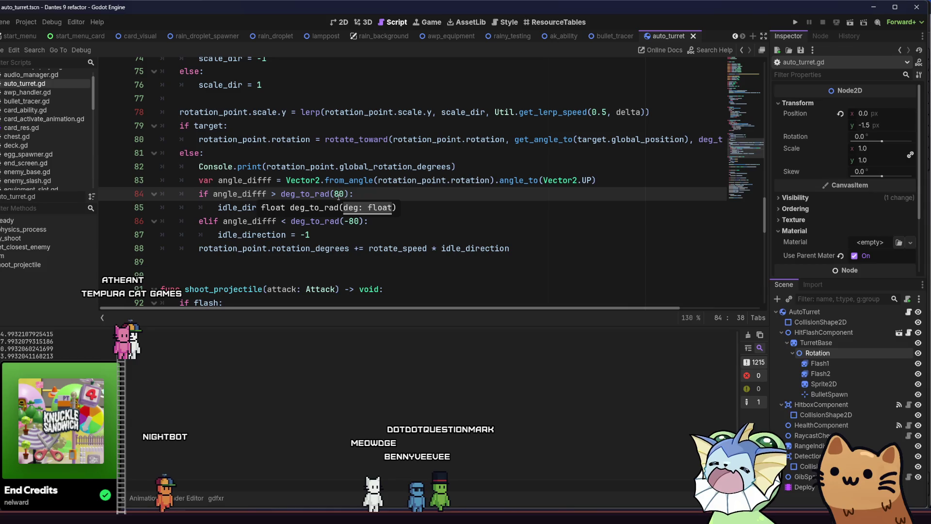
pyautogui.write('95')
pyautogui.press('BackSpace')
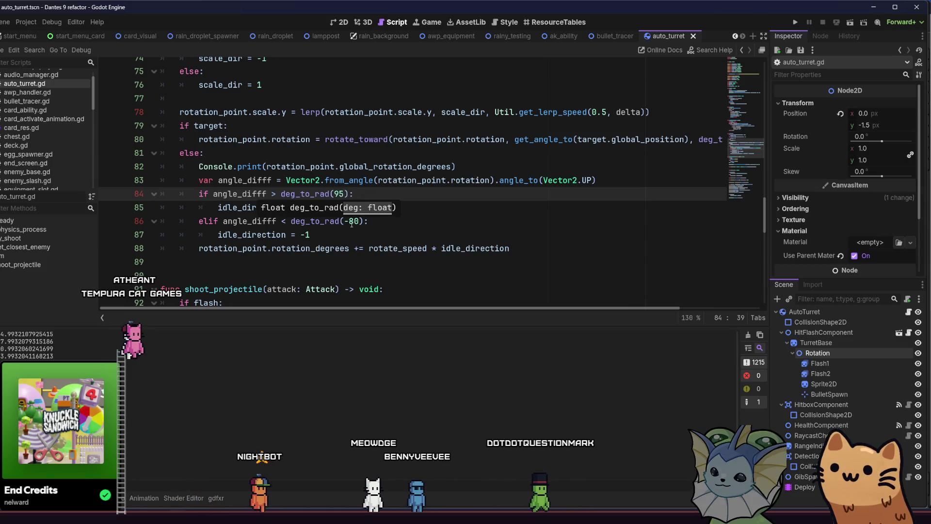
pyautogui.click(357, 222)
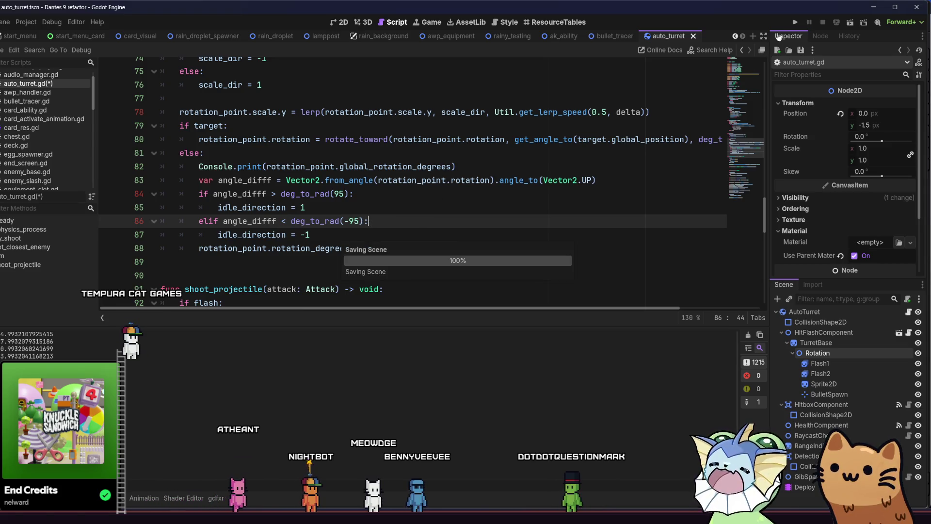
pyautogui.press('End')
pyautogui.press('F5')
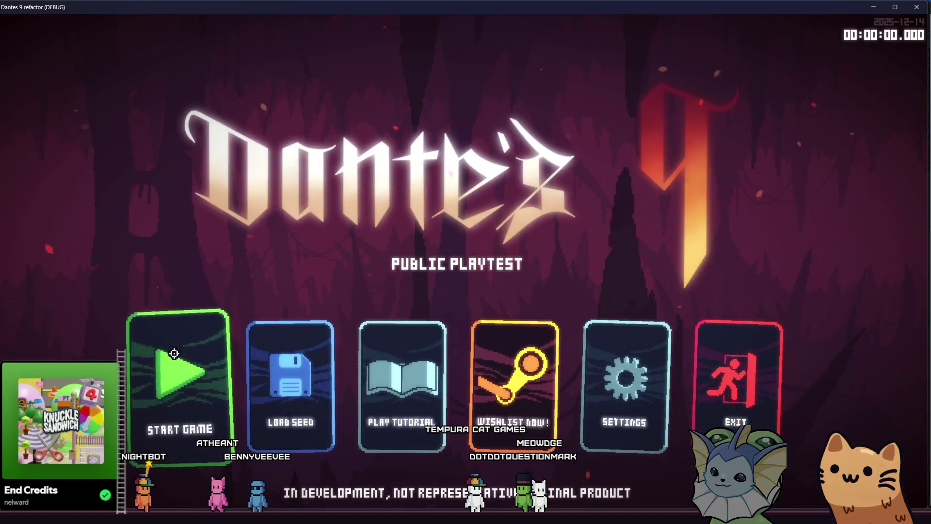
# - Start a new run, spawn an Auto Turret from the F1 debug card list, and watch it sweep
pyautogui.click(174, 352)
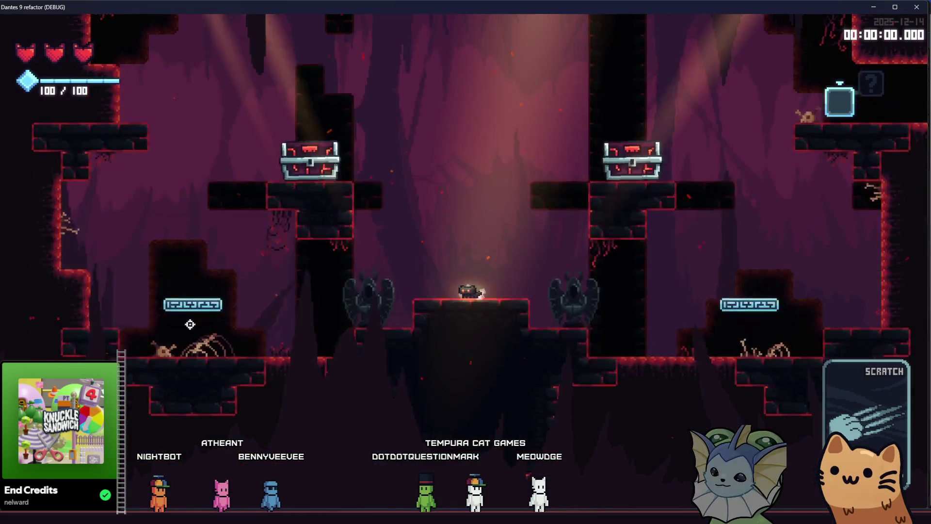
pyautogui.press('F1')
pyautogui.click(108, 128)
pyautogui.click(653, 144)
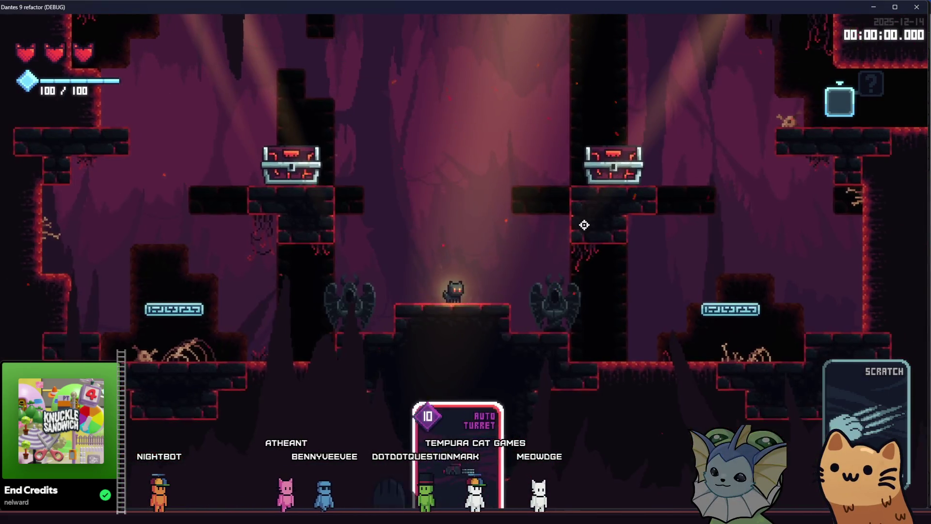
pyautogui.press('space')
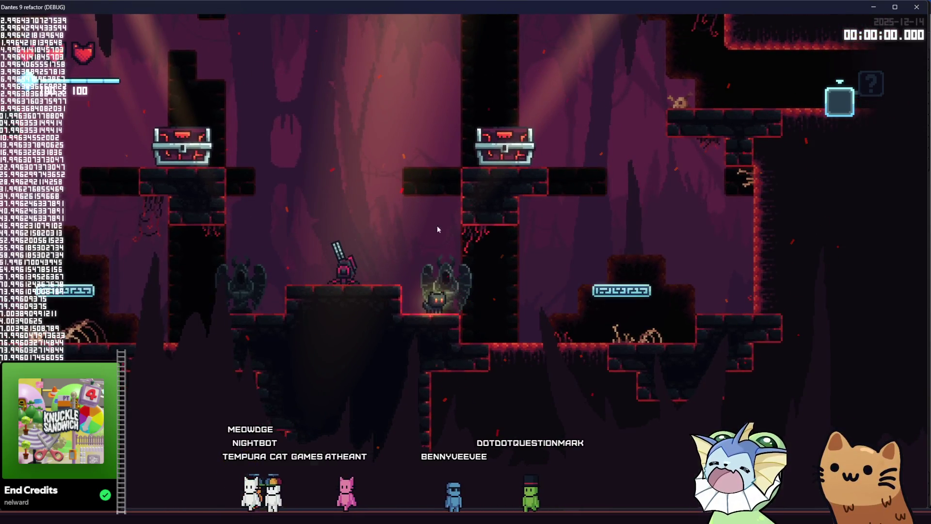
# - Change line 88 to (rotate_speed / 2) * idle_direction, save, and view the turret scene in 2D
pyautogui.click(920, 10)
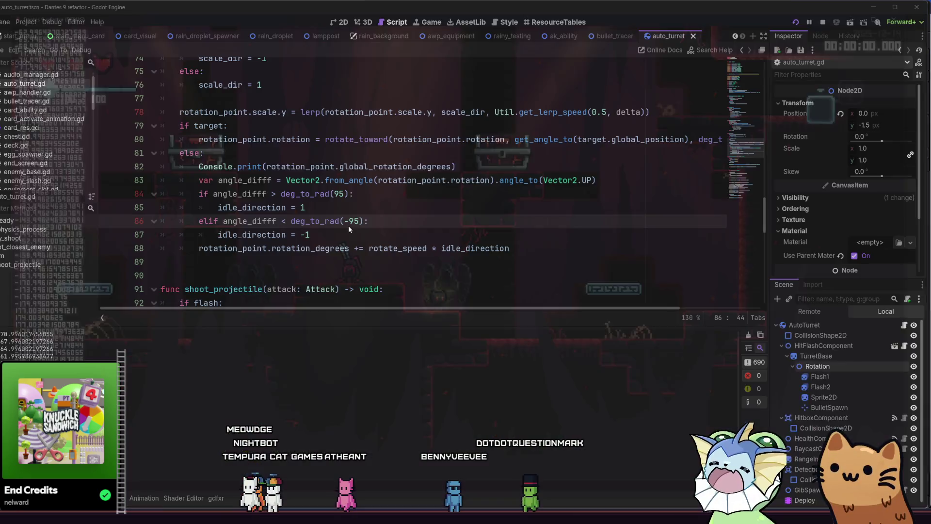
pyautogui.click(457, 247)
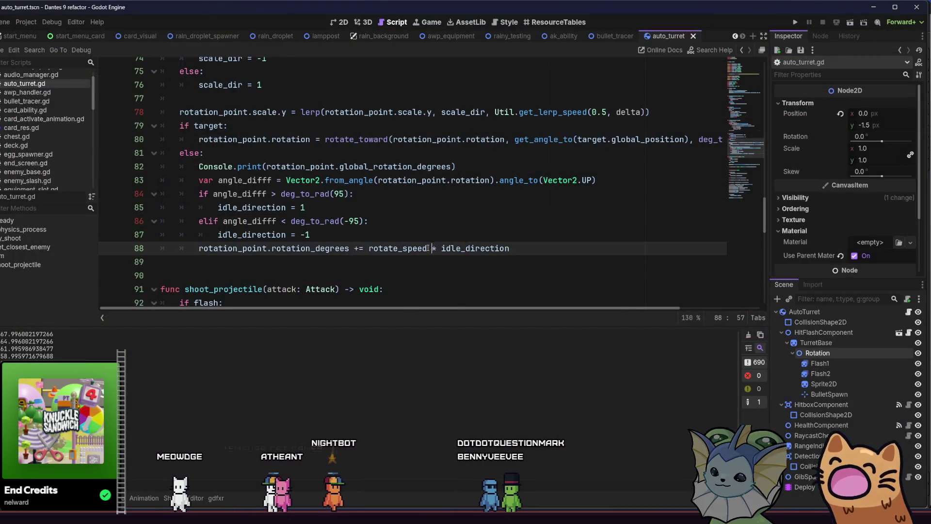
pyautogui.click(429, 247)
pyautogui.write('/2')
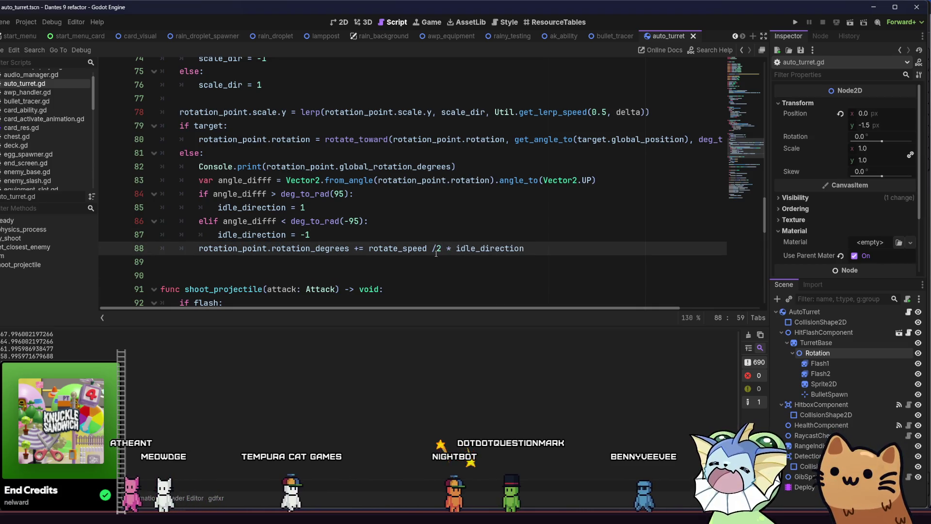
pyautogui.hotkey('ctrl', 's')
pyautogui.write('2)')
pyautogui.click(455, 248)
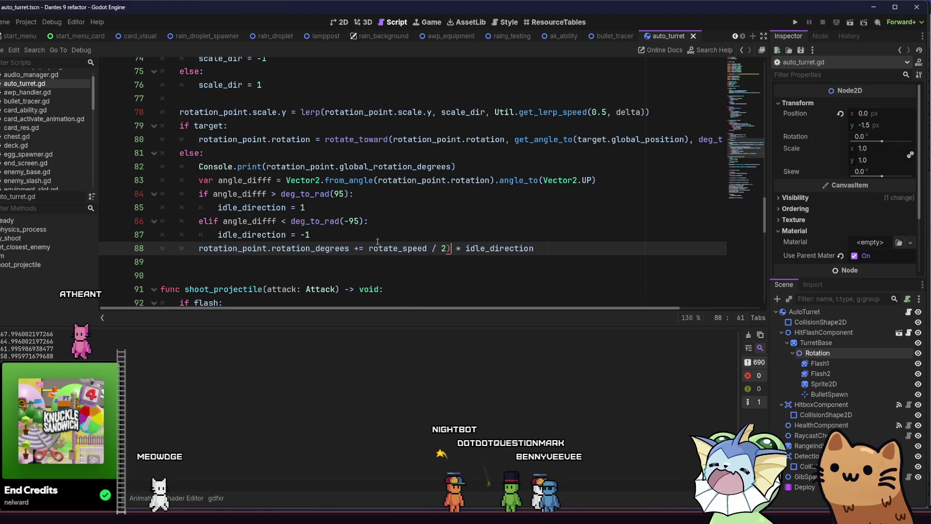
pyautogui.press('Delete')
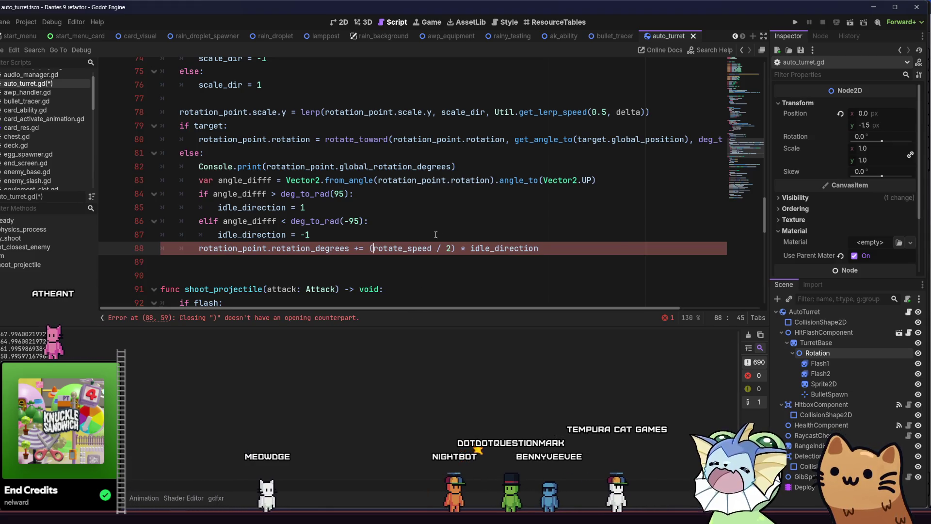
pyautogui.write('(')
pyautogui.click(331, 248)
pyautogui.hotkey('ctrl', 's')
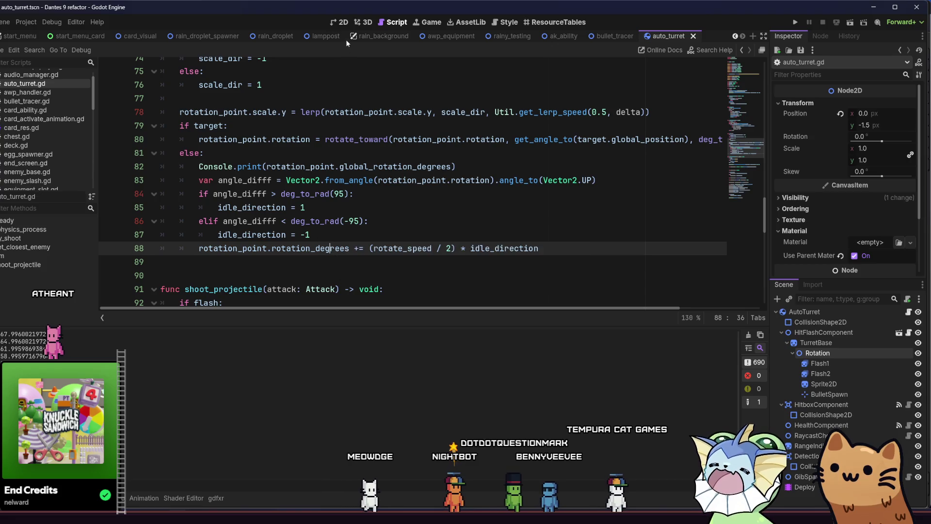
pyautogui.click(342, 22)
pyautogui.hscroll(3, 329, 194)
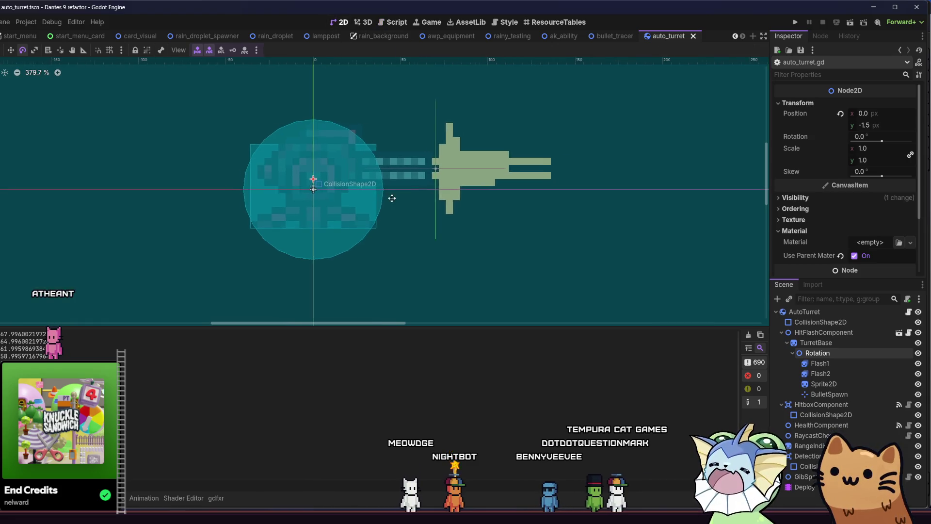
# - Add a Sprite2D under Rotation with a new GradientTexture2D, hiding the collision circle and detection overlay
pyautogui.click(843, 341)
pyautogui.press('Down')
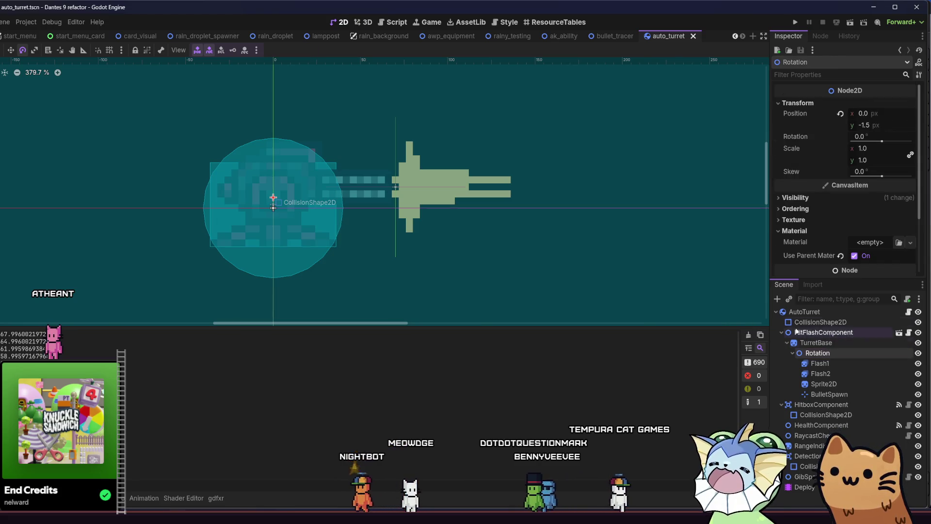
pyautogui.click(777, 299)
pyautogui.write('sprl')
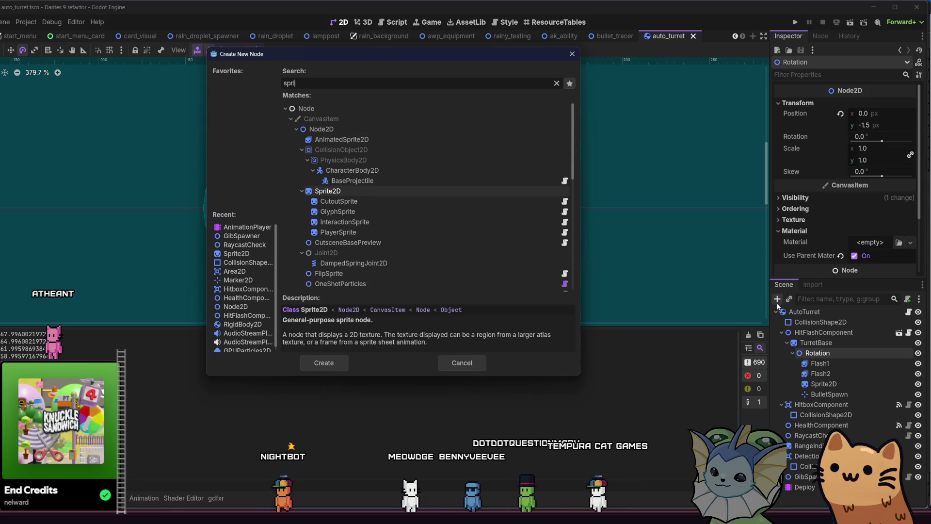
pyautogui.doubleClick(394, 193)
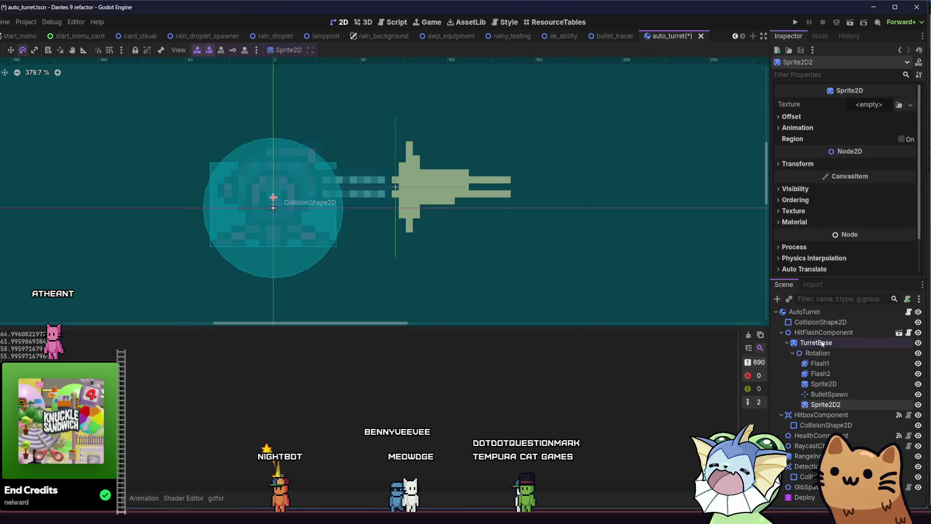
pyautogui.click(910, 104)
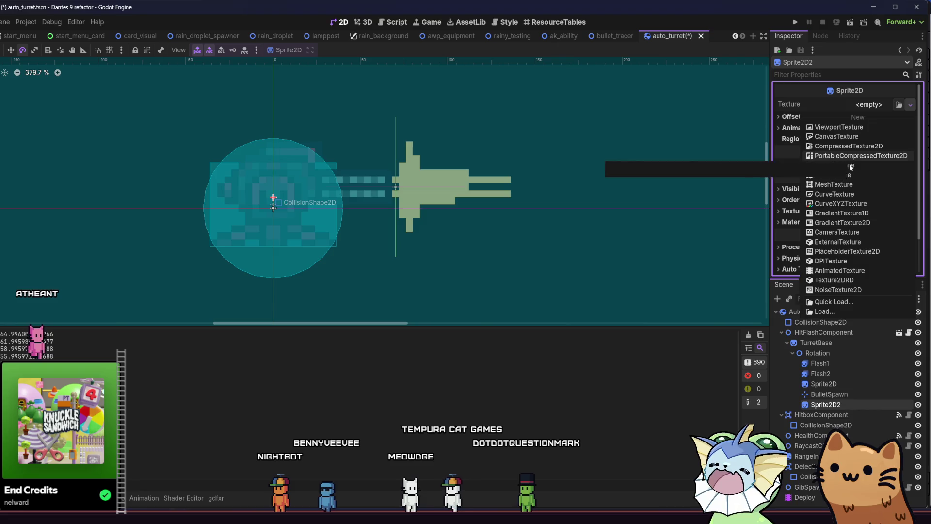
pyautogui.click(842, 222)
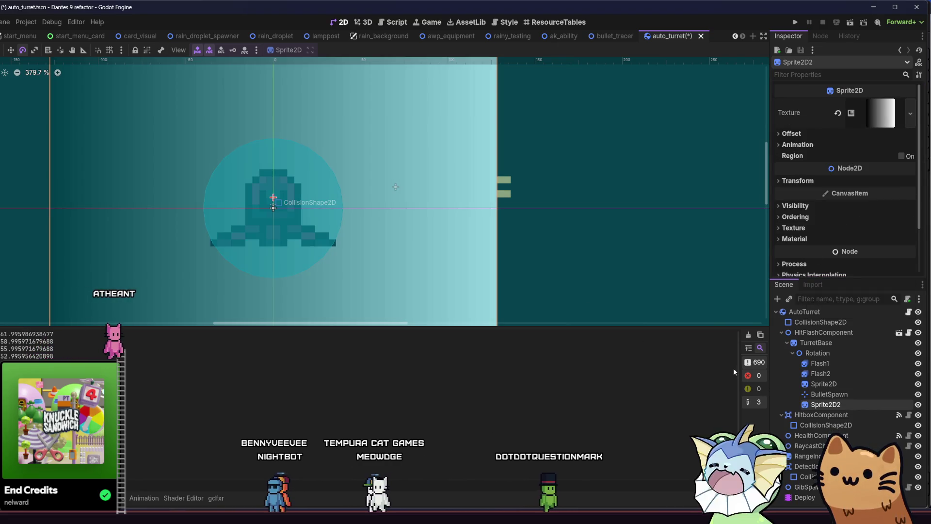
pyautogui.click(918, 425)
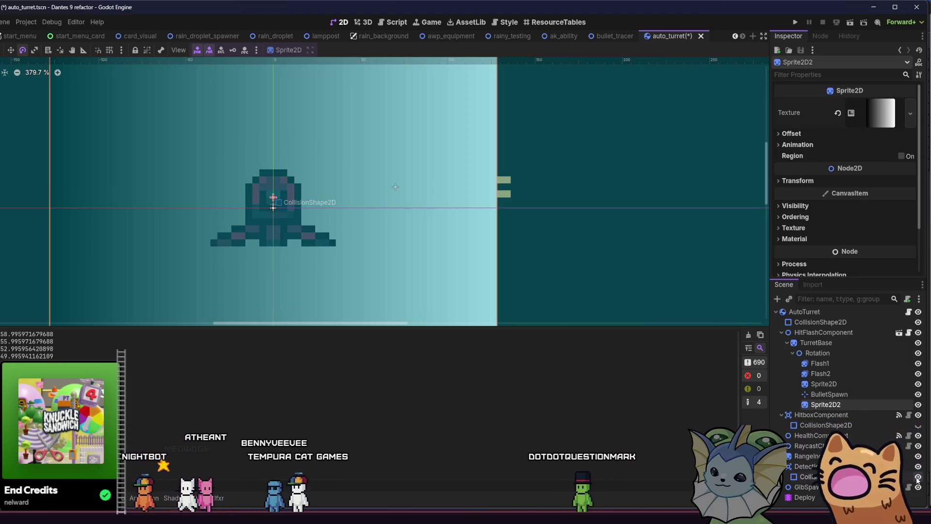
pyautogui.click(918, 477)
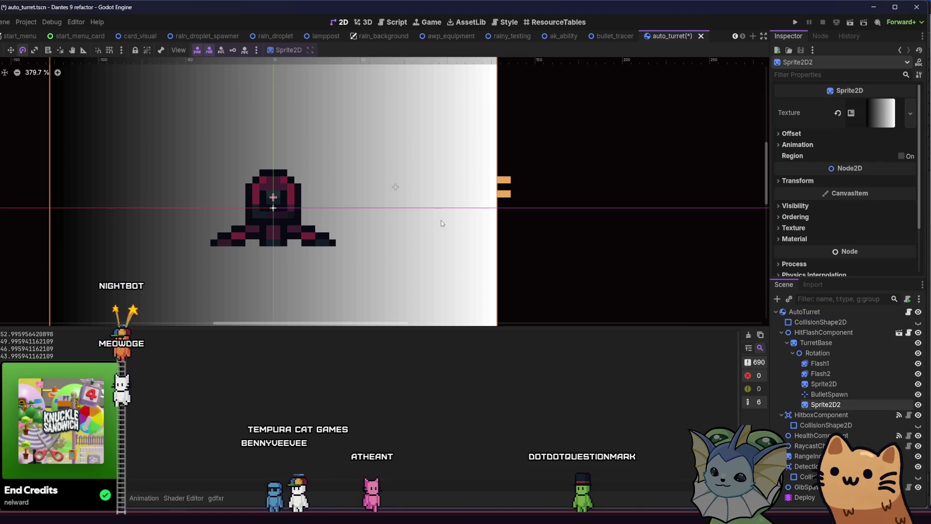
# - Size the gradient texture to 12 px wide by 1 px tall
pyautogui.click(791, 134)
pyautogui.click(791, 133)
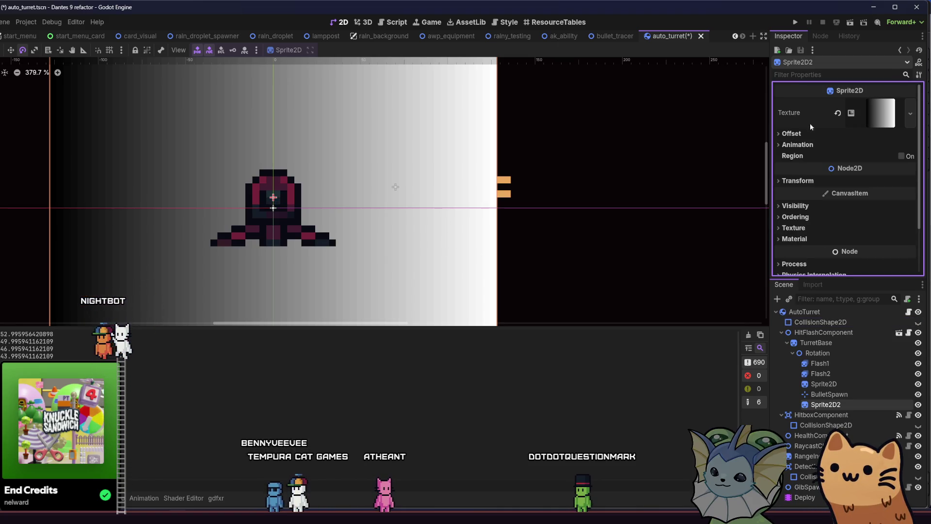
pyautogui.click(881, 113)
pyautogui.scroll(-3, 842, 192)
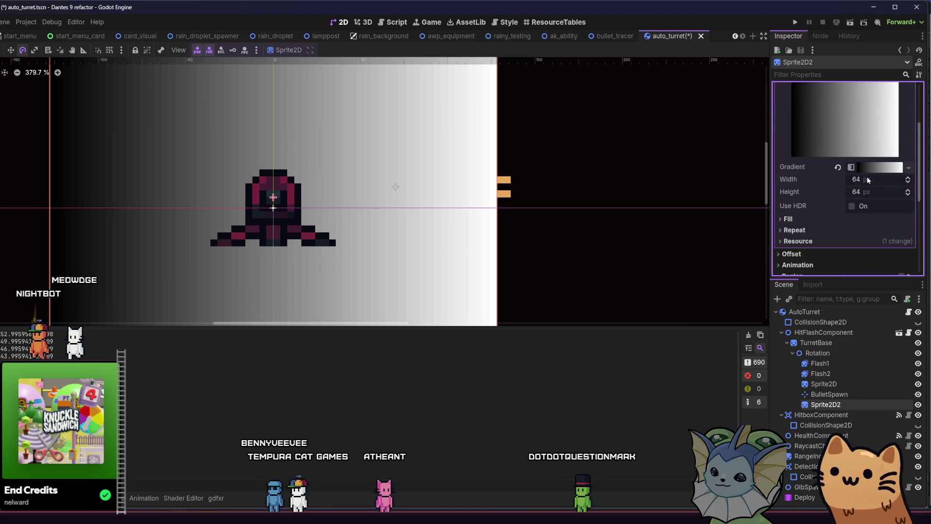
pyautogui.press('Return')
pyautogui.click(879, 194)
pyautogui.write('12')
pyautogui.press('BackSpace')
pyautogui.press('BackSpace')
pyautogui.write('4')
pyautogui.press('Return')
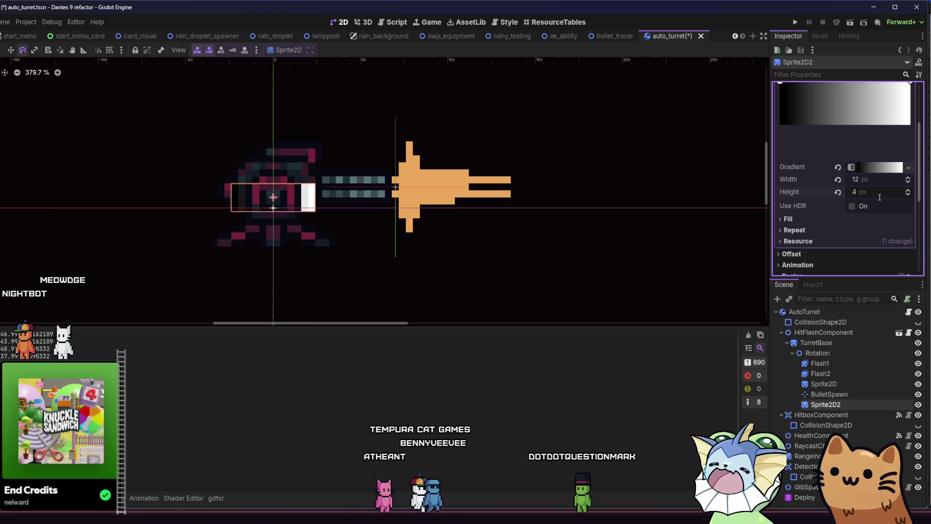
pyautogui.write('1')
pyautogui.press('Return')
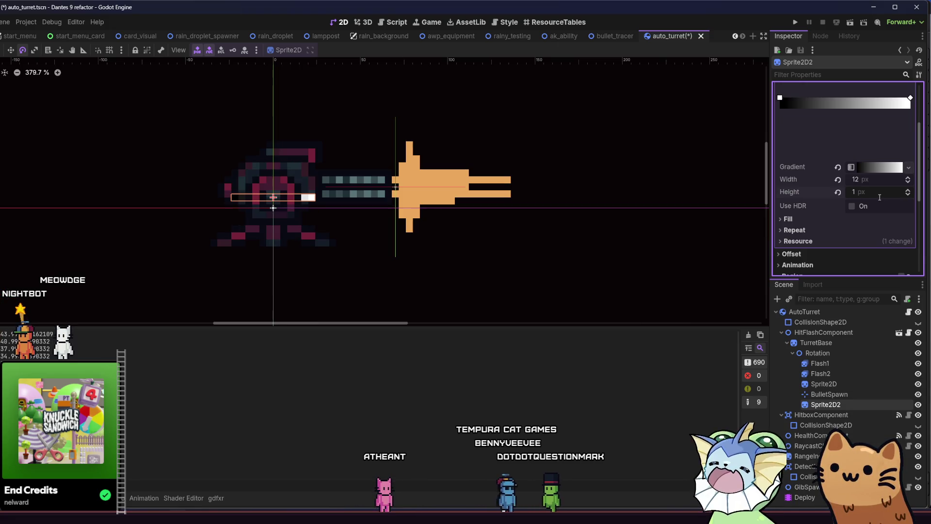
# - Set the laser sprite's texture filter to Linear
pyautogui.scroll(-3, 830, 216)
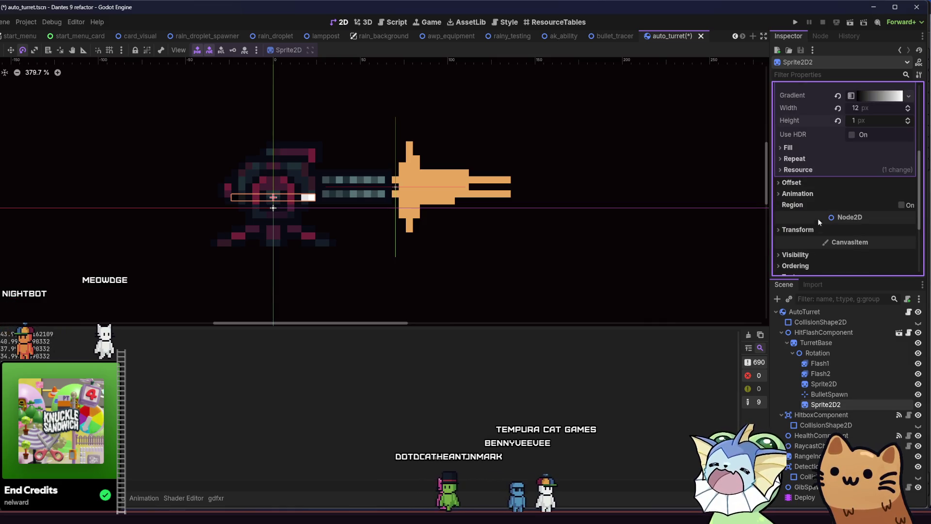
pyautogui.click(816, 225)
pyautogui.scroll(-1, 815, 225)
pyautogui.click(811, 207)
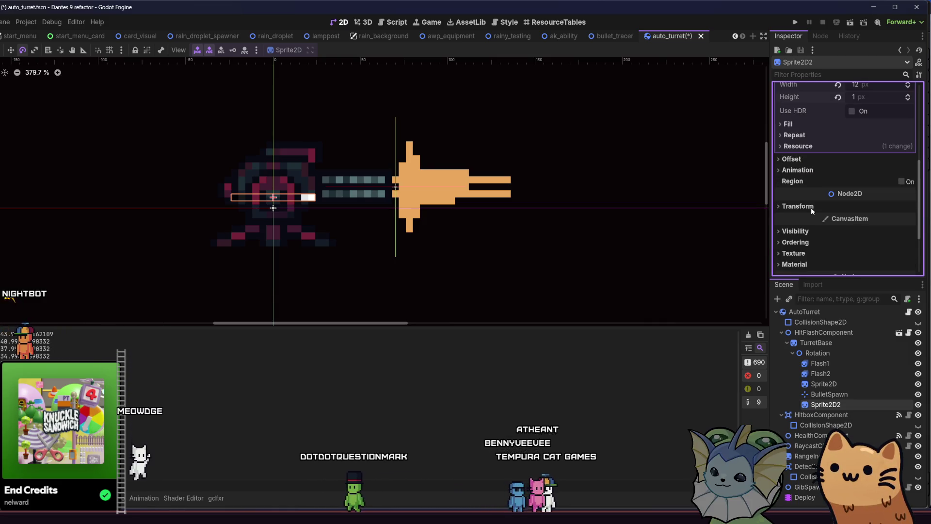
pyautogui.scroll(1, 811, 207)
pyautogui.scroll(-5, 805, 213)
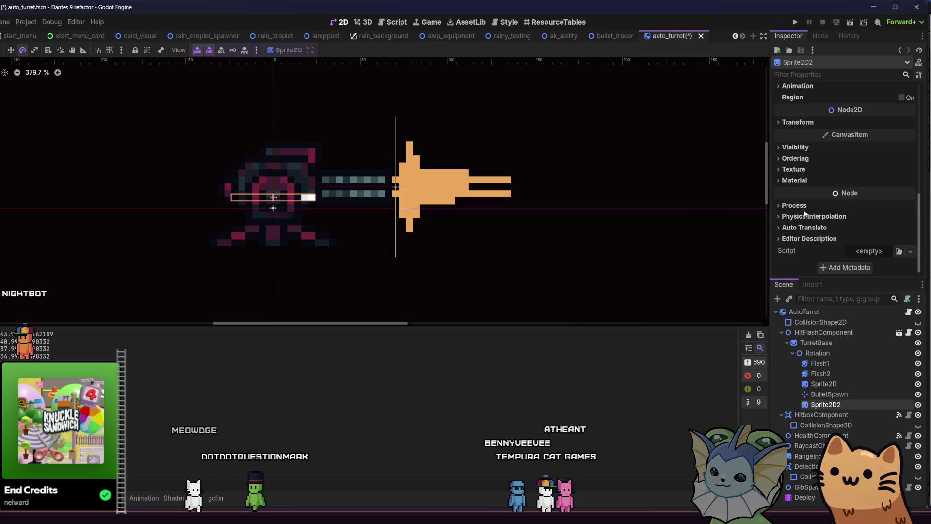
pyautogui.click(830, 179)
pyautogui.click(831, 180)
pyautogui.click(835, 169)
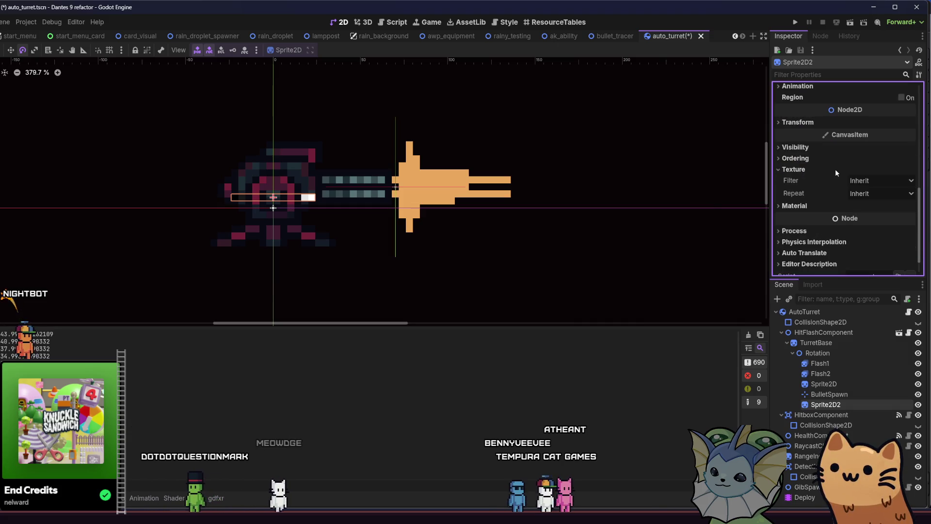
pyautogui.click(864, 186)
pyautogui.click(872, 213)
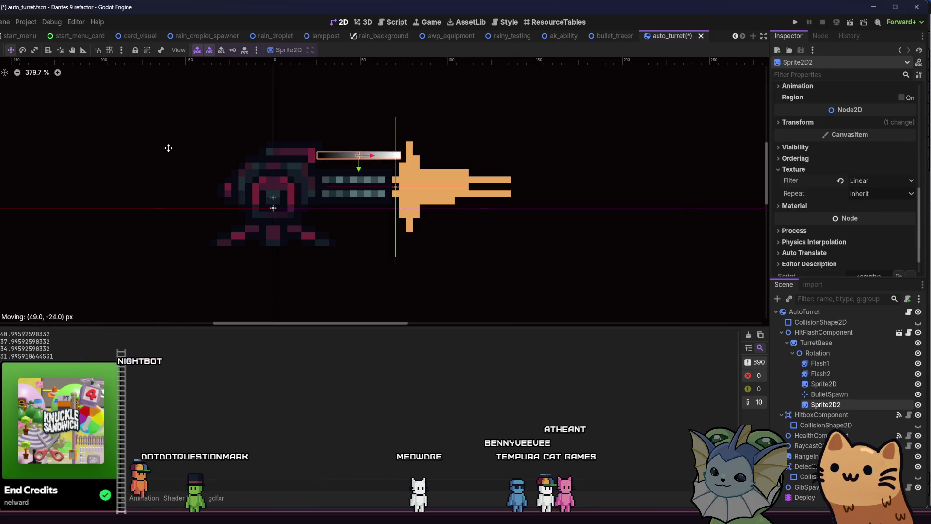
pyautogui.scroll(5, 208, 158)
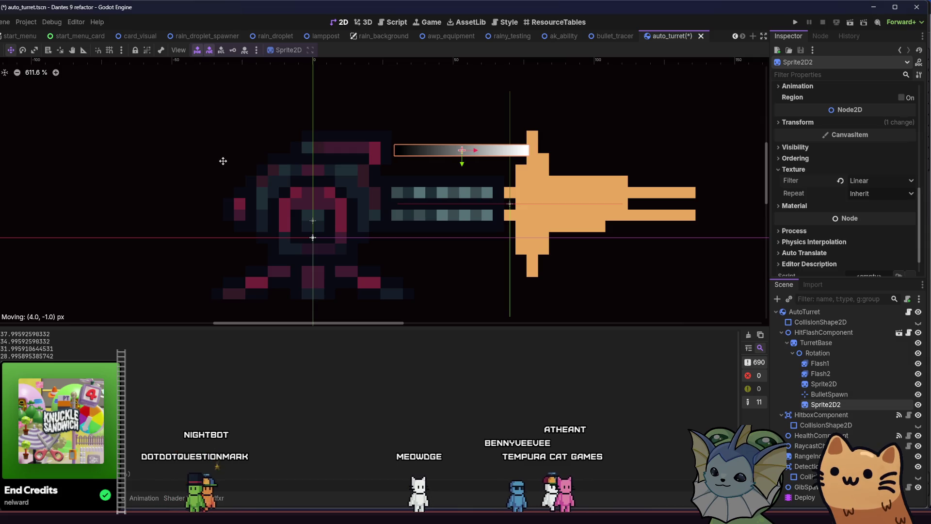
pyautogui.hscroll(2, 189, 186)
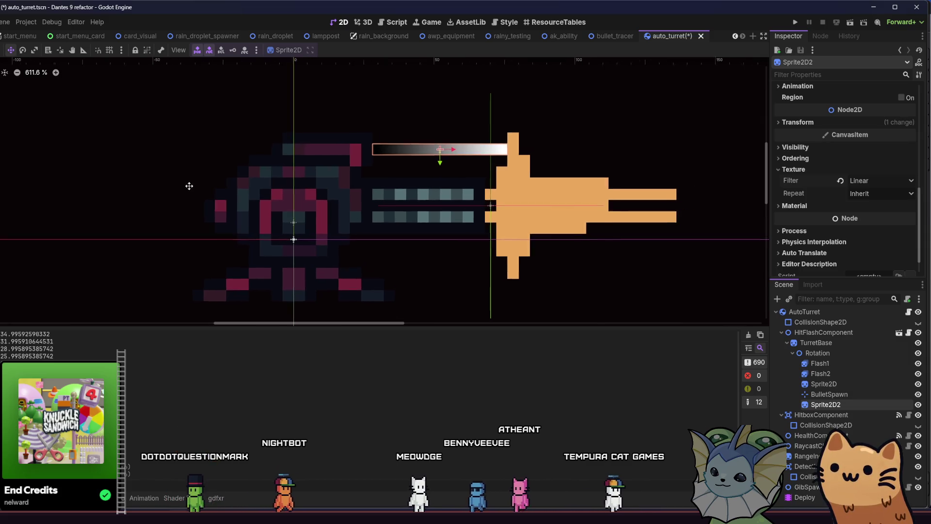
# - Color the gradient's left stop red a53030 and its right stop the same red at alpha 0
pyautogui.click(848, 181)
pyautogui.click(881, 202)
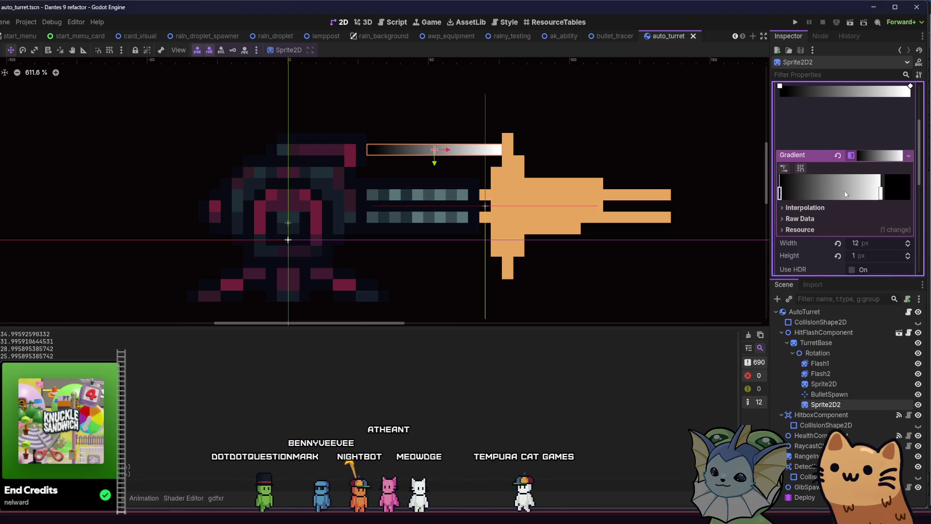
pyautogui.doubleClick(780, 194)
pyautogui.moveTo(904, 251); pyautogui.dragTo(908, 177)
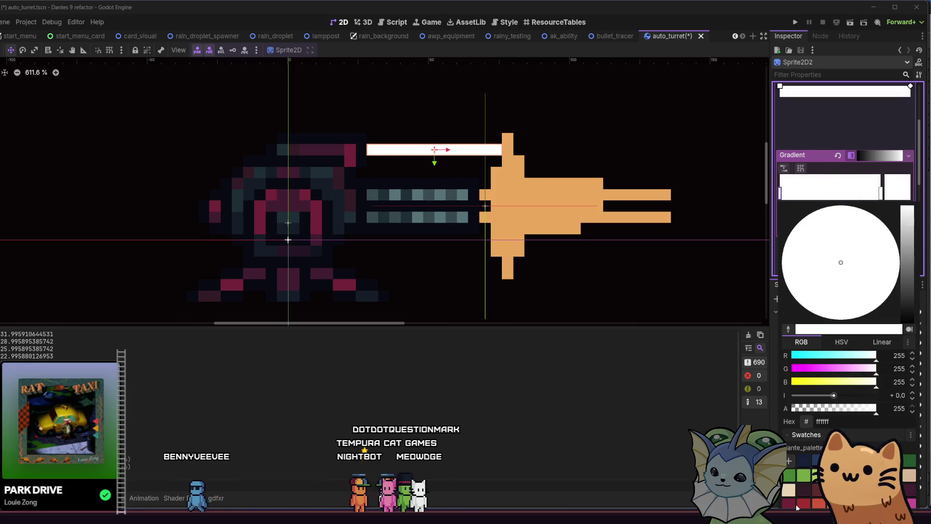
pyautogui.click(791, 506)
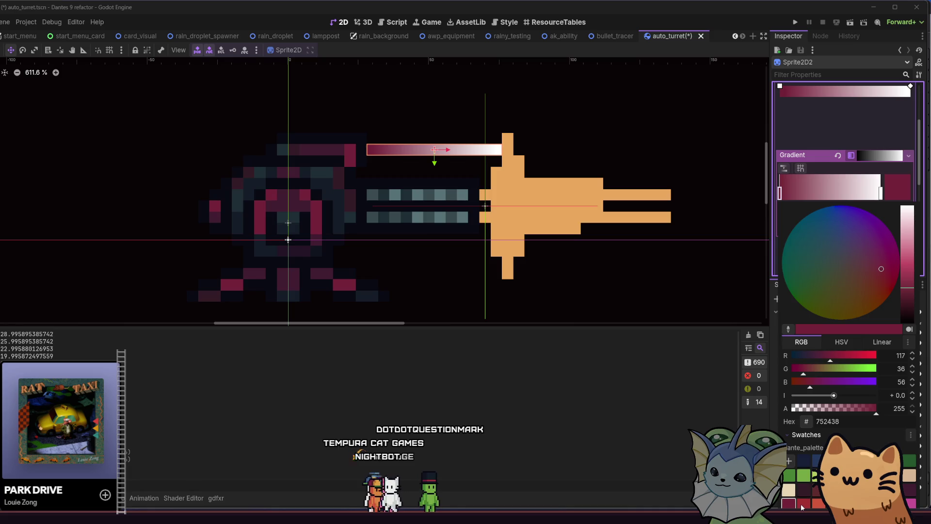
pyautogui.click(800, 506)
pyautogui.click(662, 423)
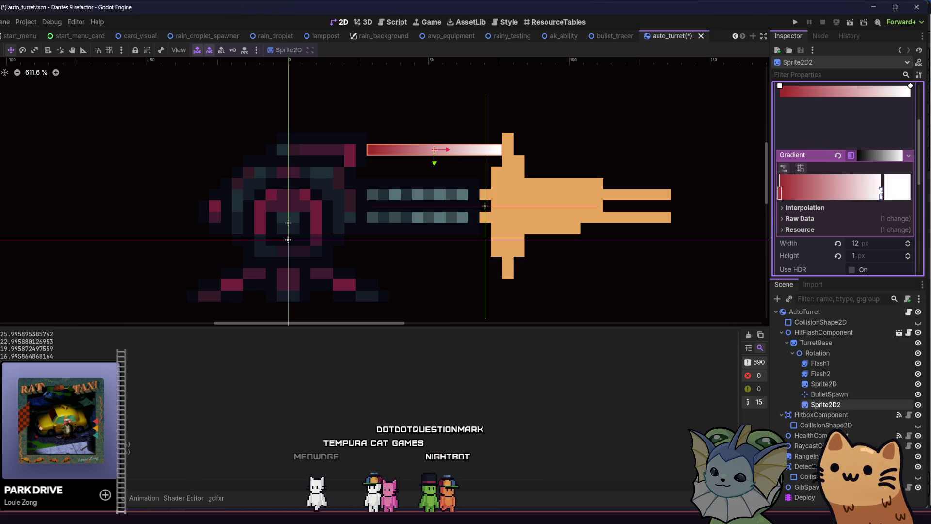
pyautogui.doubleClick(881, 192)
pyautogui.click(803, 455)
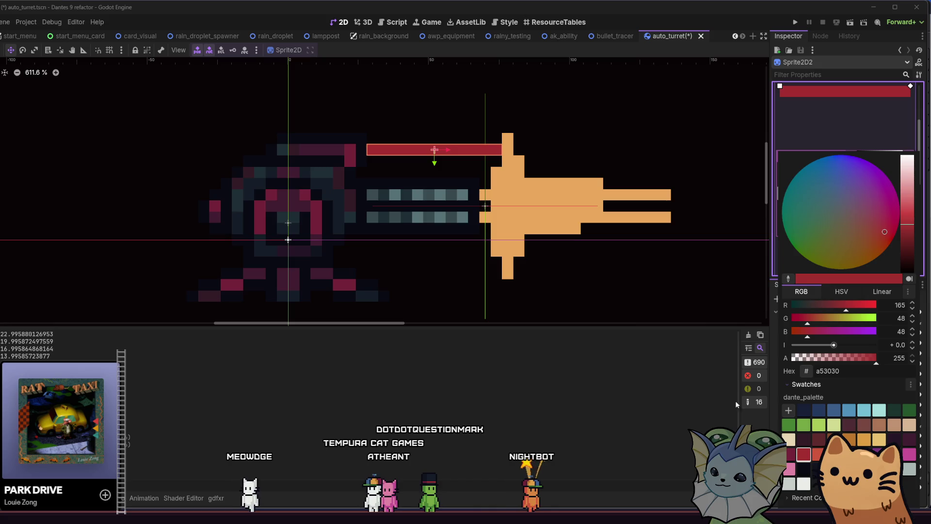
pyautogui.moveTo(875, 358); pyautogui.dragTo(749, 362)
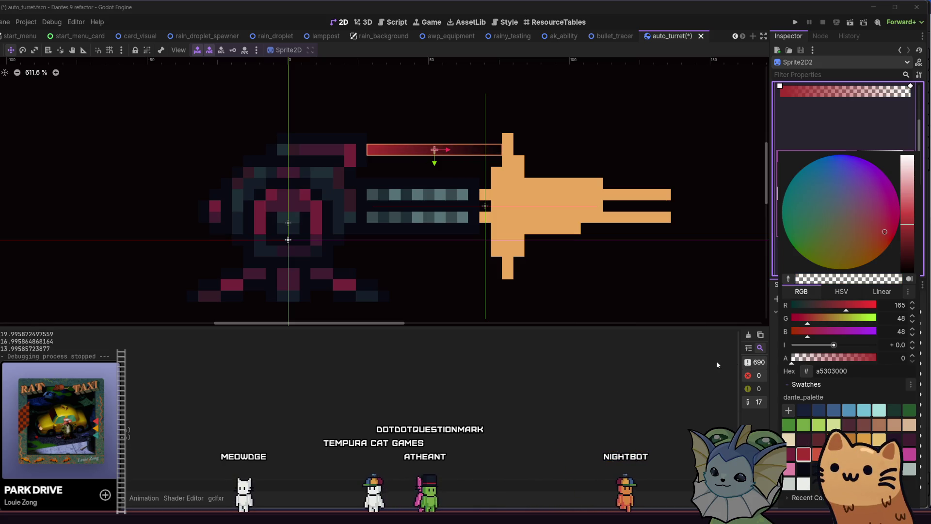
pyautogui.click(717, 364)
# - Save the scene, recentre the turret in the 2D view and select the Sprite2D2 laser sprite
pyautogui.click(103, 160)
pyautogui.hotkey('ctrl', 's')
pyautogui.scroll(-6, 160, 219)
pyautogui.moveTo(157, 221); pyautogui.dragTo(370, 235)
pyautogui.scroll(2, 373, 235)
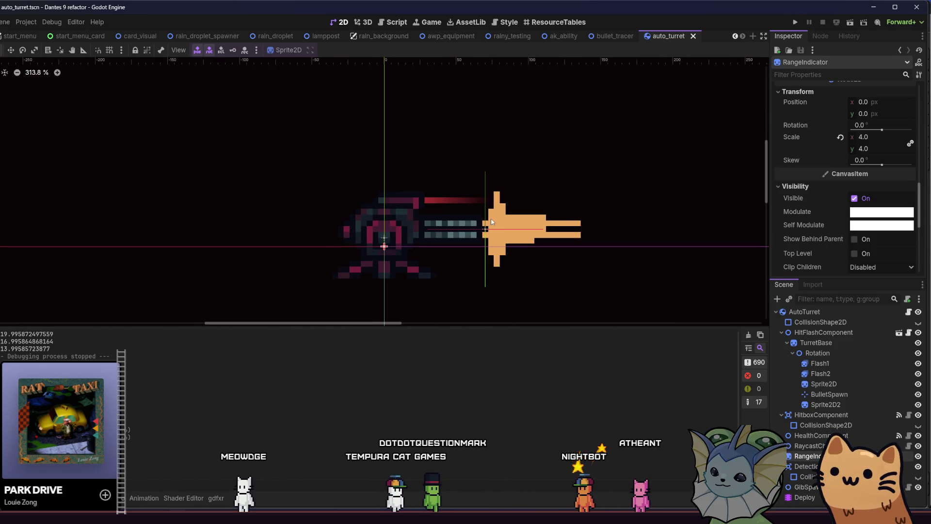
pyautogui.scroll(5, 815, 155)
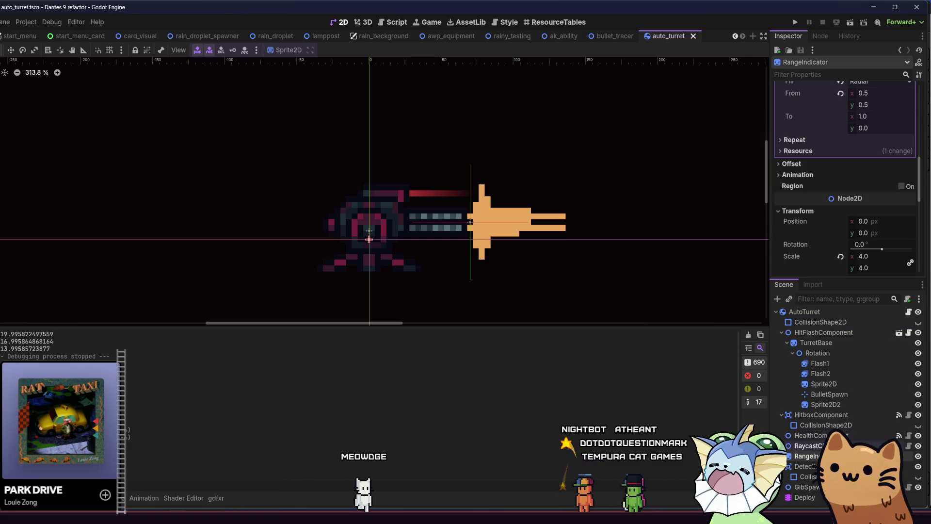
pyautogui.click(835, 405)
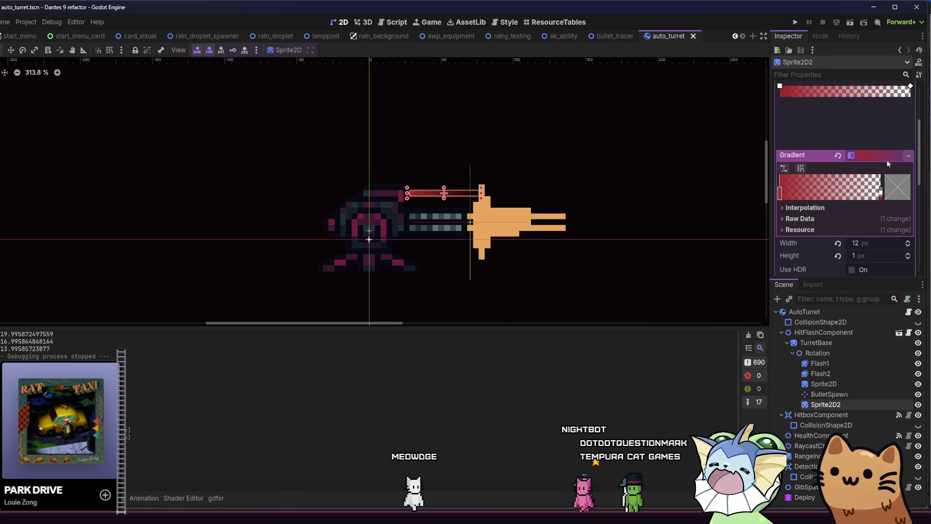
pyautogui.moveTo(919, 143); pyautogui.dragTo(929, 93)
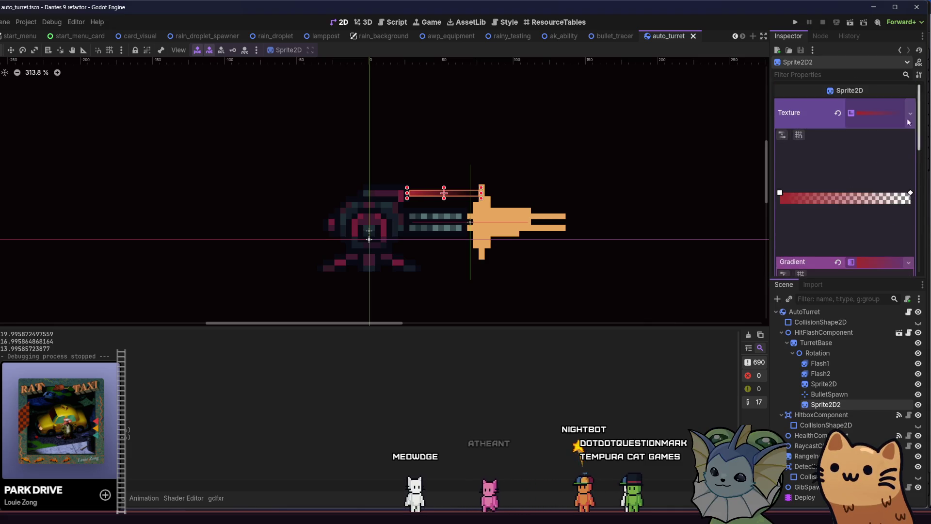
pyautogui.scroll(-6, 822, 216)
pyautogui.scroll(3, 847, 153)
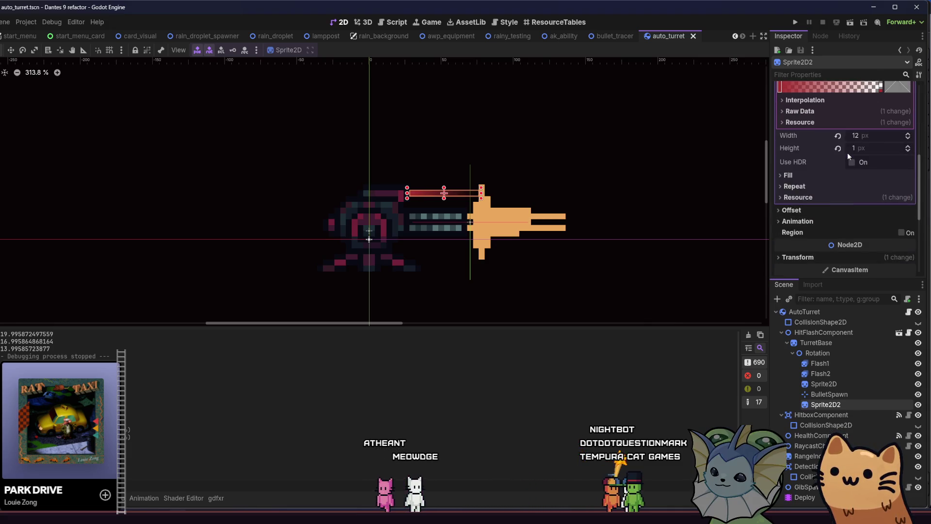
# - Set the laser gradient texture's width to 24 px and save
pyautogui.click(863, 139)
pyautogui.write('16')
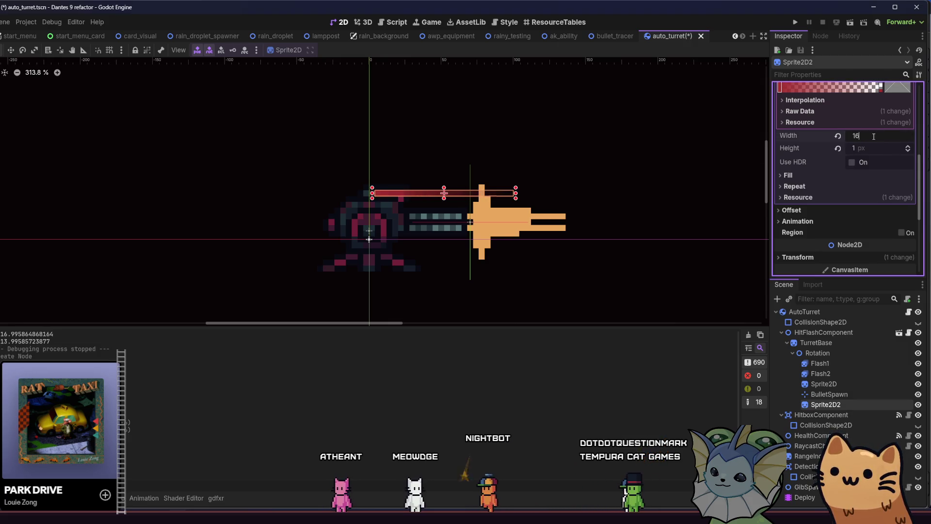
pyautogui.scroll(2, 485, 159)
pyautogui.hotkey('ctrl', 's')
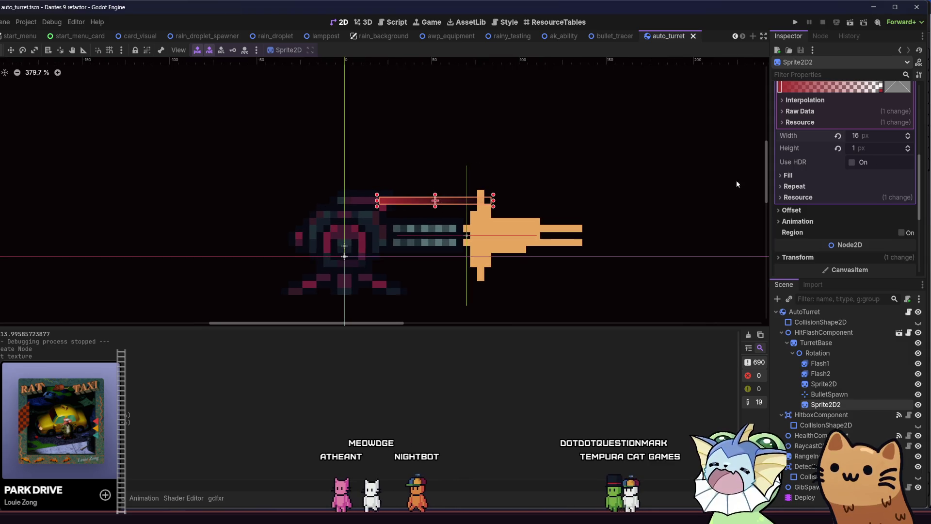
pyautogui.click(865, 140)
pyautogui.write('2')
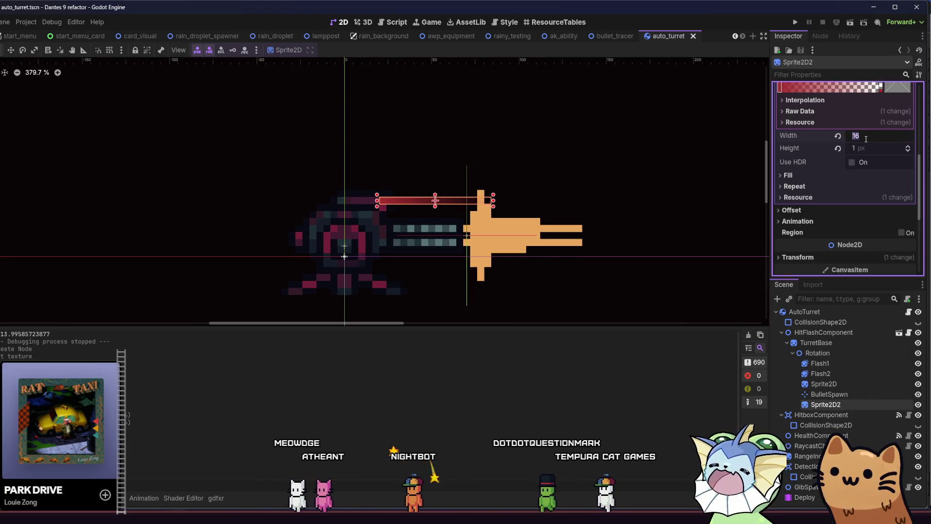
pyautogui.write('4')
pyautogui.press('Return')
pyautogui.hotkey('ctrl', 's')
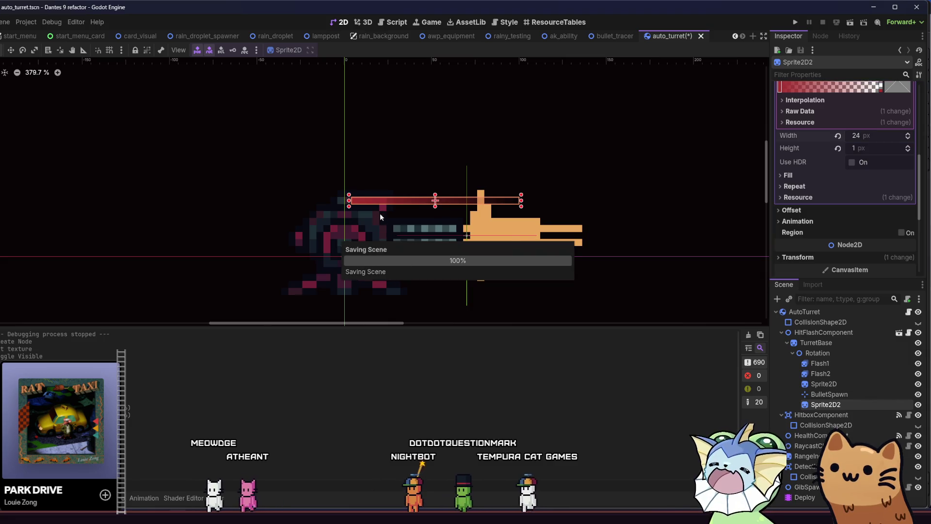
# - Shift the red laser bar 24 px right along the barrel and save the scene
pyautogui.scroll(6, 430, 228)
pyautogui.press('w')
pyautogui.moveTo(330, 223); pyautogui.dragTo(406, 223)
pyautogui.hotkey('ctrl', 's')
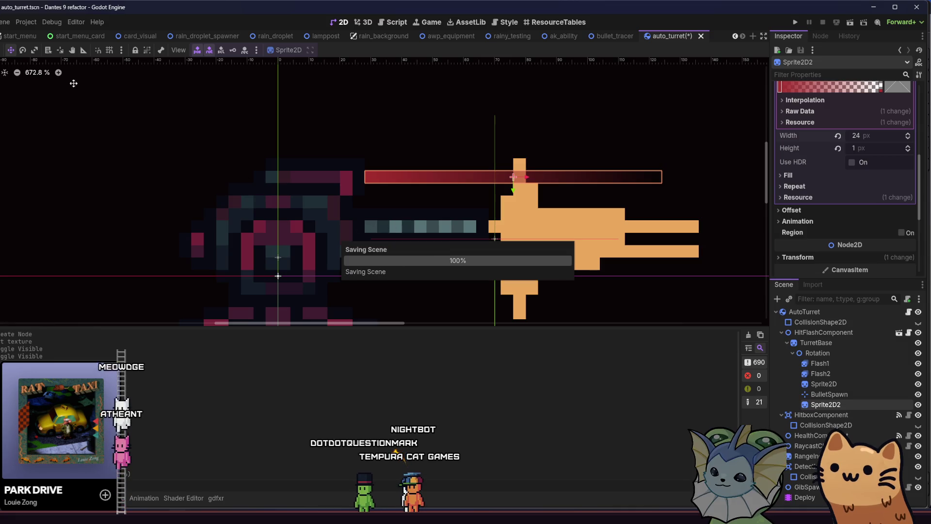
pyautogui.click(124, 167)
pyautogui.scroll(-14, 129, 190)
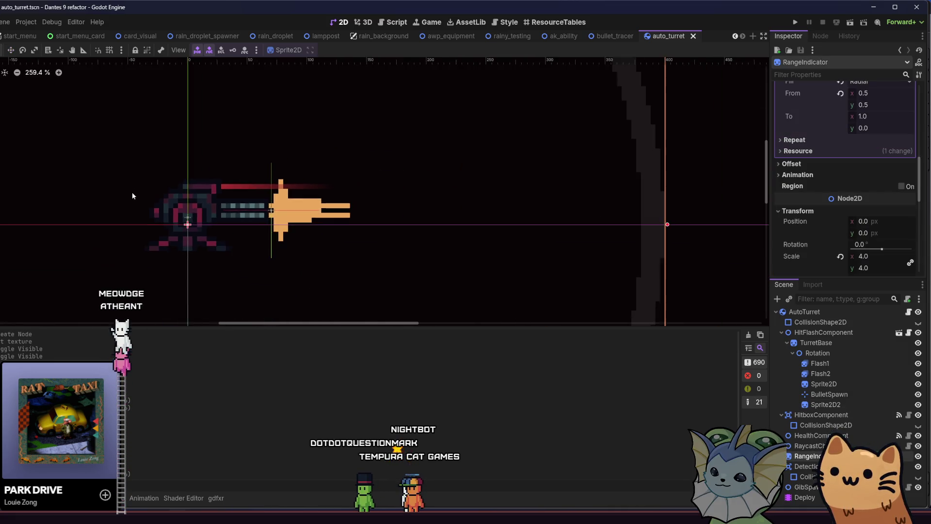
# - Try Constant and Cubic interpolation on the laser gradient, then return it to Linear
pyautogui.moveTo(163, 246)
pyautogui.mouseDown()
pyautogui.moveTo(258, 262)
pyautogui.moveTo(197, 253)
pyautogui.mouseUp()
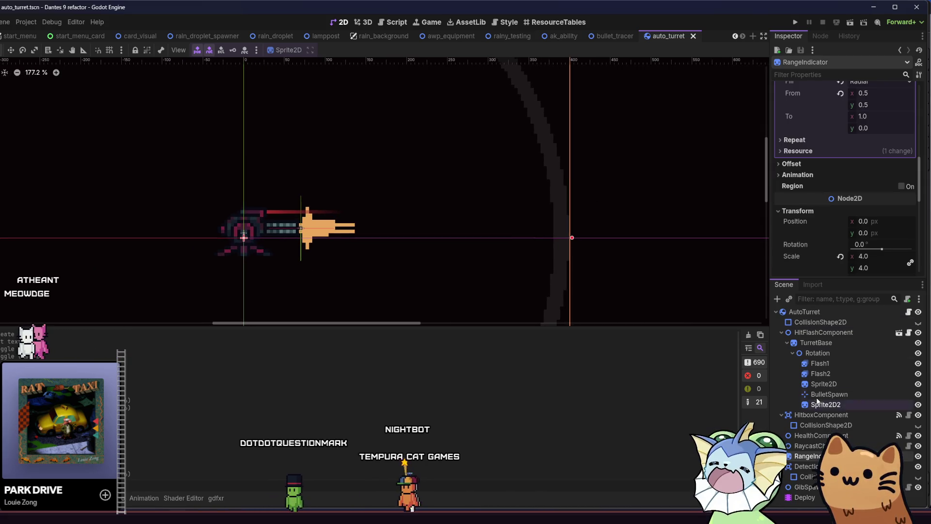
pyautogui.scroll(5, 817, 186)
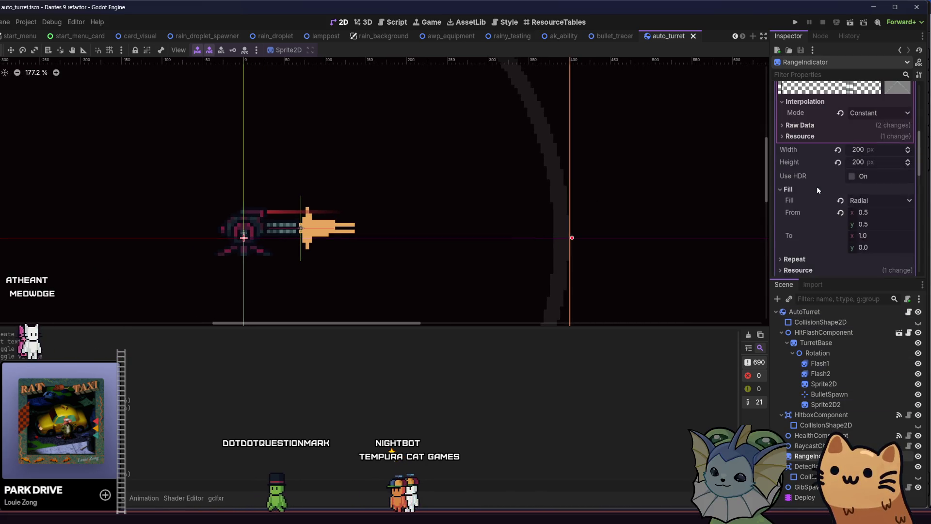
pyautogui.click(830, 405)
pyautogui.scroll(3, 823, 196)
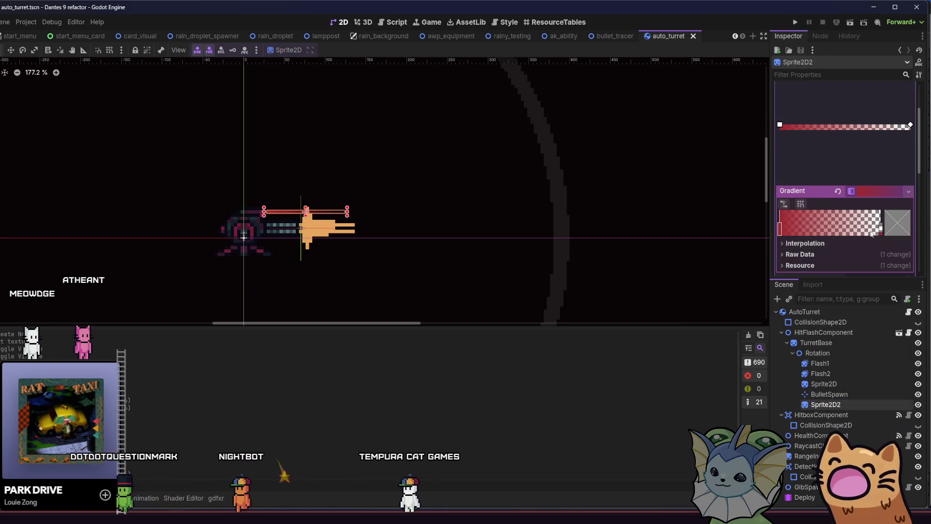
pyautogui.scroll(-1, 834, 236)
pyautogui.click(819, 230)
pyautogui.click(819, 229)
pyautogui.click(819, 220)
pyautogui.click(868, 230)
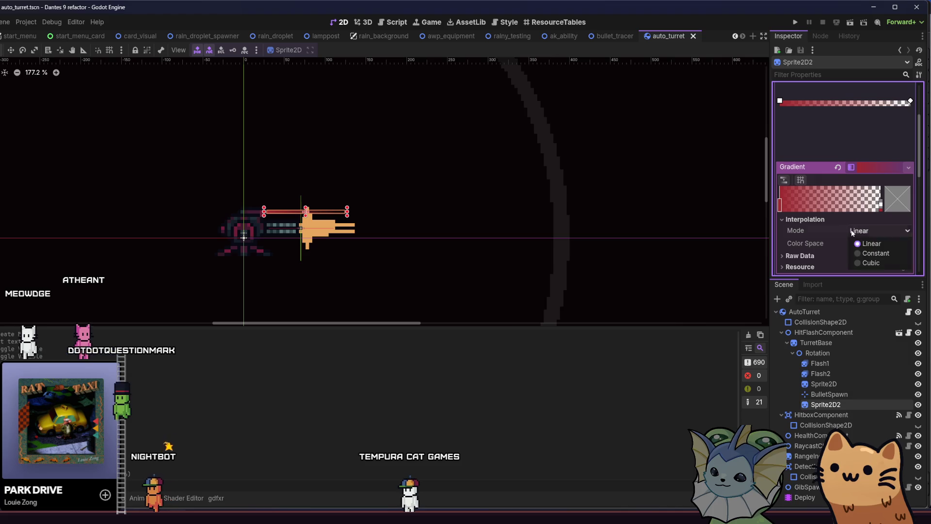
pyautogui.click(874, 244)
pyautogui.click(872, 230)
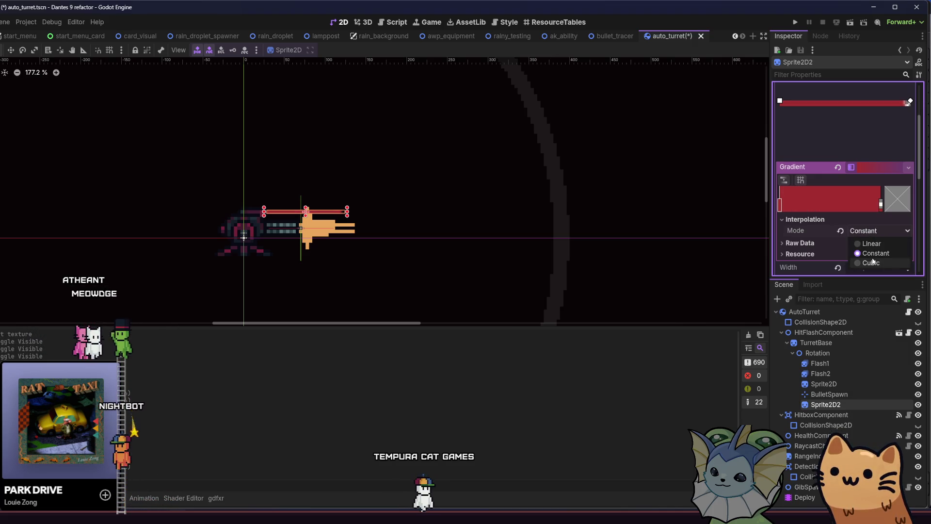
pyautogui.click(871, 257)
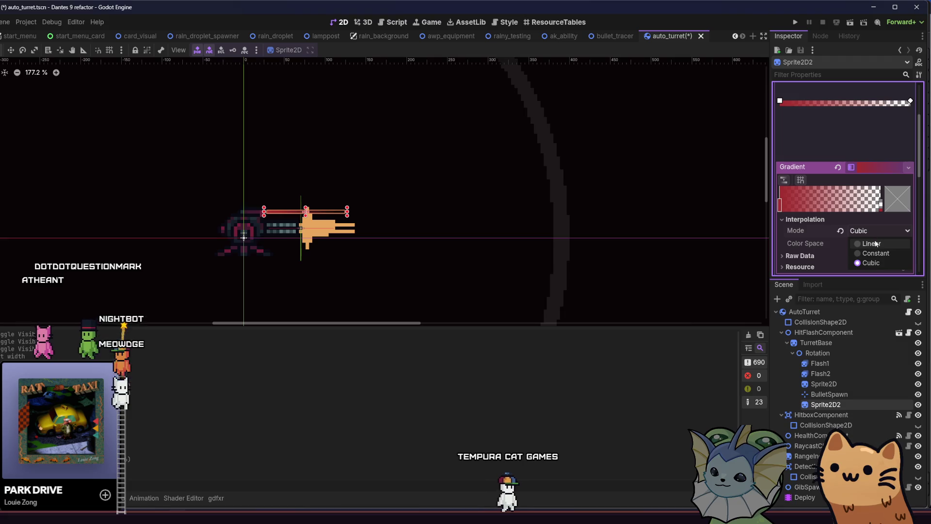
pyautogui.click(871, 243)
# - Save the turret scene and run the project
pyautogui.hotkey('ctrl', 's')
pyautogui.hscroll(-3, 388, 194)
pyautogui.scroll(-2, 388, 194)
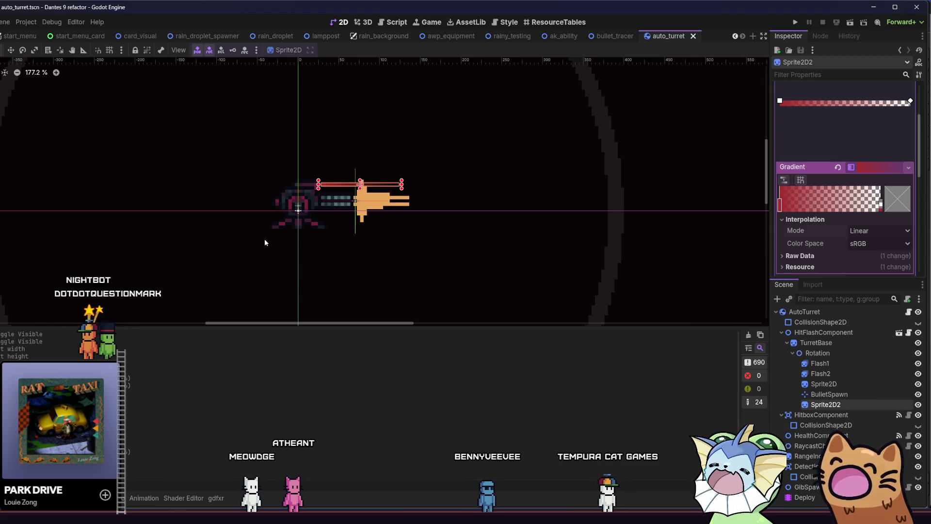
pyautogui.moveTo(264, 239); pyautogui.dragTo(263, 228)
pyautogui.click(143, 168)
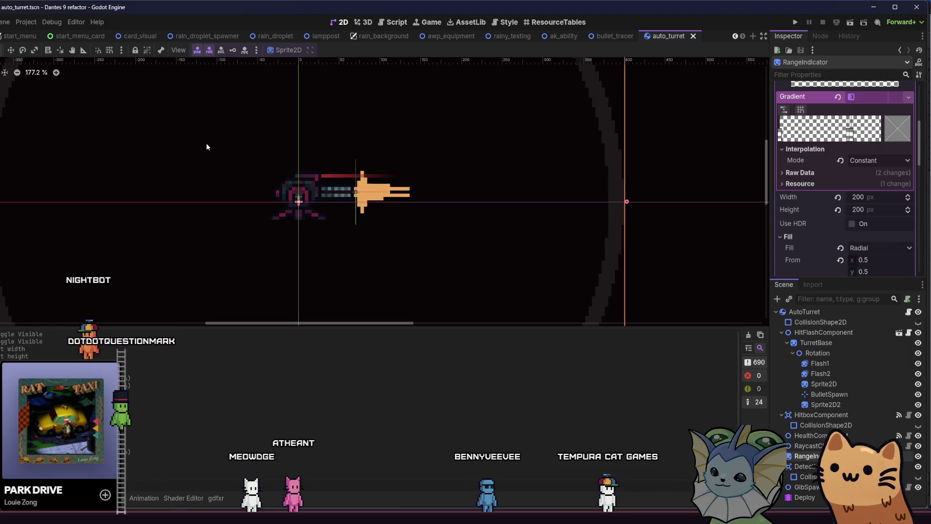
pyautogui.click(793, 22)
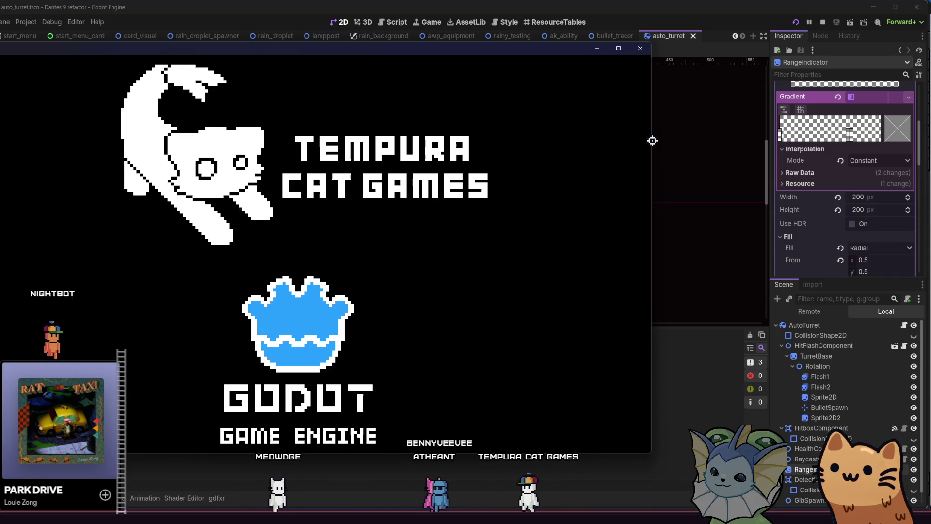
# - Move Sprite2D2 above Flash1 under Rotation and relaunch the game with F5
pyautogui.click(838, 418)
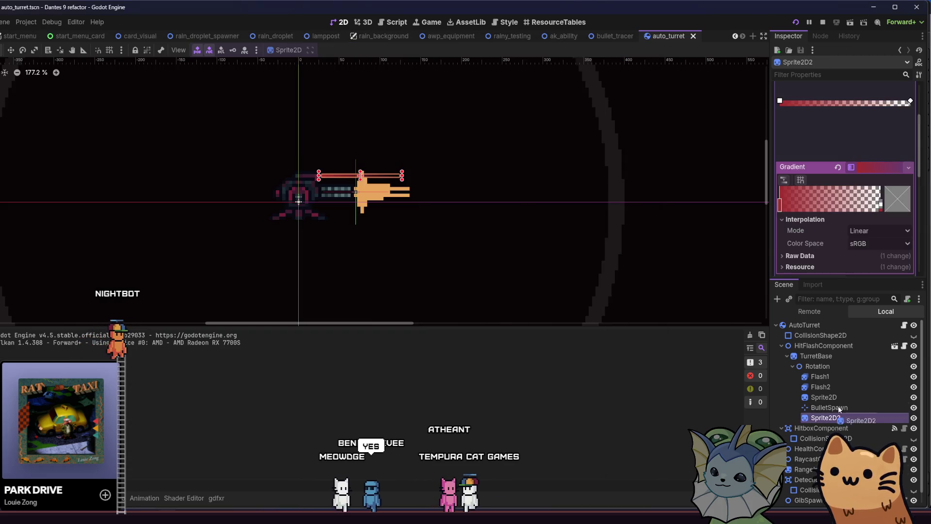
pyautogui.moveTo(841, 391); pyautogui.dragTo(844, 379)
pyautogui.moveTo(845, 377); pyautogui.dragTo(844, 377)
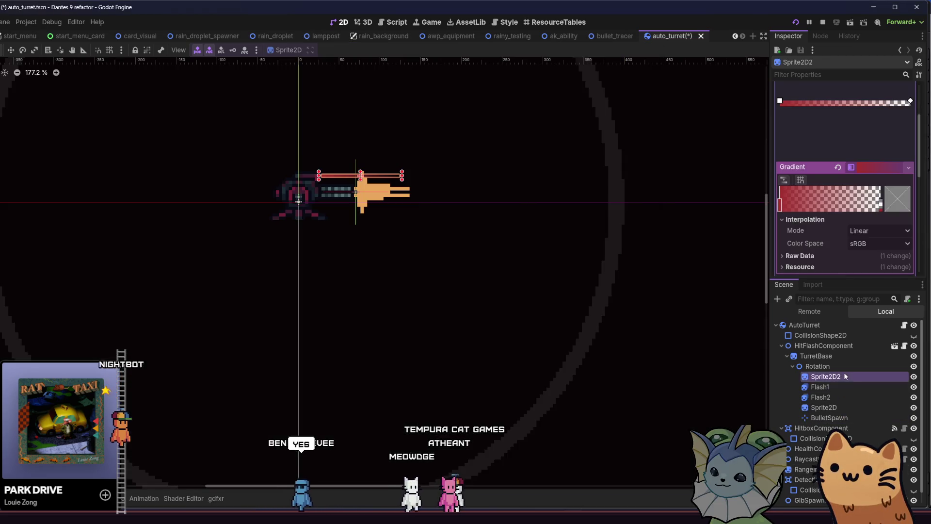
pyautogui.hscroll(-2, 421, 301)
pyautogui.scroll(1, 420, 301)
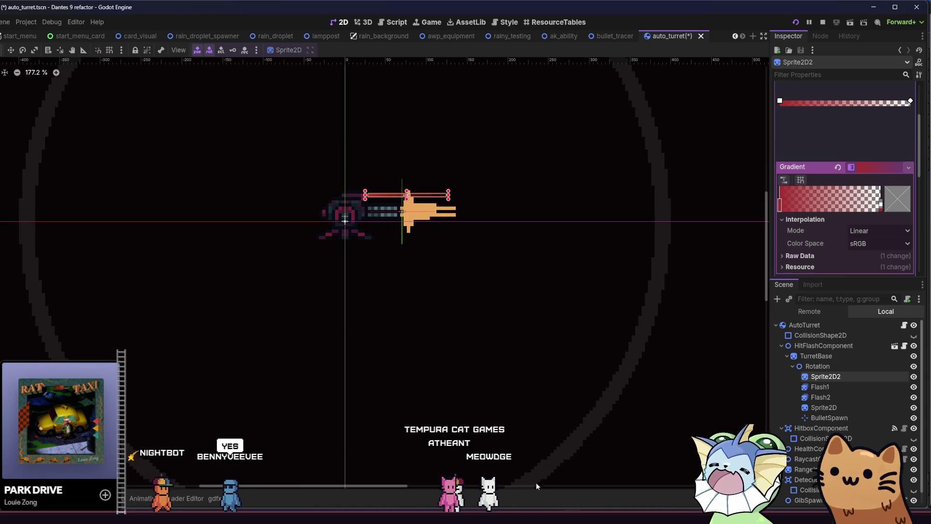
pyautogui.press('F5')
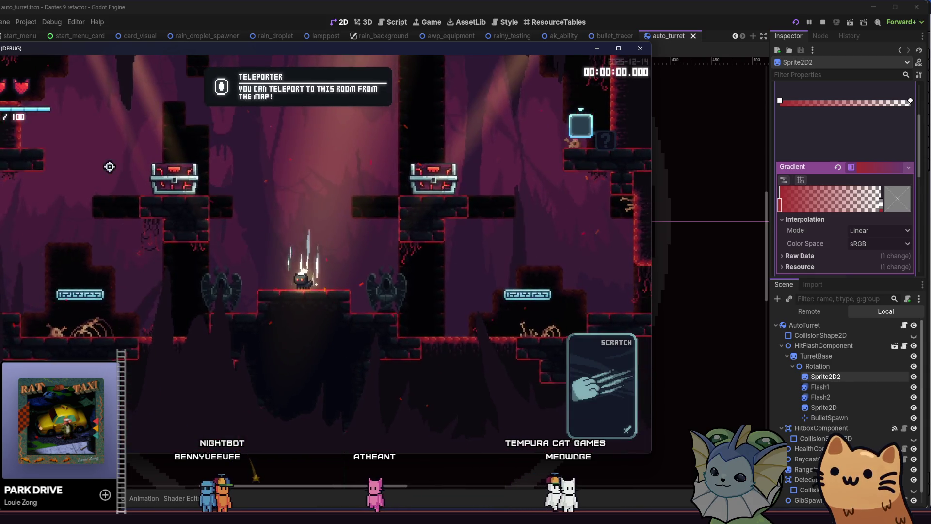
# - Add Auto Turret cards from the debug menu and deploy a turret beside the player
pyautogui.press('`')
pyautogui.click(30, 153)
pyautogui.click(509, 146)
pyautogui.click(509, 145)
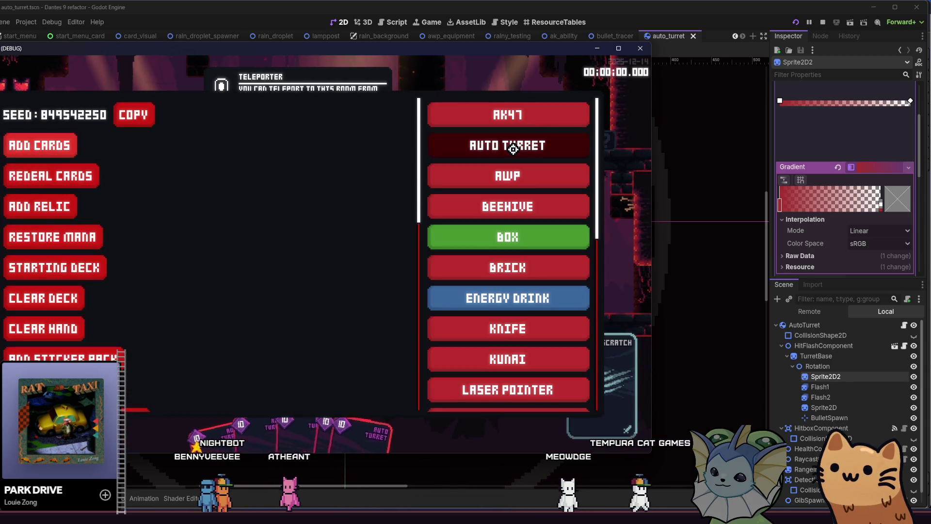
pyautogui.press('`')
pyautogui.rightClick(481, 222)
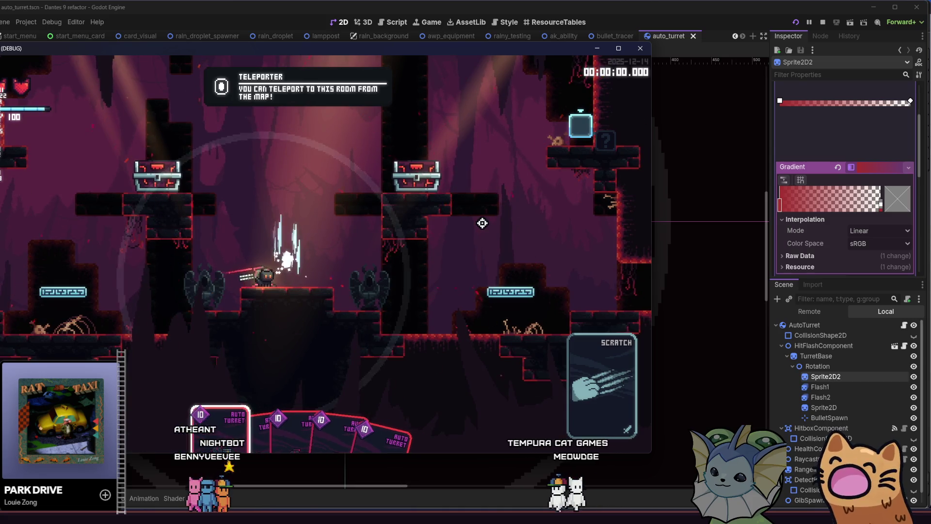
# - Run the player right off the ledge and back left to watch the turret, then return to the editor
pyautogui.press('d')
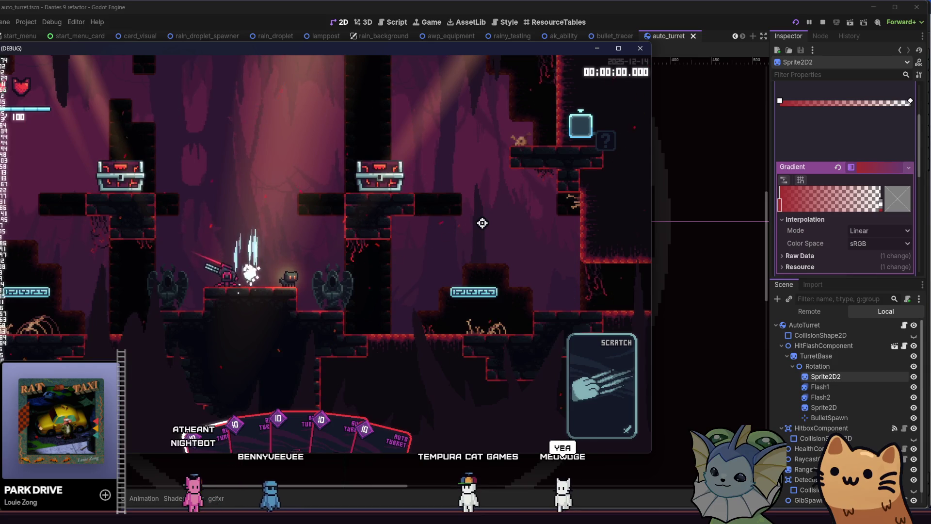
pyautogui.press('d')
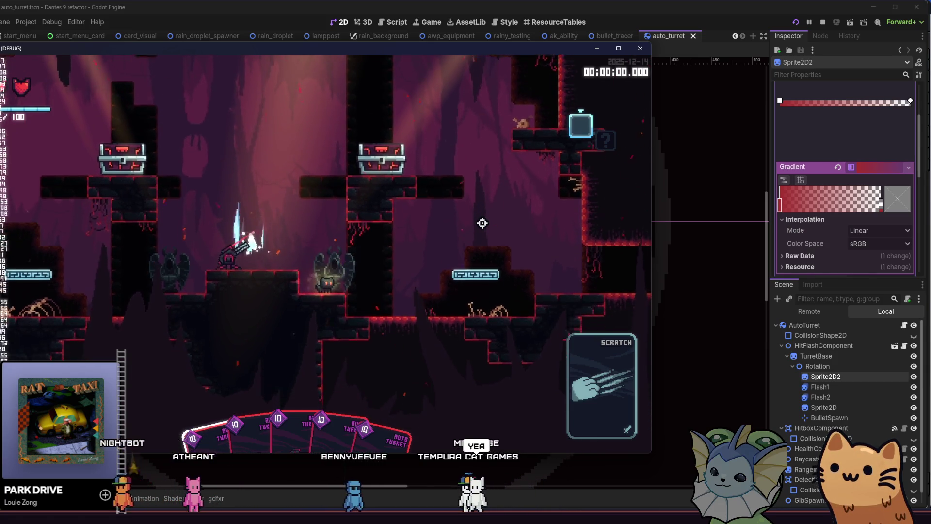
pyautogui.press('a')
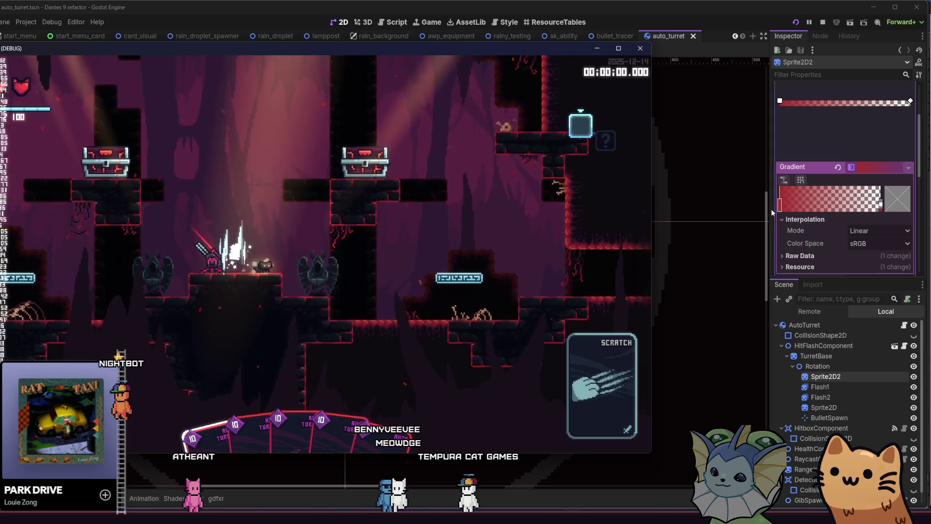
pyautogui.click(885, 214)
pyautogui.click(885, 232)
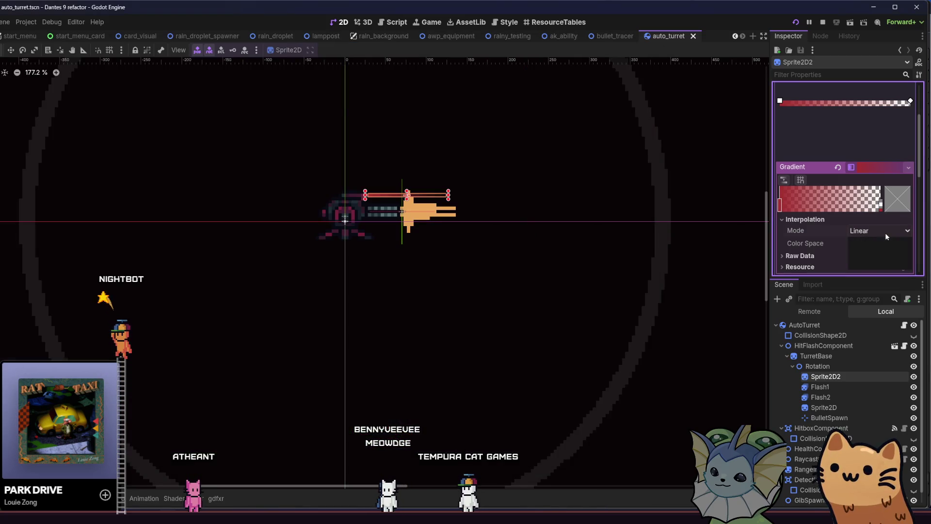
# - Set the laser gradient's interpolation mode to Cubic and save the scene
pyautogui.click(892, 253)
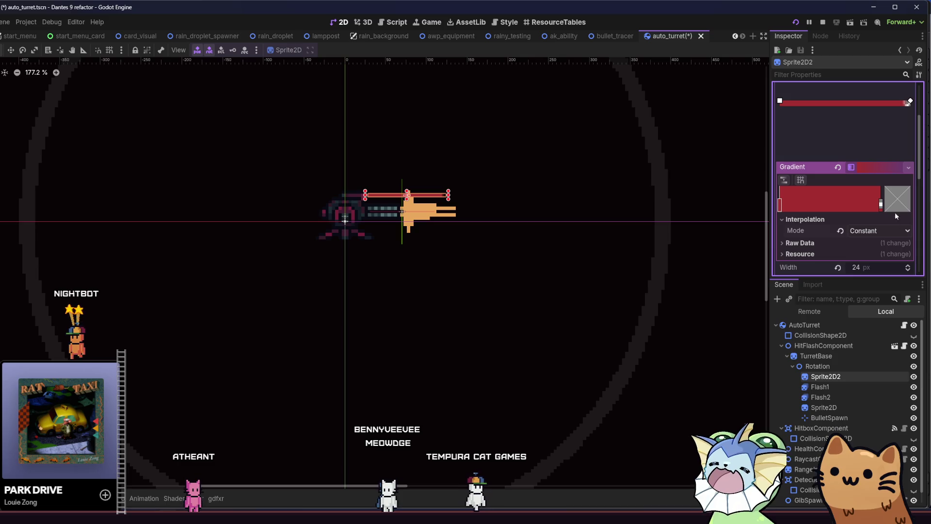
pyautogui.click(884, 231)
pyautogui.click(883, 257)
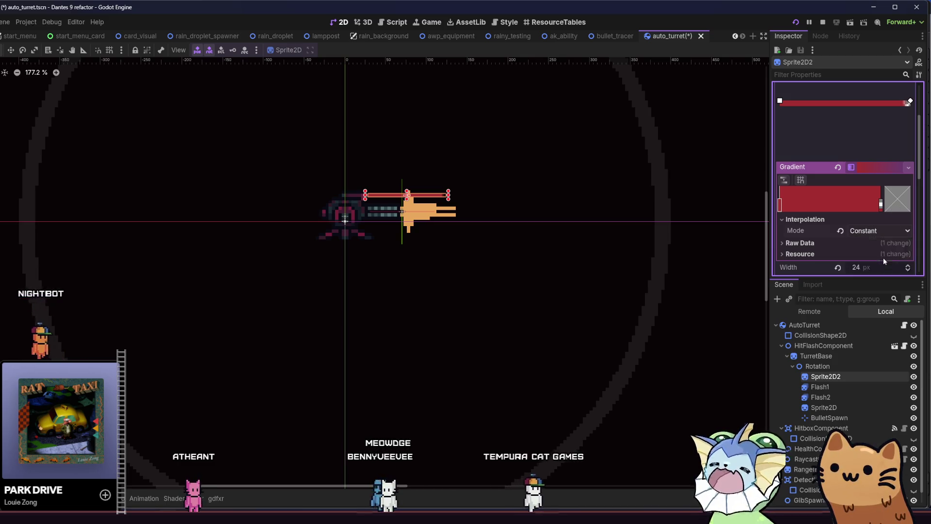
pyautogui.hotkey('ctrl', 's')
# - Delete the Console.print debug line from auto_turret.gd's idle branch, save, and relaunch with F5
pyautogui.hotkey('ctrl', 'F3')
pyautogui.scroll(1, 388, 169)
pyautogui.click(464, 173)
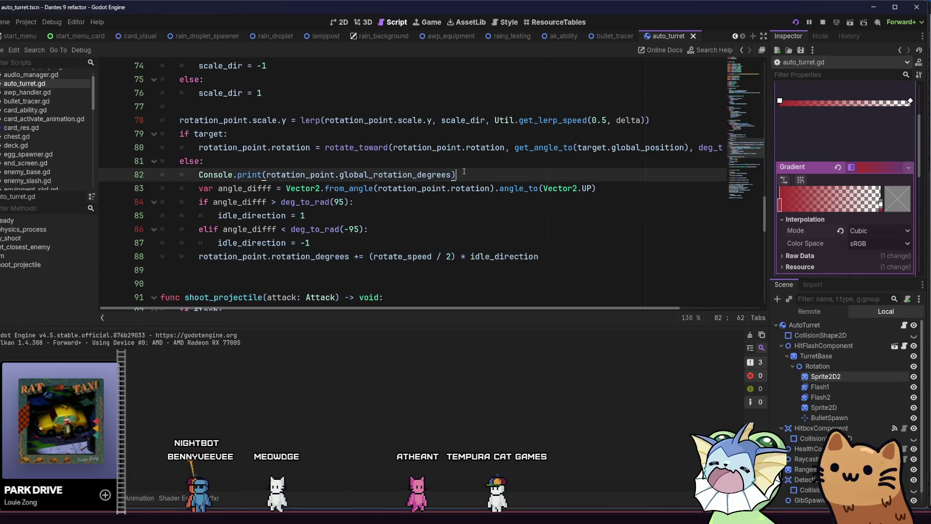
pyautogui.moveTo(456, 175); pyautogui.dragTo(165, 174)
pyautogui.press('BackSpace')
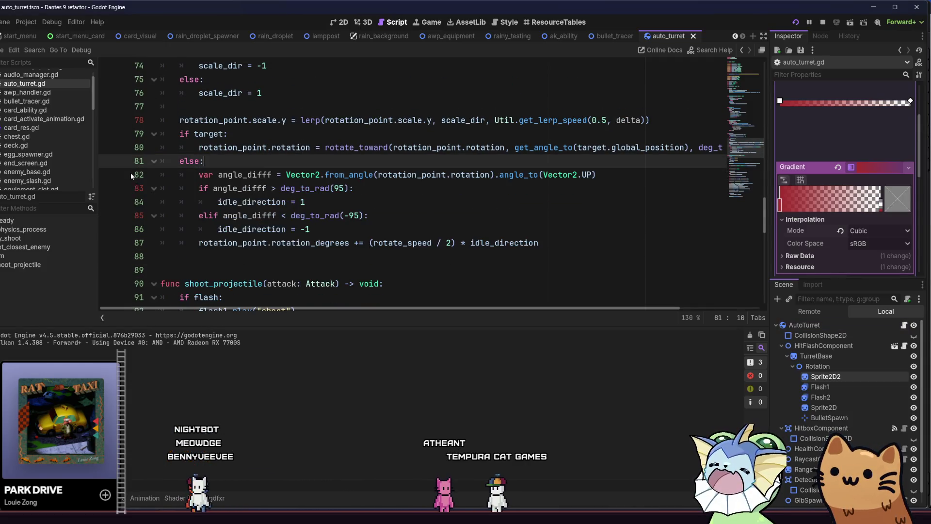
pyautogui.hotkey('ctrl', 's')
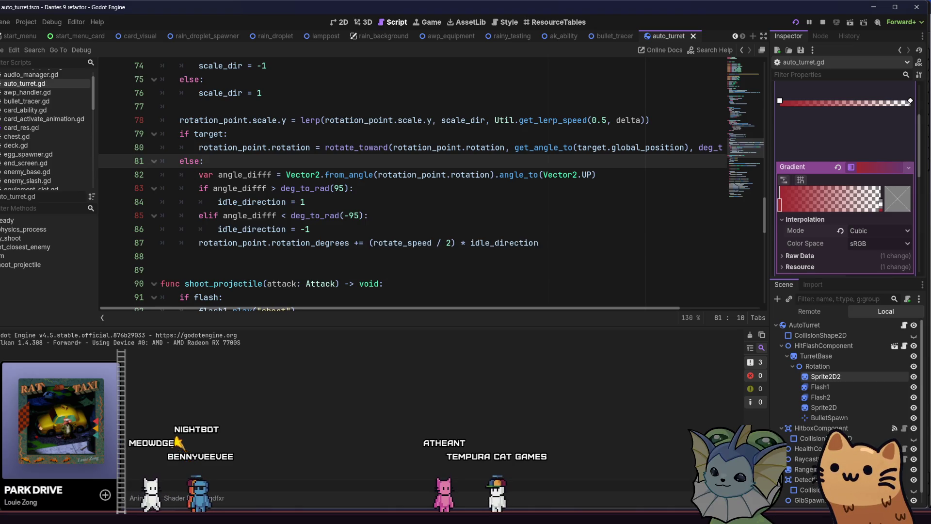
pyautogui.press('F5')
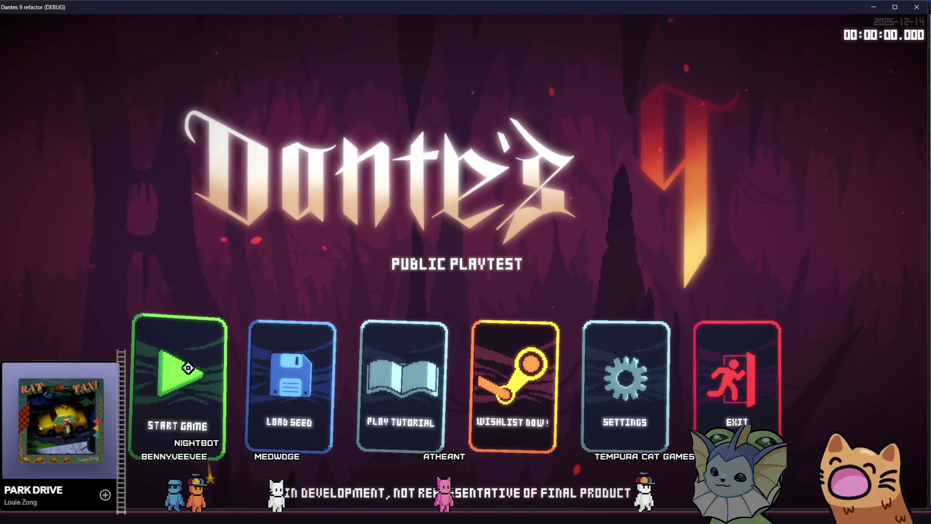
# - Start a new game and add Auto Turret cards from the debug menu
pyautogui.click(185, 355)
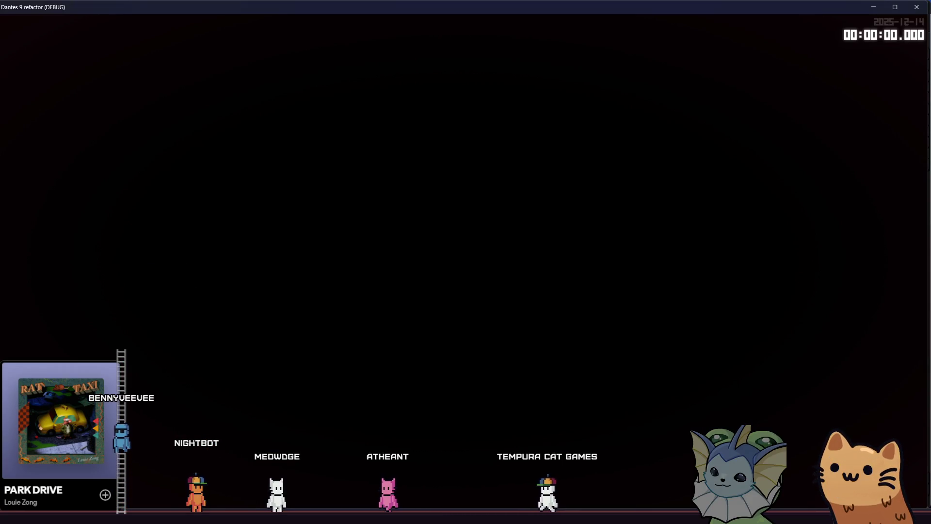
pyautogui.press('`')
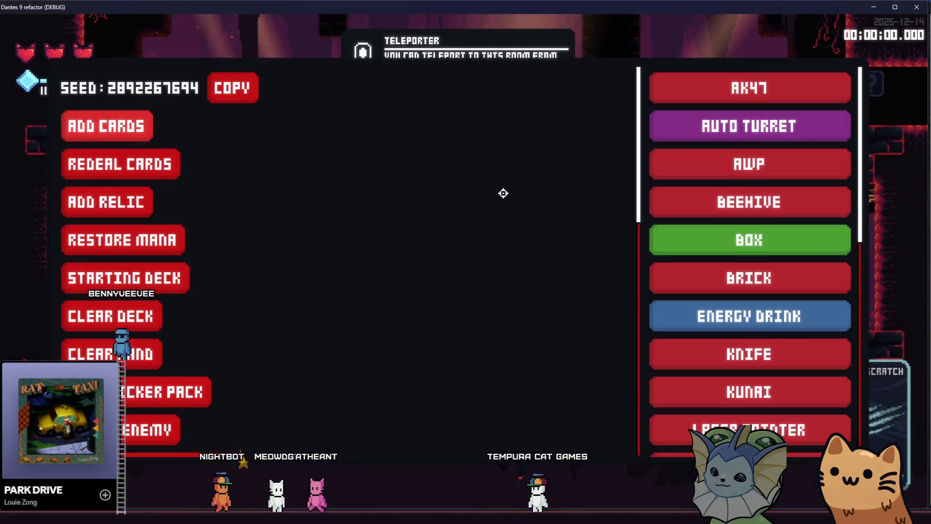
pyautogui.click(708, 124)
pyautogui.click(708, 124)
pyautogui.click(708, 124)
pyautogui.click(708, 125)
pyautogui.press('`')
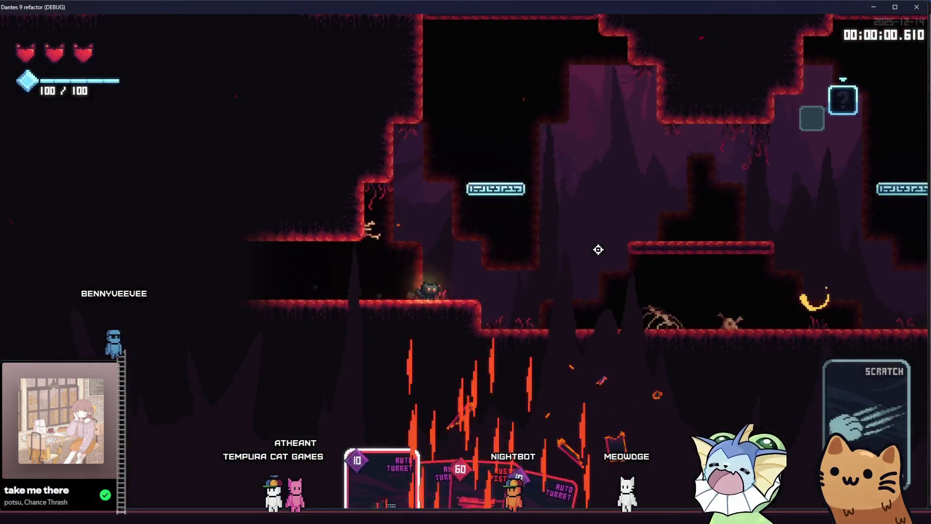
# - Run and jump through the cave, then deploy another auto turret at the player
pyautogui.press('d')
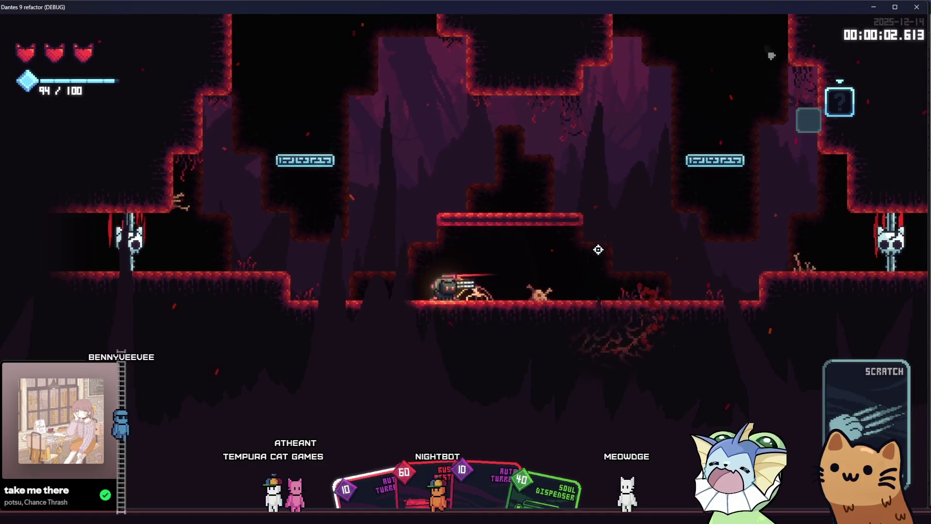
pyautogui.press('space')
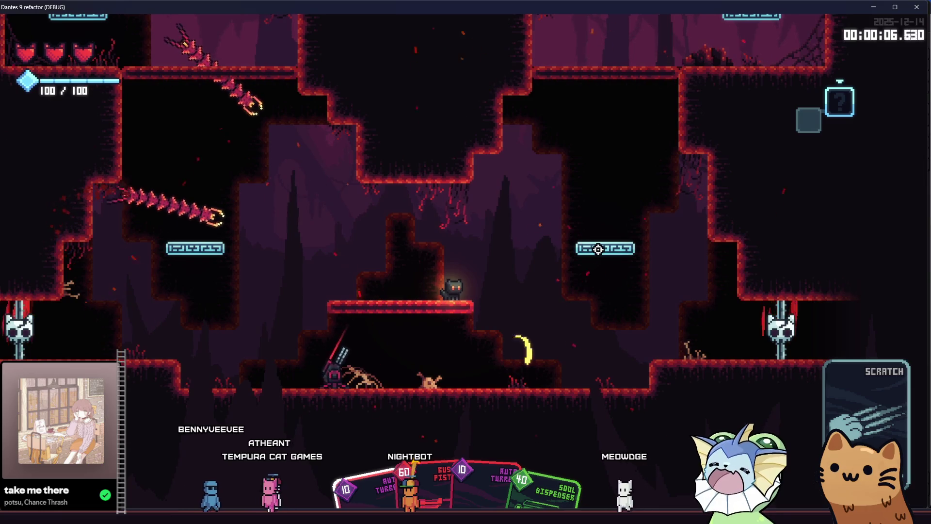
pyautogui.press('d')
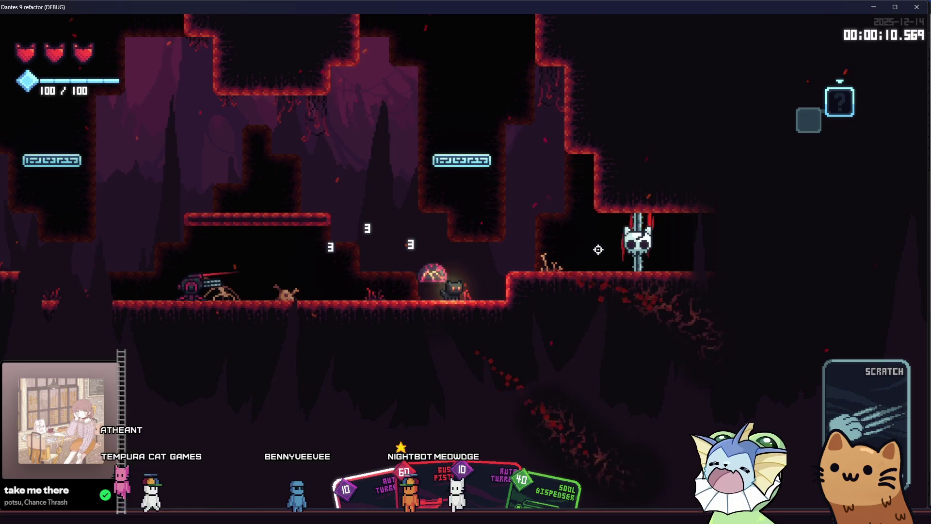
pyautogui.press('a')
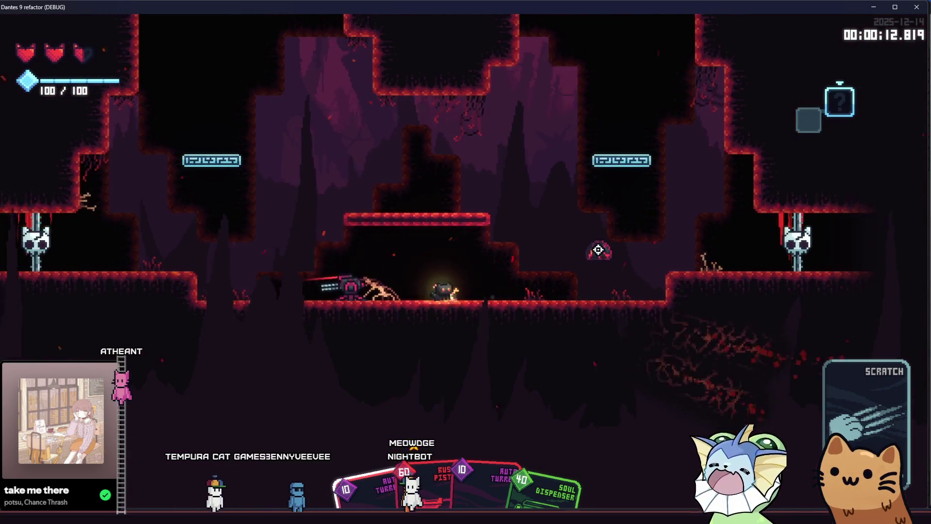
pyautogui.press('a')
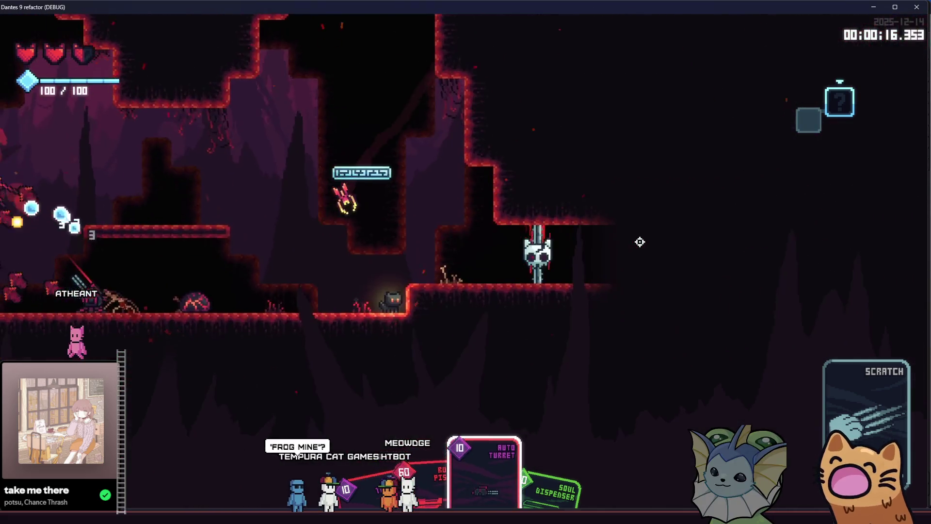
pyautogui.rightClick(640, 241)
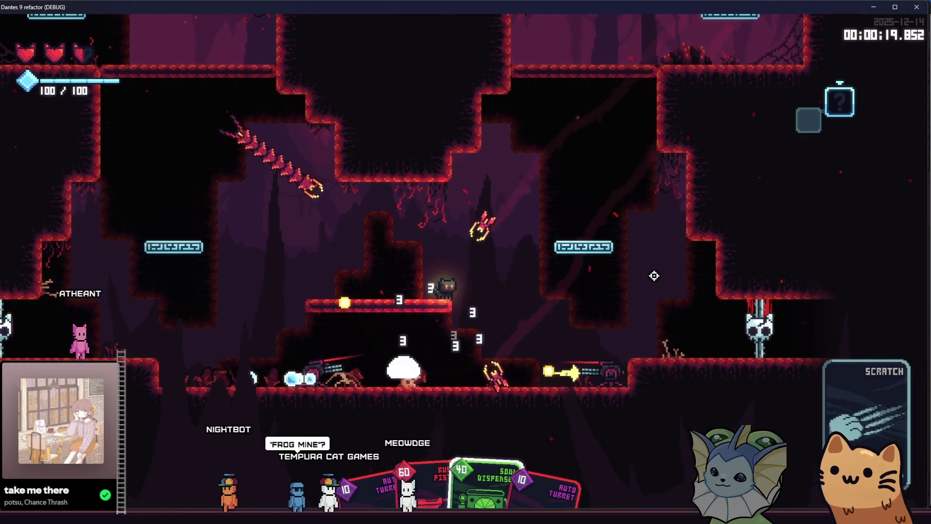
# - Move around the platforms watching the turrets sweep and fire, then stop the game with F8
pyautogui.press('a')
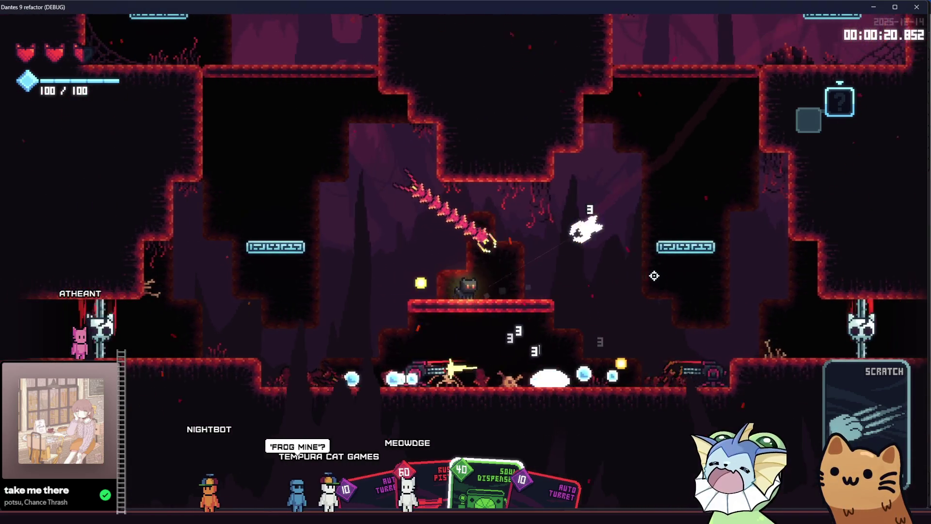
pyautogui.press('d')
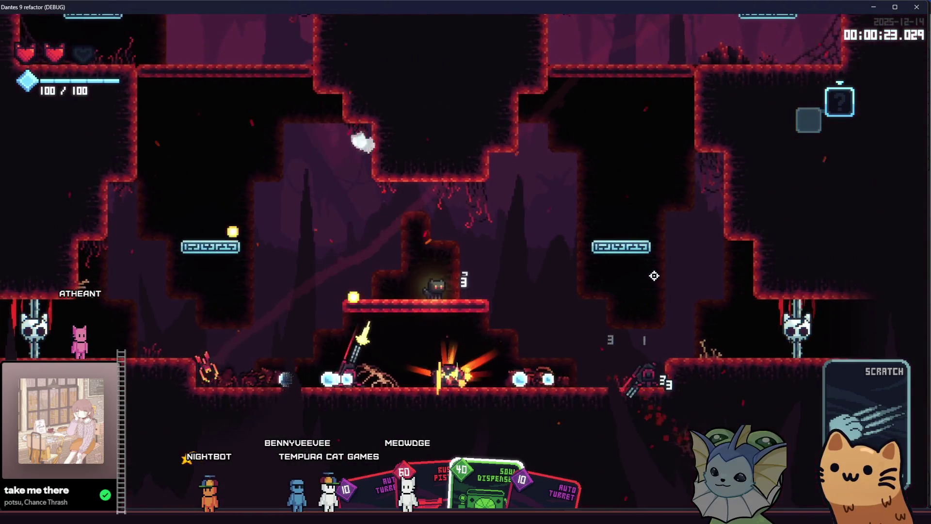
pyautogui.press('space')
pyautogui.press('a')
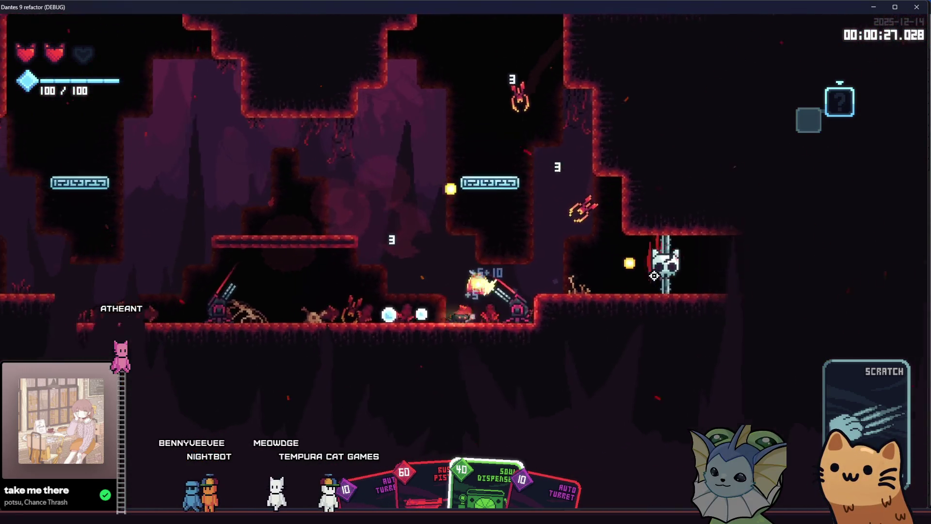
pyautogui.press('space')
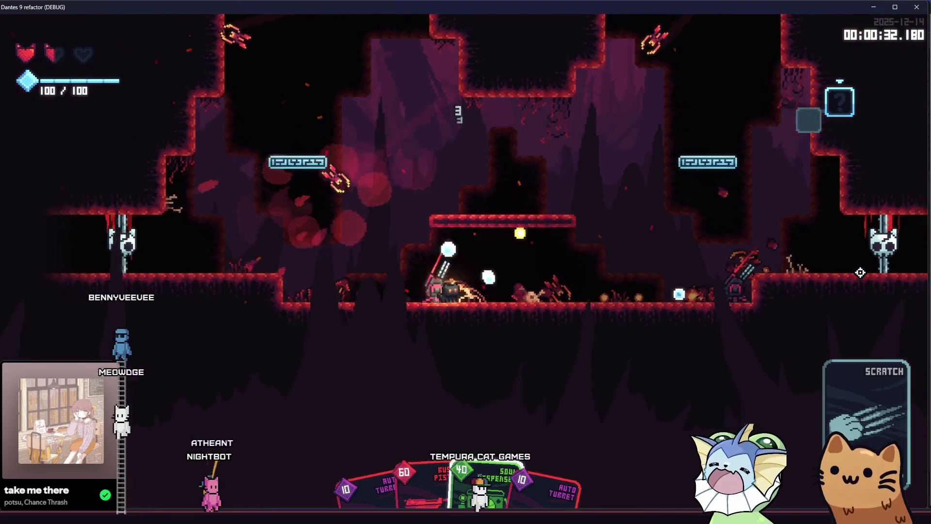
pyautogui.press('d')
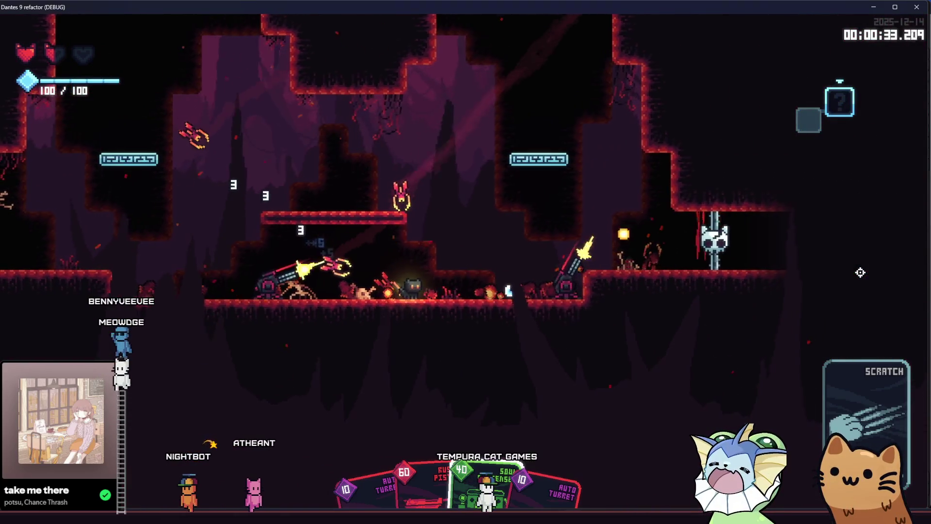
pyautogui.press('a')
pyautogui.press('space')
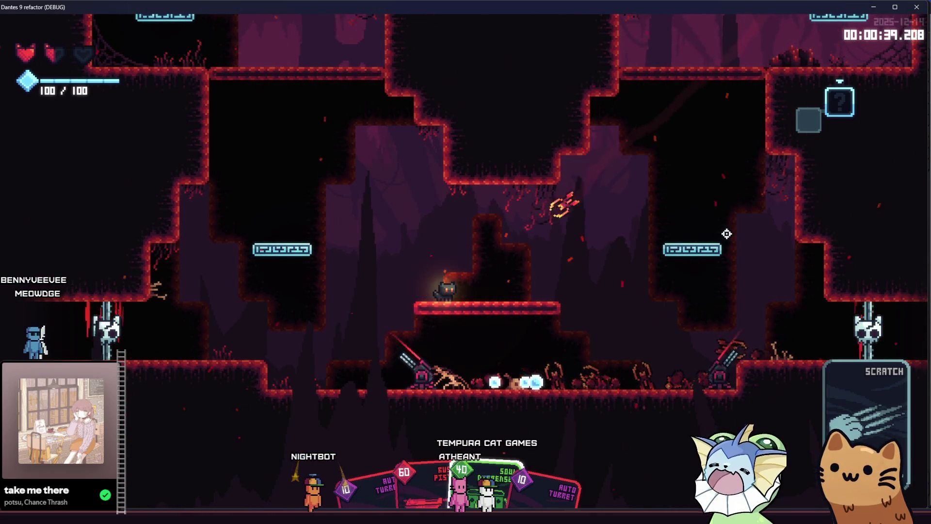
pyautogui.press('d')
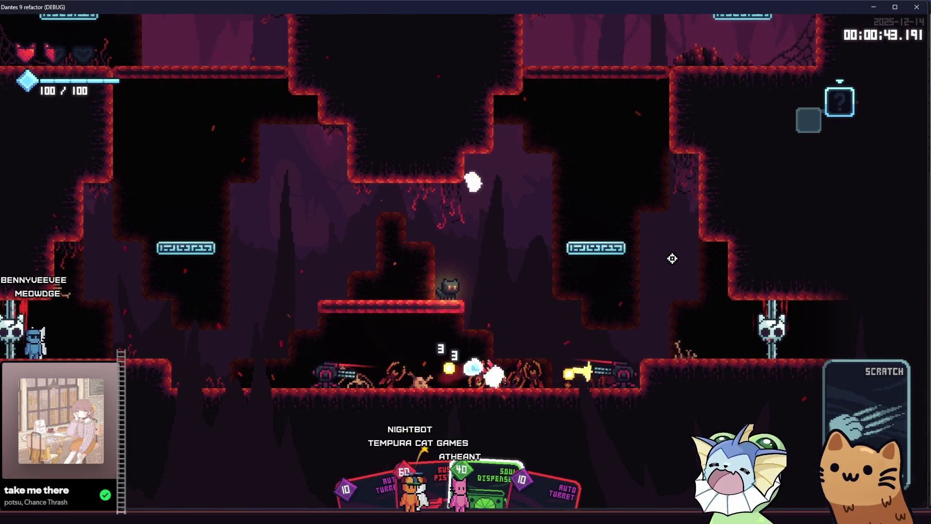
pyautogui.press('a')
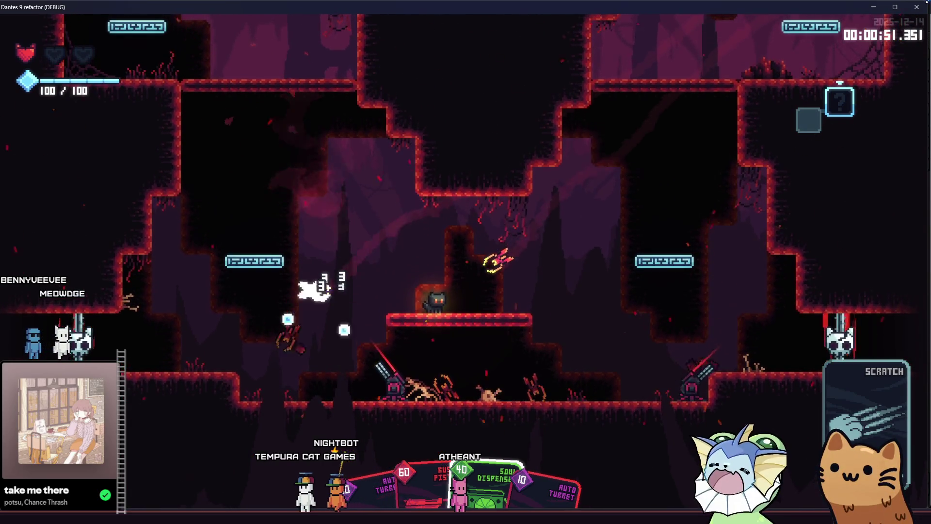
pyautogui.press('F8')
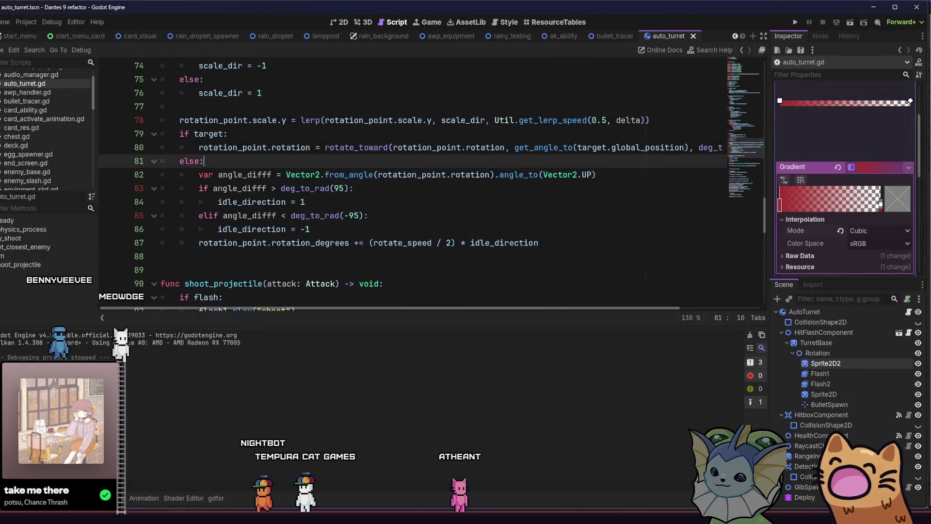
pyautogui.press('F5')
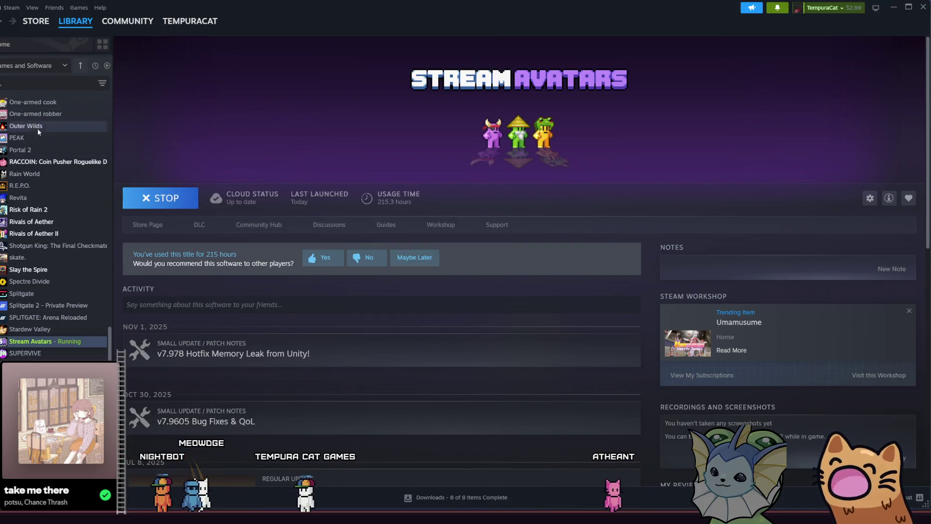
# - Show Steam's Uncategorized collection of 80 games sorted by Release Date, grouped by year
pyautogui.scroll(15, 49, 131)
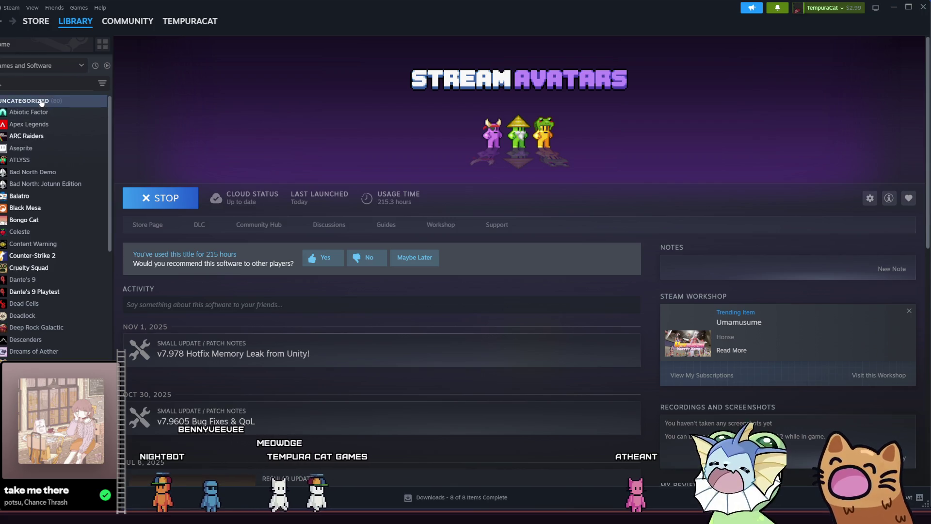
pyautogui.click(41, 102)
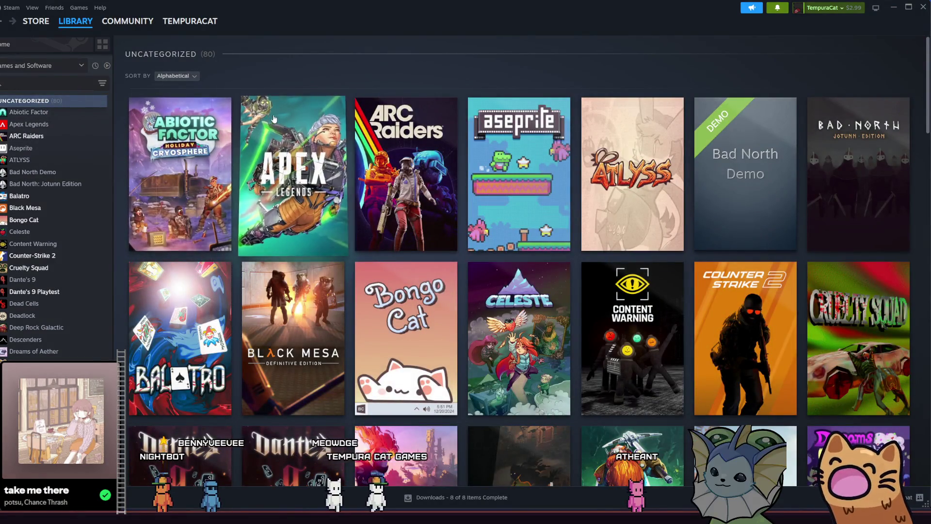
pyautogui.click(172, 75)
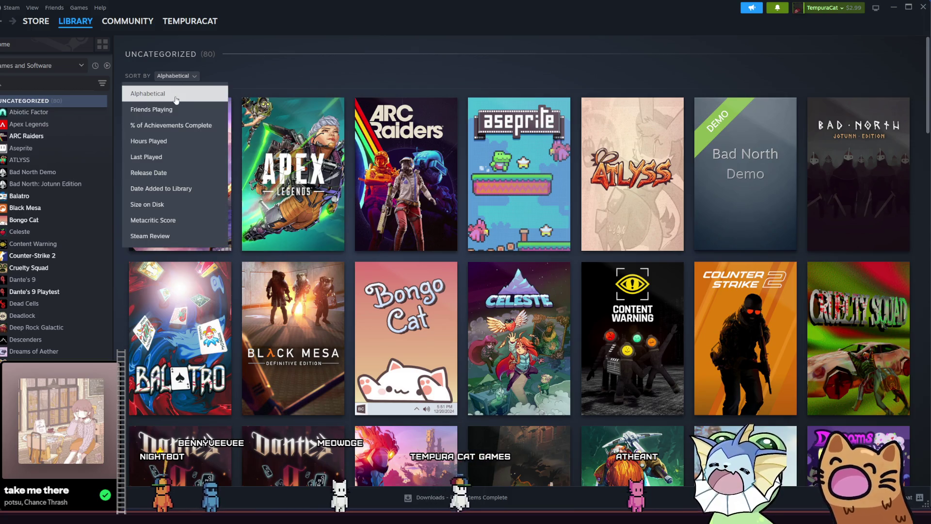
pyautogui.click(184, 169)
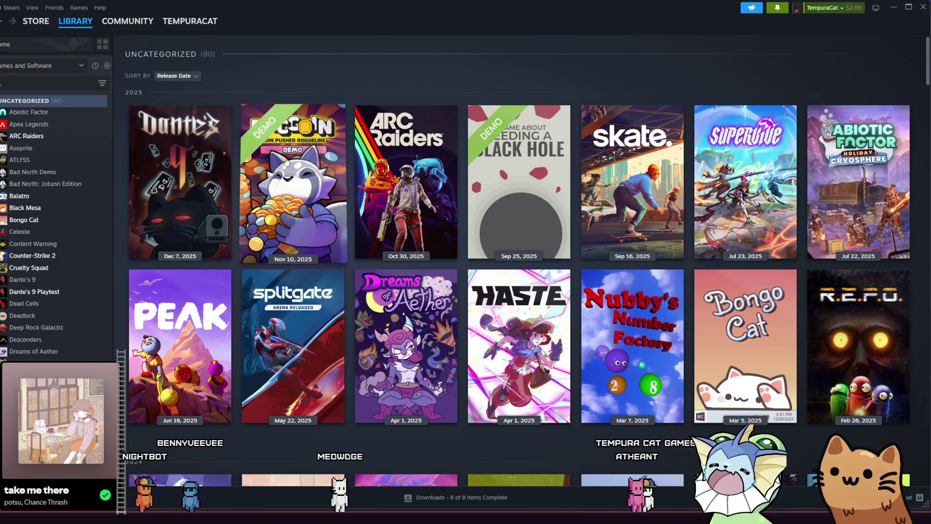
pyautogui.moveTo(305, 154)
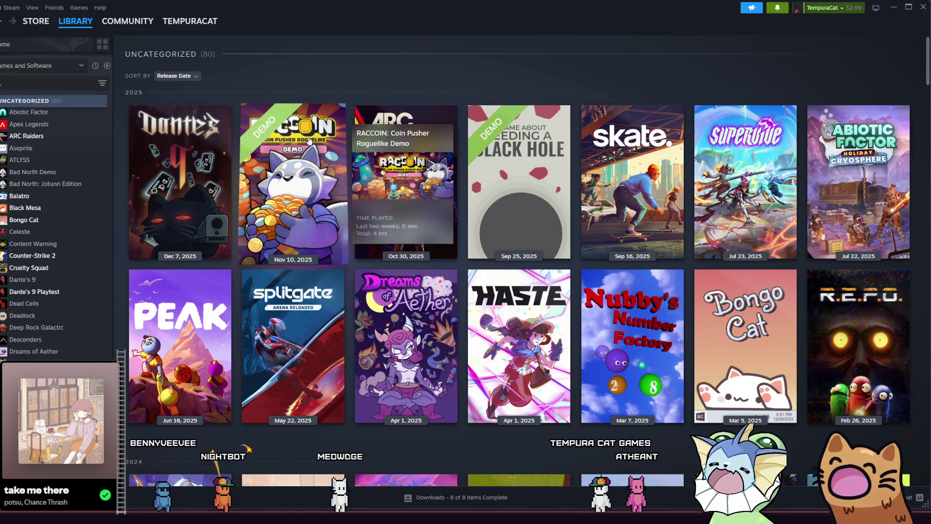
pyautogui.click(182, 77)
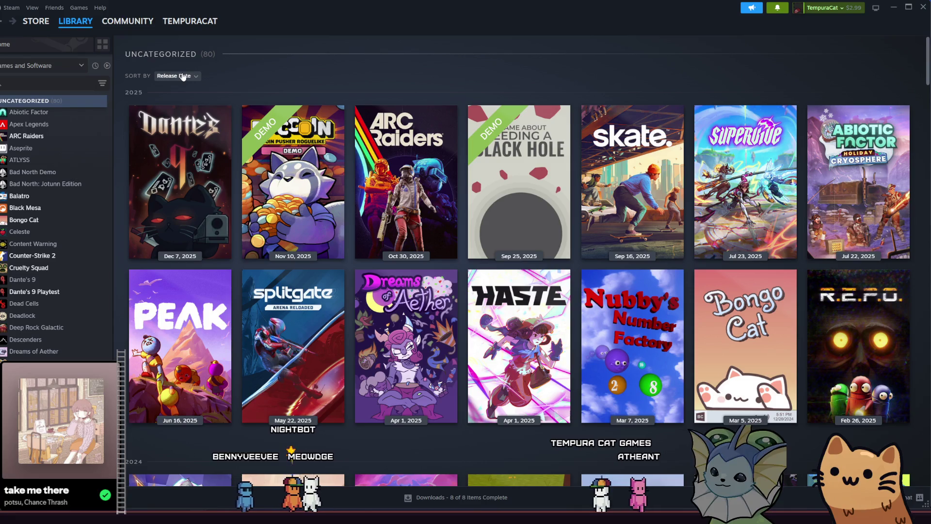
pyautogui.click(182, 77)
pyautogui.click(183, 77)
pyautogui.click(182, 77)
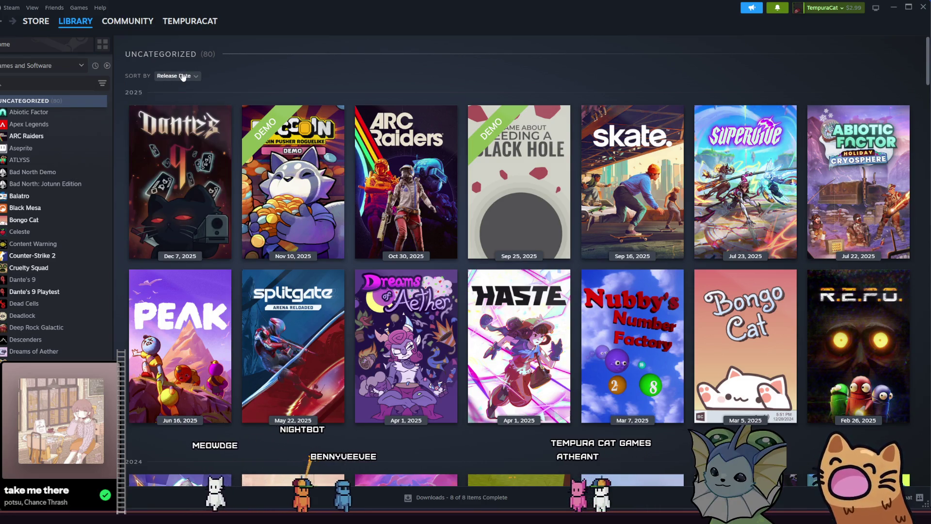
pyautogui.click(183, 77)
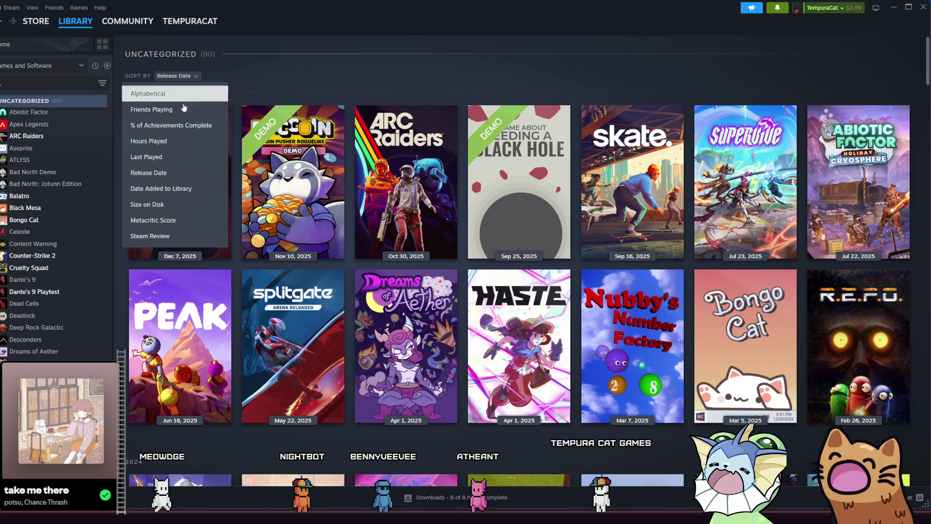
pyautogui.click(251, 82)
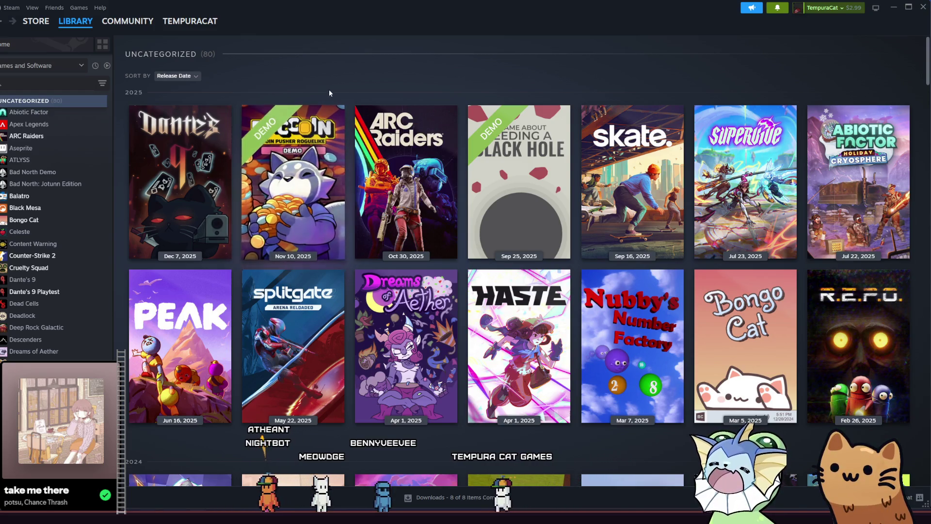
pyautogui.scroll(-3, 234, 269)
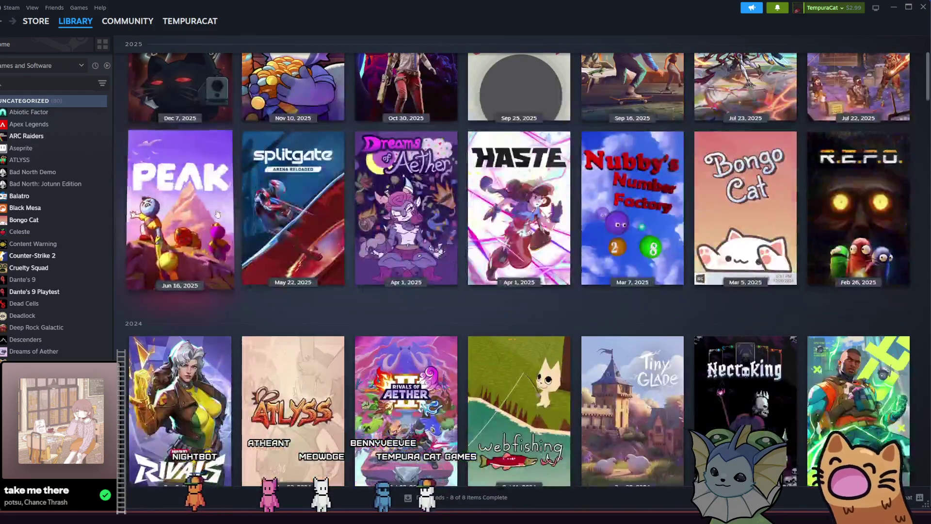
pyautogui.scroll(-1, 239, 191)
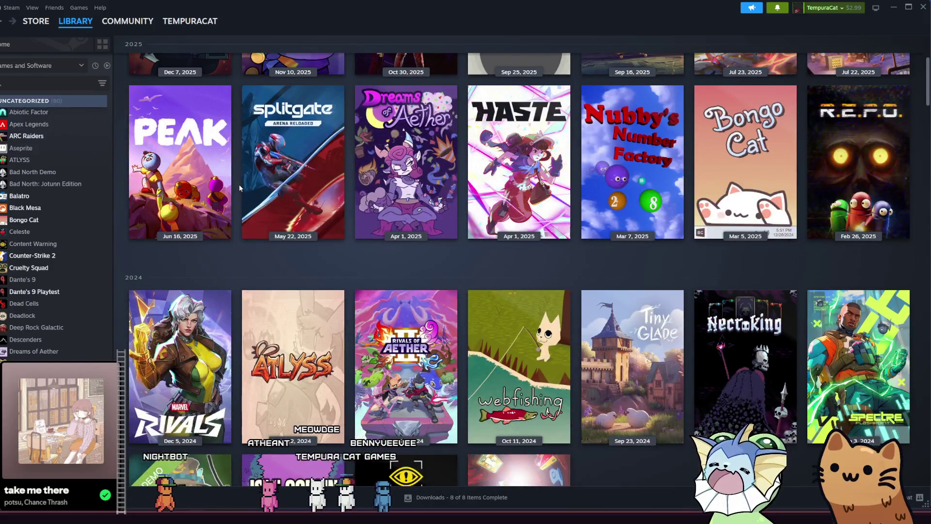
pyautogui.scroll(2, 239, 188)
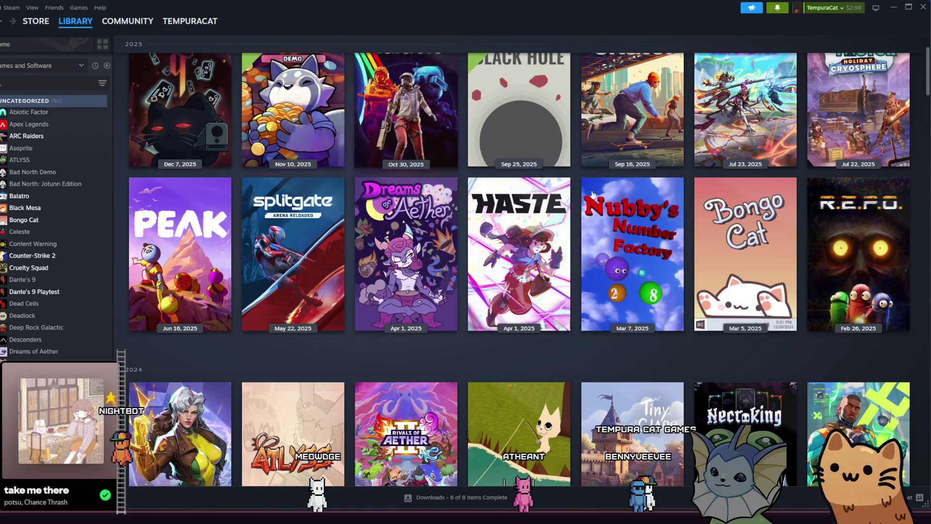
pyautogui.moveTo(525, 238)
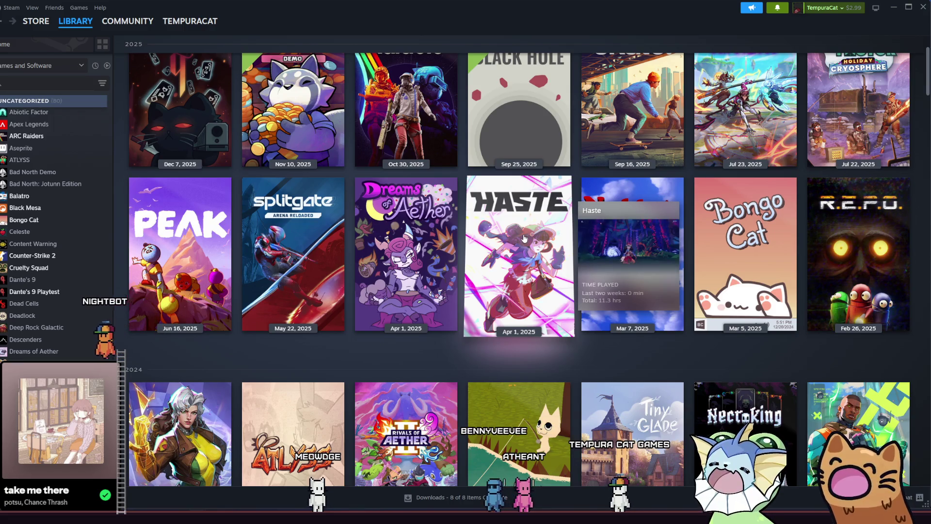
pyautogui.moveTo(185, 228)
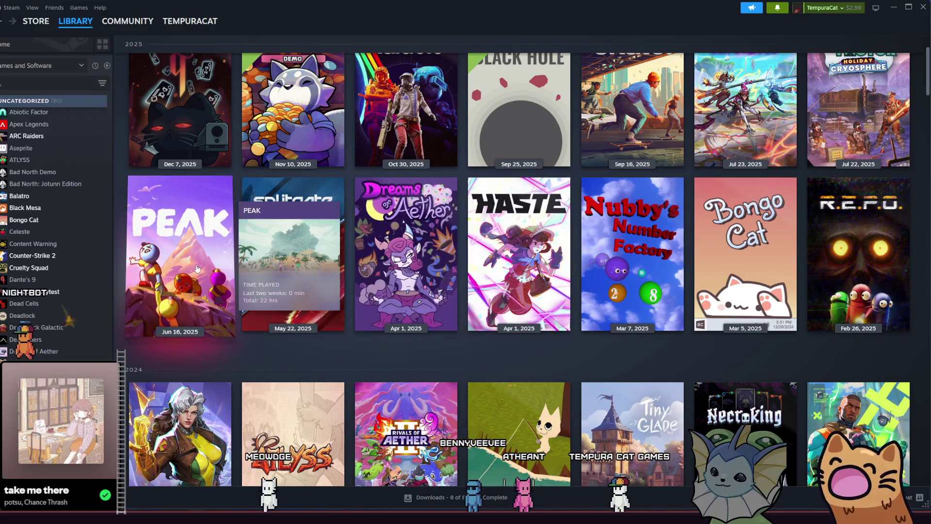
pyautogui.scroll(2, 354, 198)
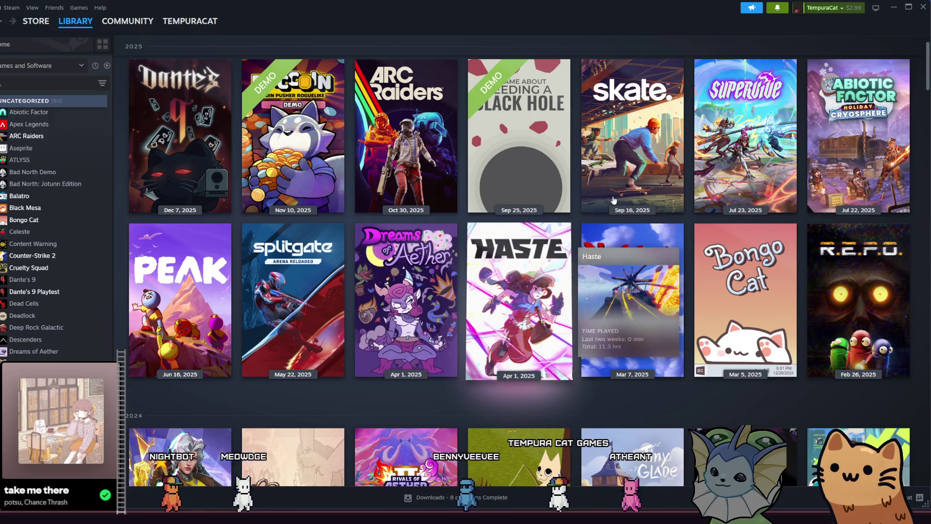
pyautogui.moveTo(730, 127)
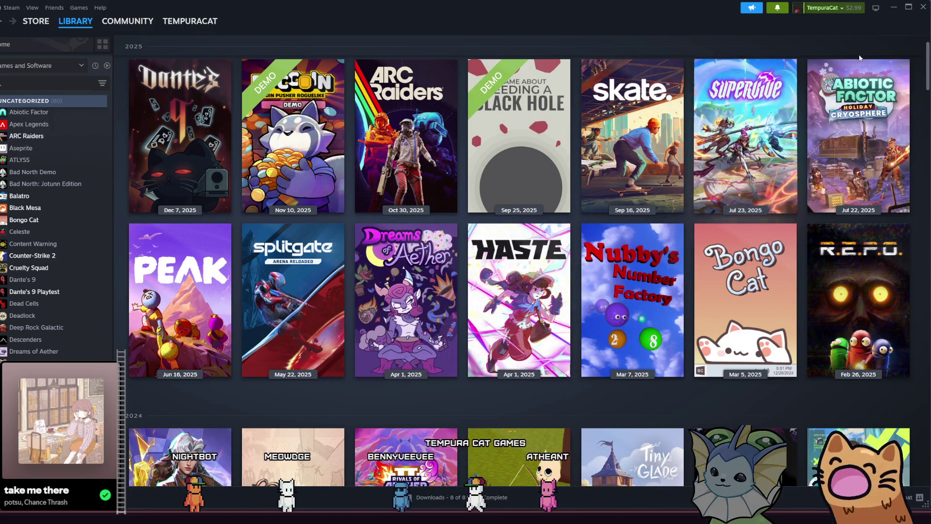
pyautogui.scroll(-3, 738, 213)
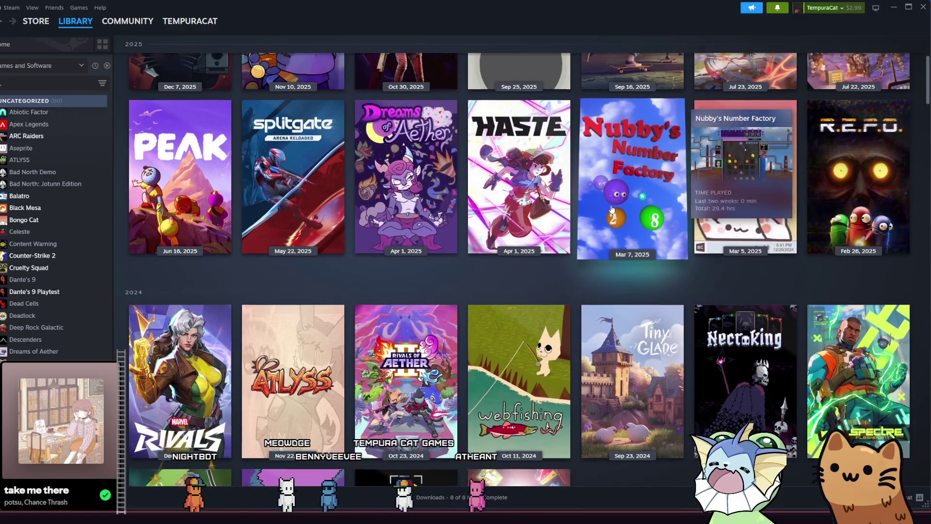
pyautogui.scroll(3, 622, 224)
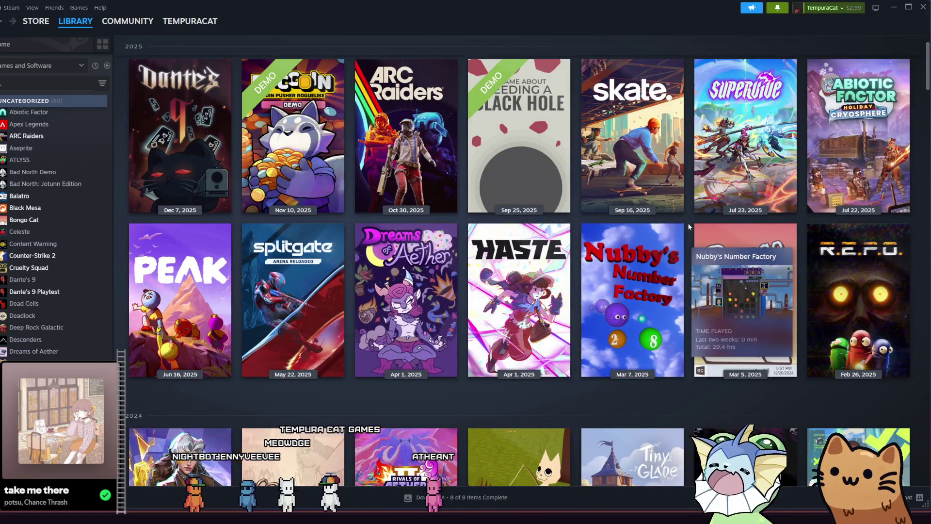
pyautogui.moveTo(688, 219)
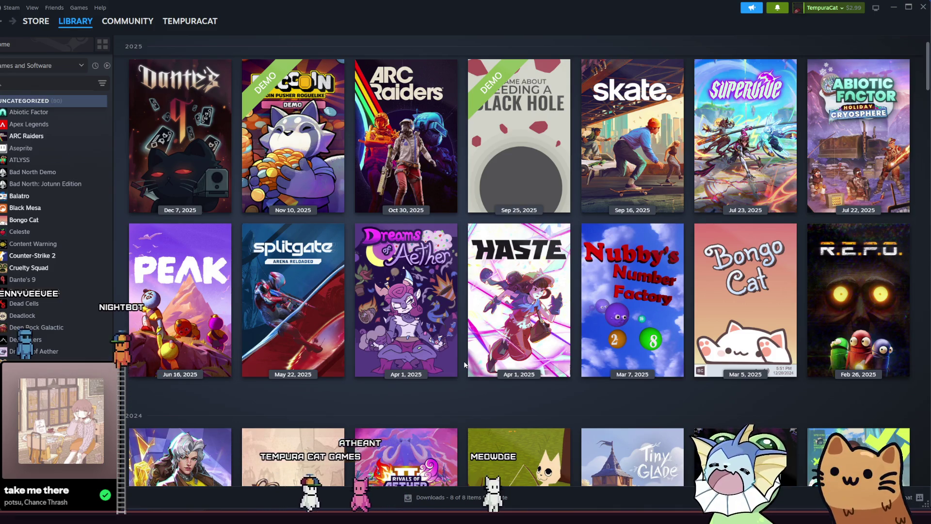
pyautogui.scroll(2, 464, 365)
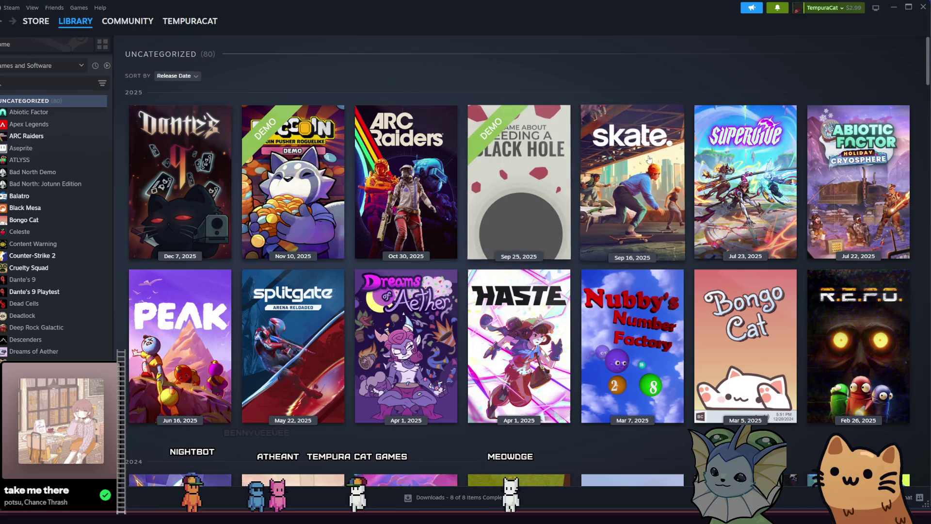
pyautogui.click(894, 7)
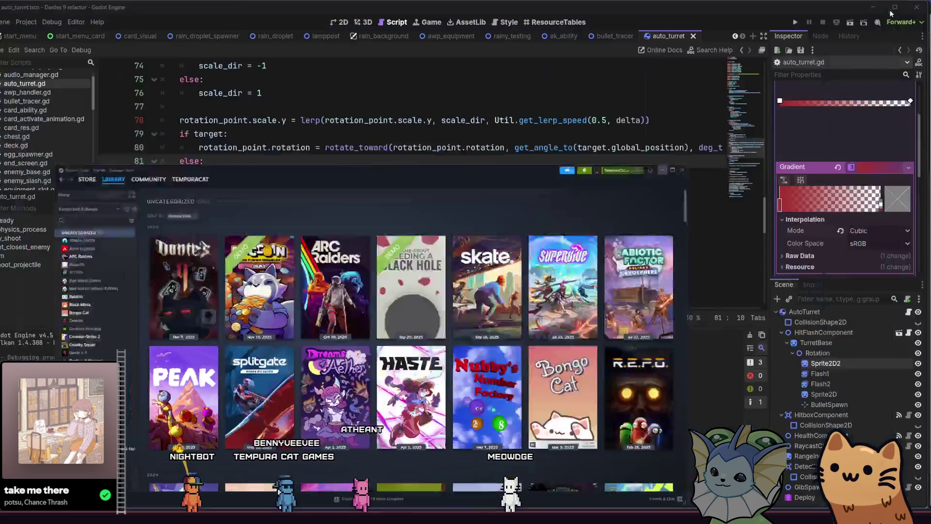
# - Return to auto_turret.gd and place the cursor at the ends of lines 87 and 85
pyautogui.click(434, 199)
pyautogui.press('Up')
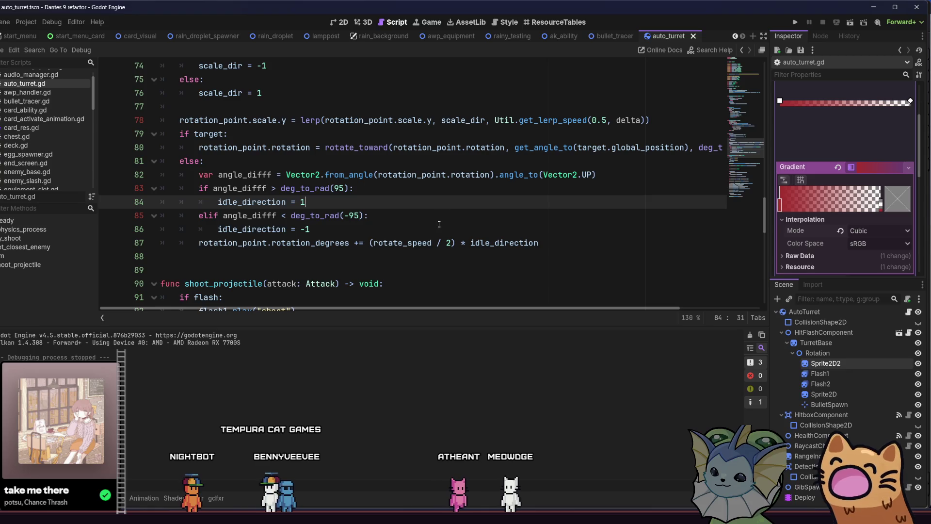
pyautogui.click(557, 243)
pyautogui.click(477, 219)
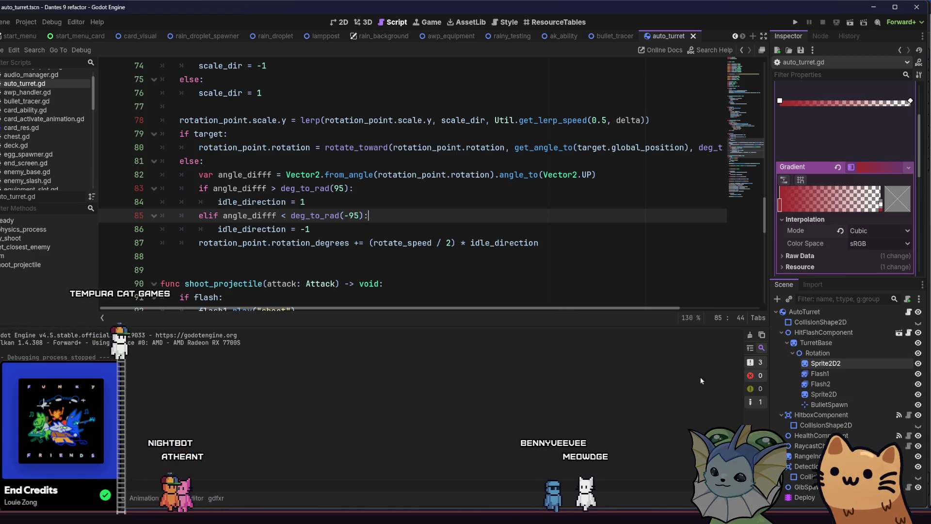
# - Add a new Gib to the GibSpawner's Gibs array with turret_base.png as its sprite
pyautogui.click(806, 487)
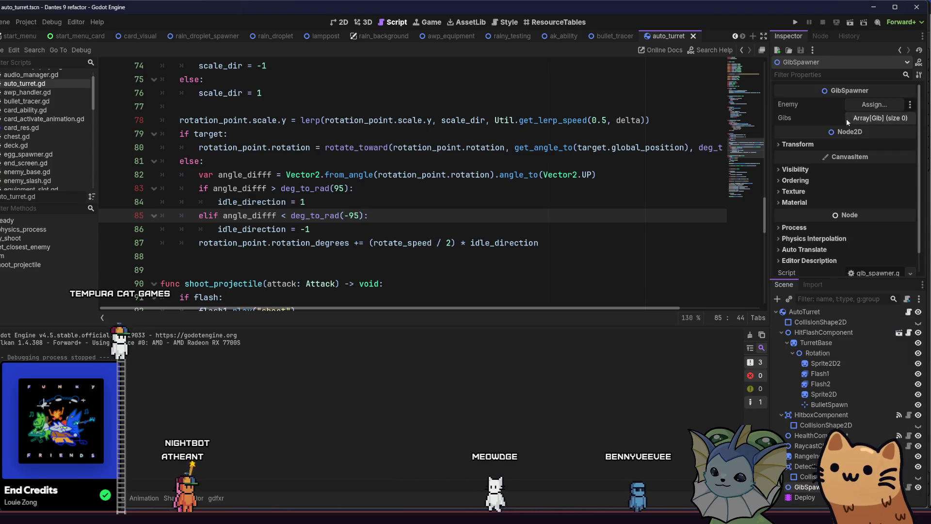
pyautogui.click(826, 37)
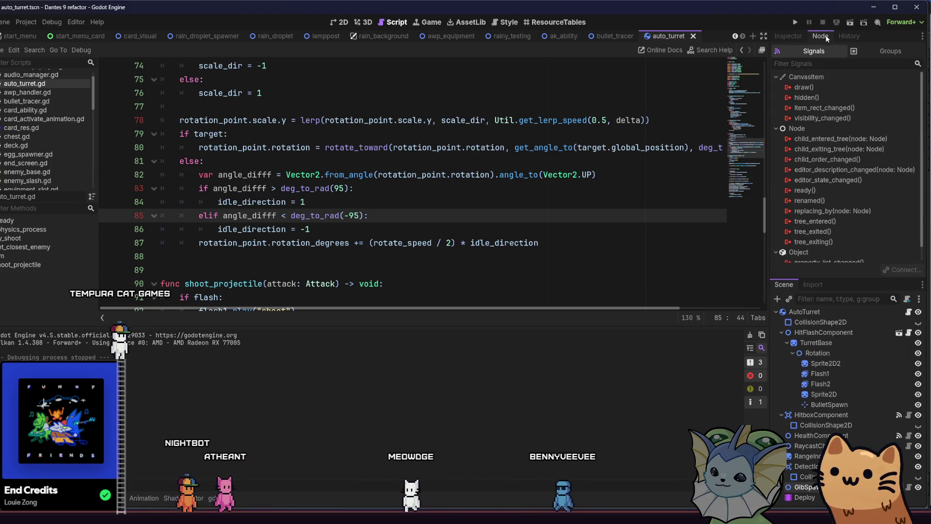
pyautogui.click(795, 36)
pyautogui.click(861, 119)
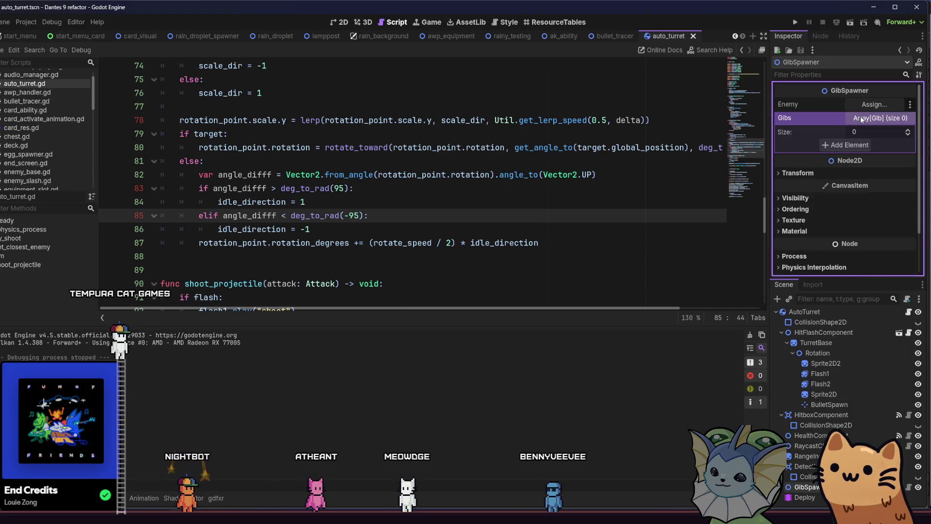
pyautogui.click(851, 145)
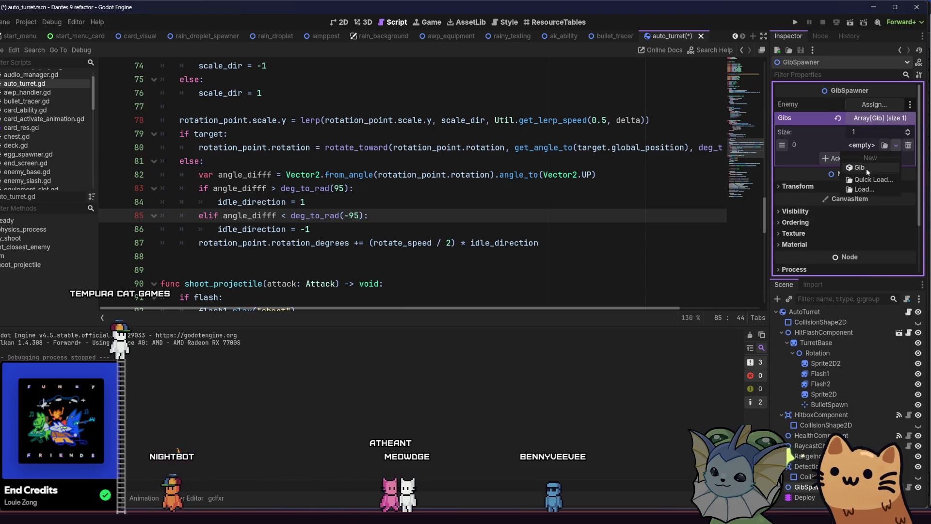
pyautogui.click(866, 146)
pyautogui.scroll(-1, 794, 162)
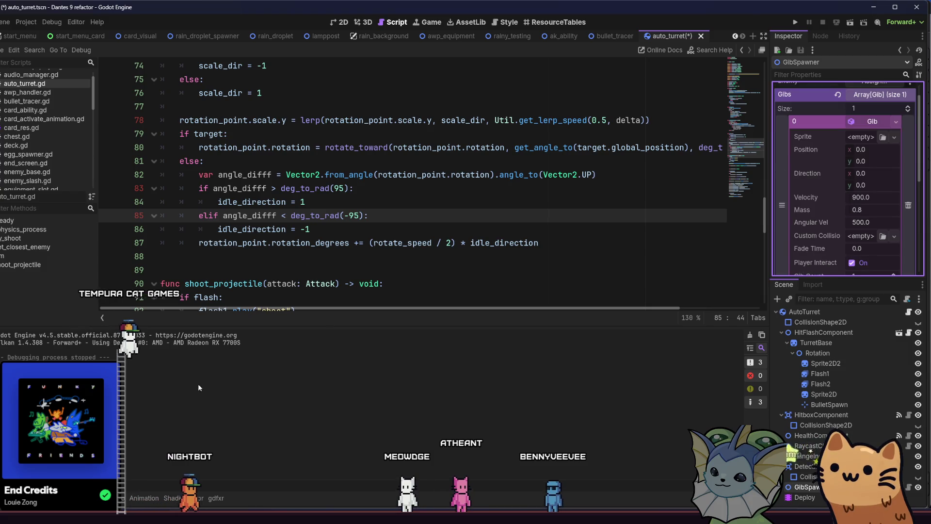
pyautogui.hotkey('alt', 'f')
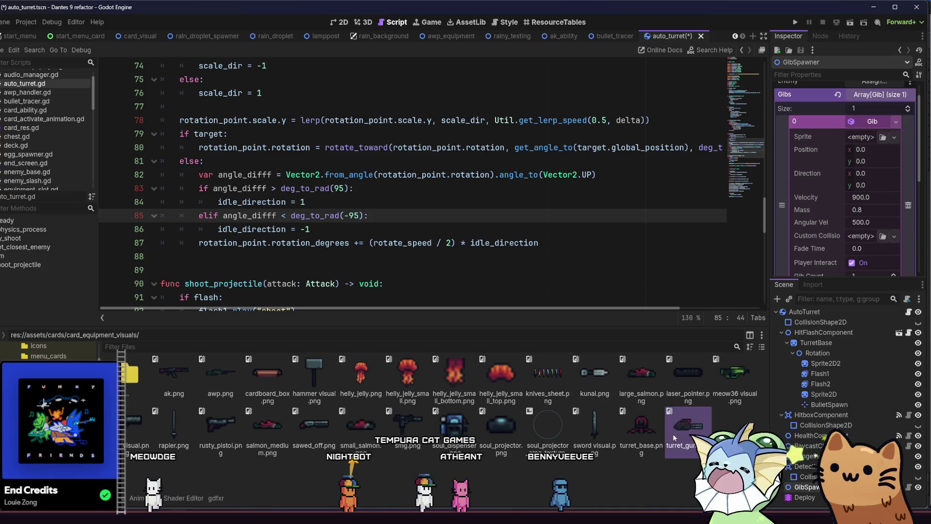
pyautogui.moveTo(657, 447)
pyautogui.mouseDown()
pyautogui.moveTo(776, 252)
pyautogui.moveTo(861, 137)
pyautogui.mouseUp()
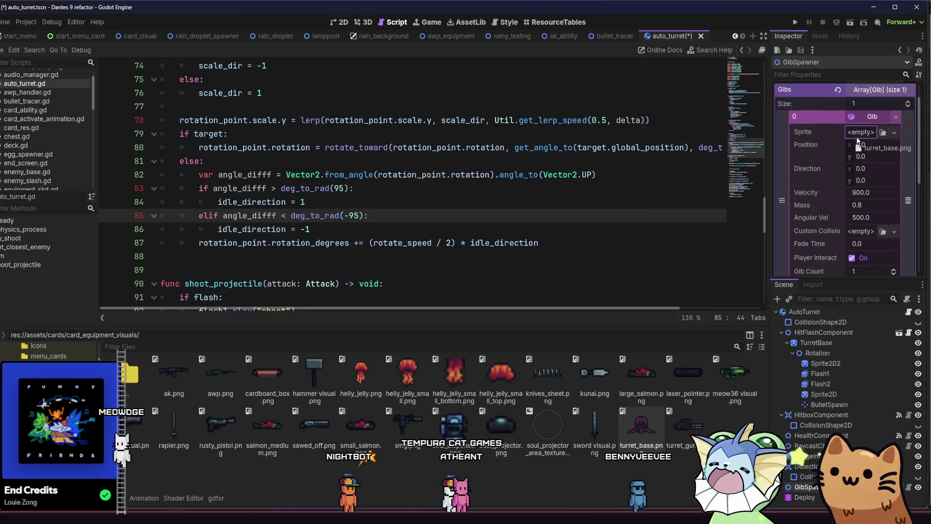
# - Set the first gib's Velocity to 100
pyautogui.scroll(-1, 830, 163)
pyautogui.click(850, 187)
pyautogui.write('0')
pyautogui.press('Return')
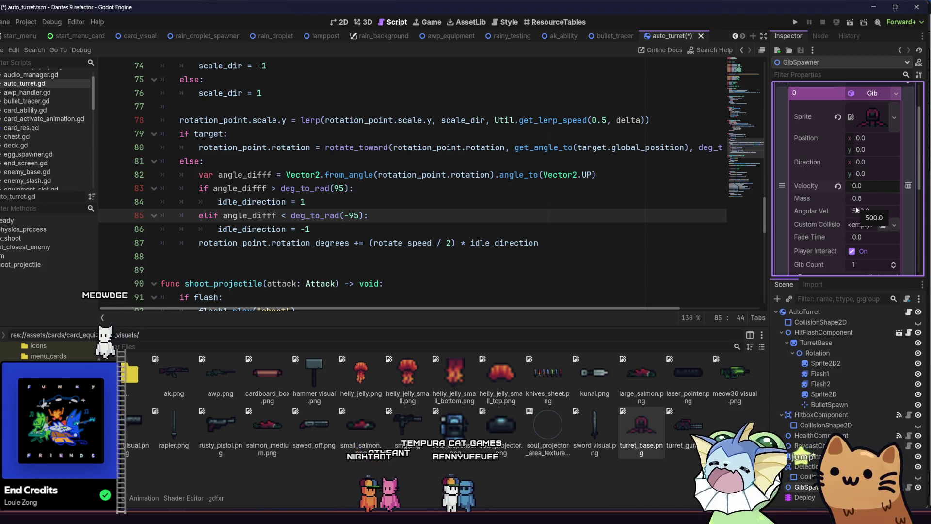
pyautogui.click(819, 187)
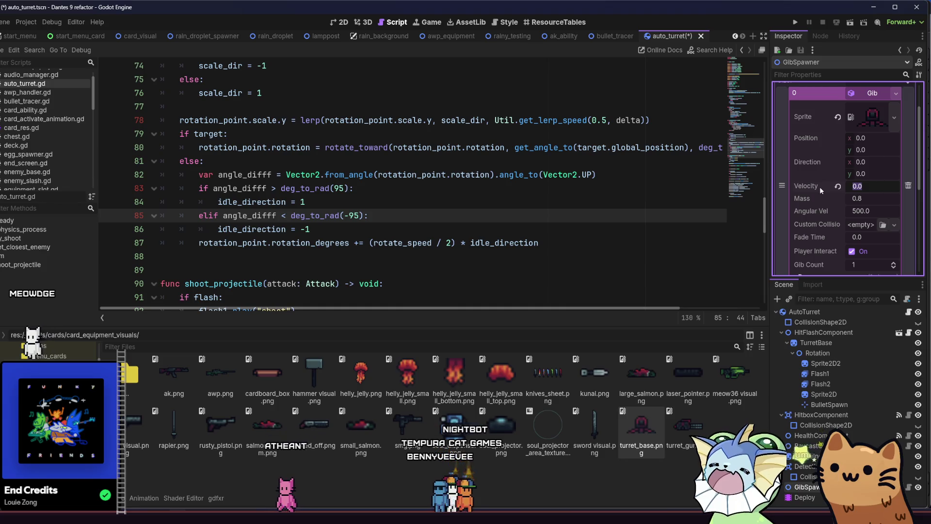
pyautogui.write('100')
pyautogui.press('Return')
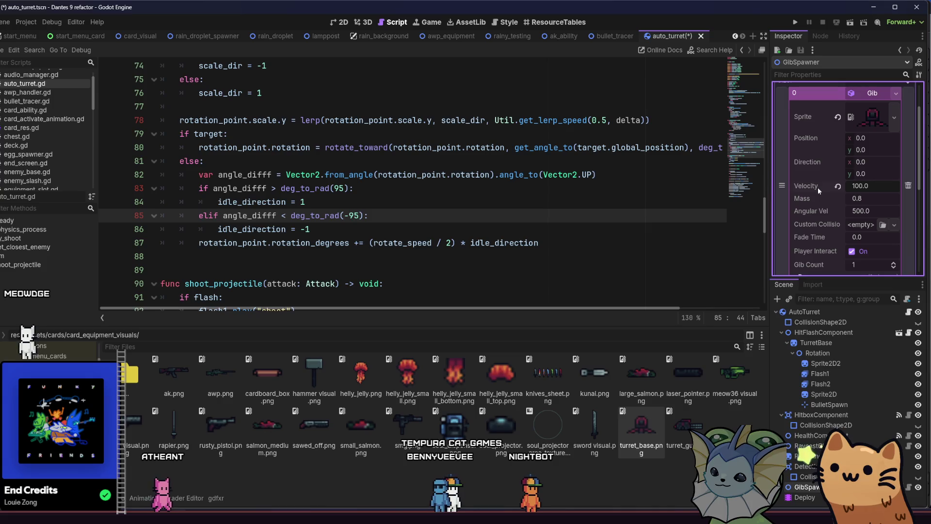
# - Give the gib a 72×44 RectangleShape2D custom collision (width 18*4) and save the scene
pyautogui.click(883, 224)
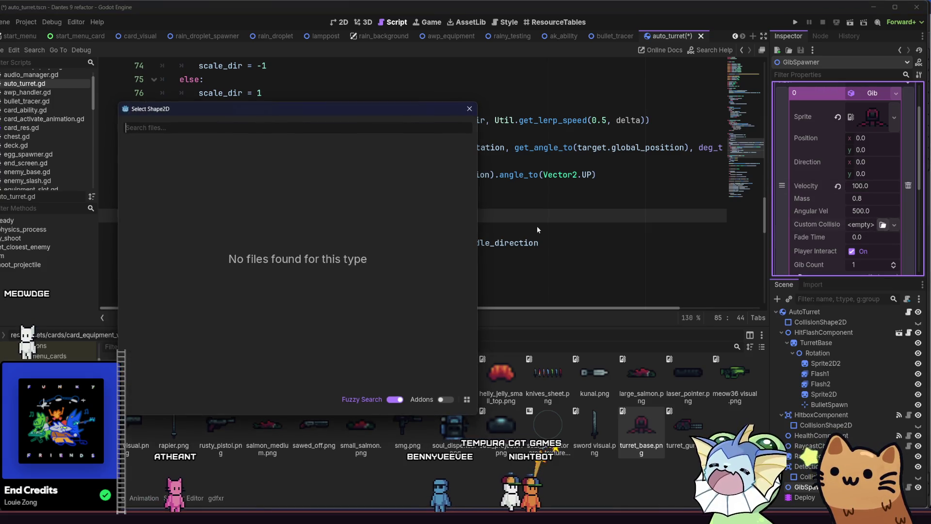
pyautogui.click(469, 109)
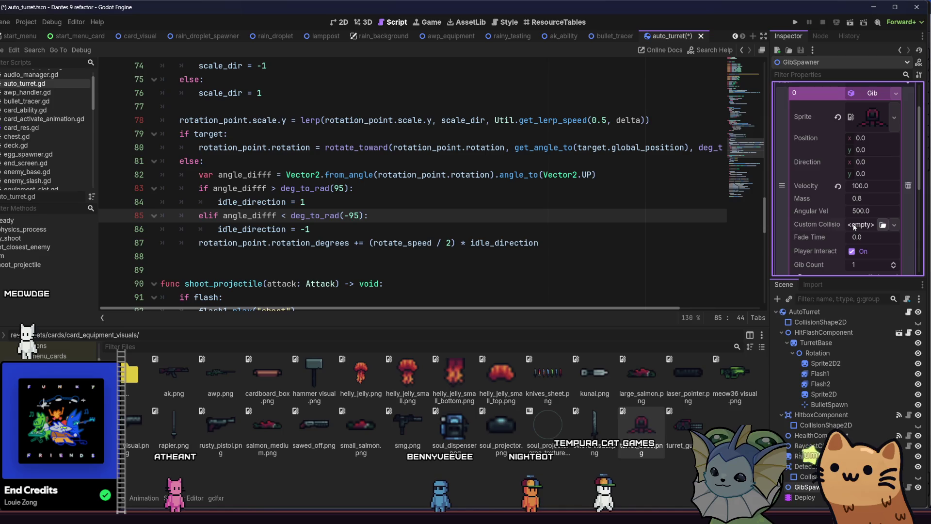
pyautogui.click(854, 226)
pyautogui.click(853, 281)
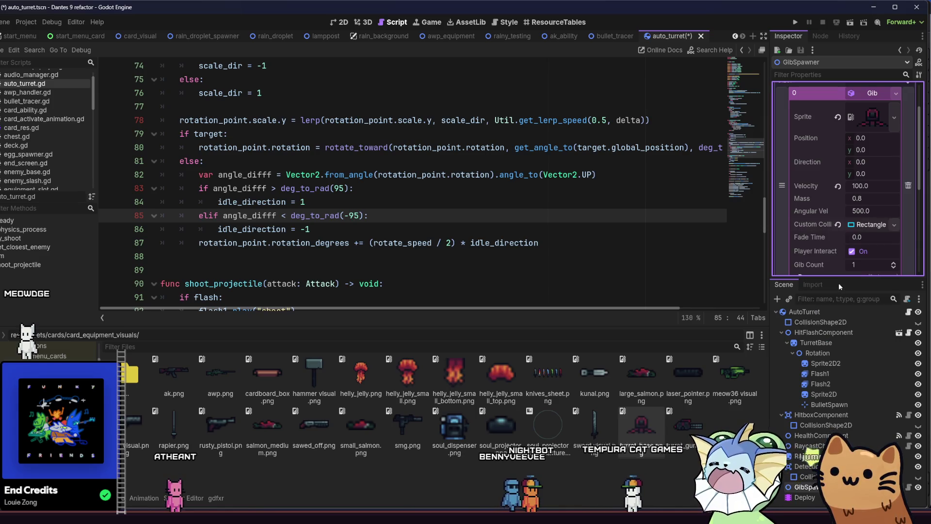
pyautogui.click(869, 225)
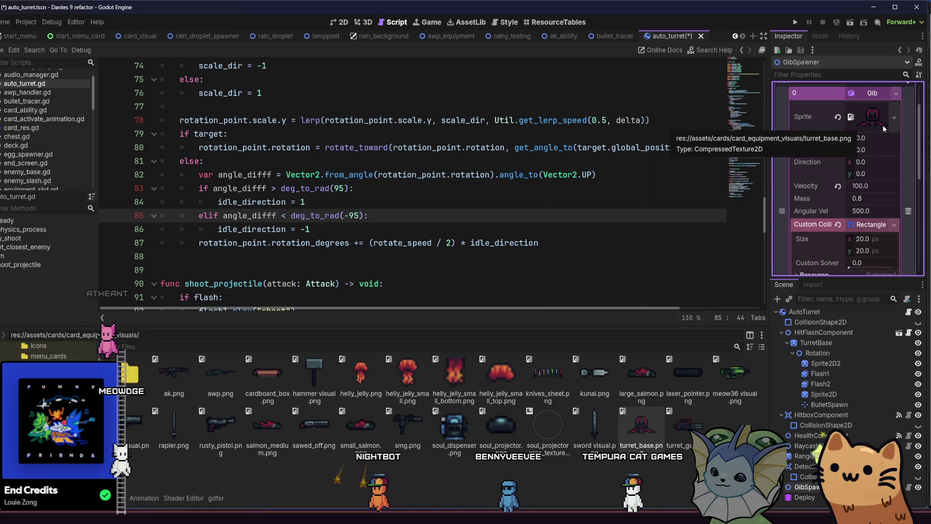
pyautogui.click(862, 239)
pyautogui.write('18')
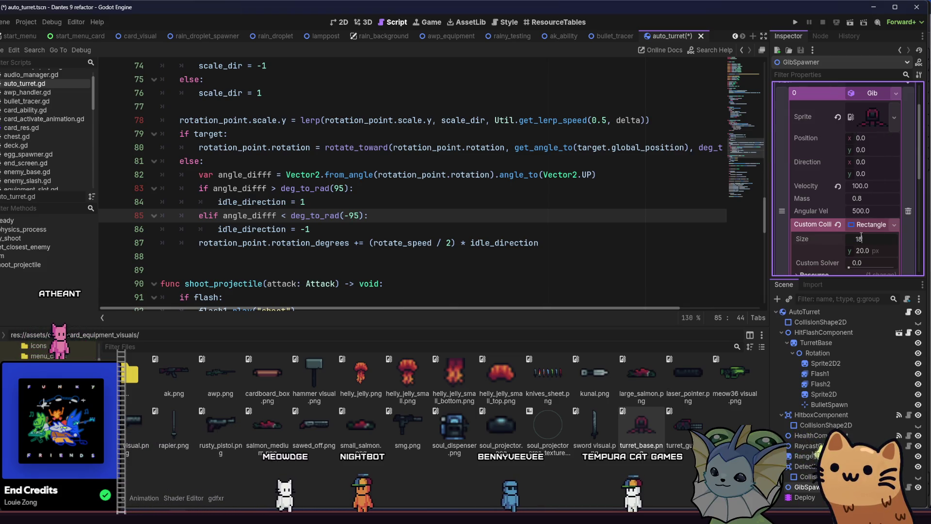
pyautogui.write('*4')
pyautogui.press('Return')
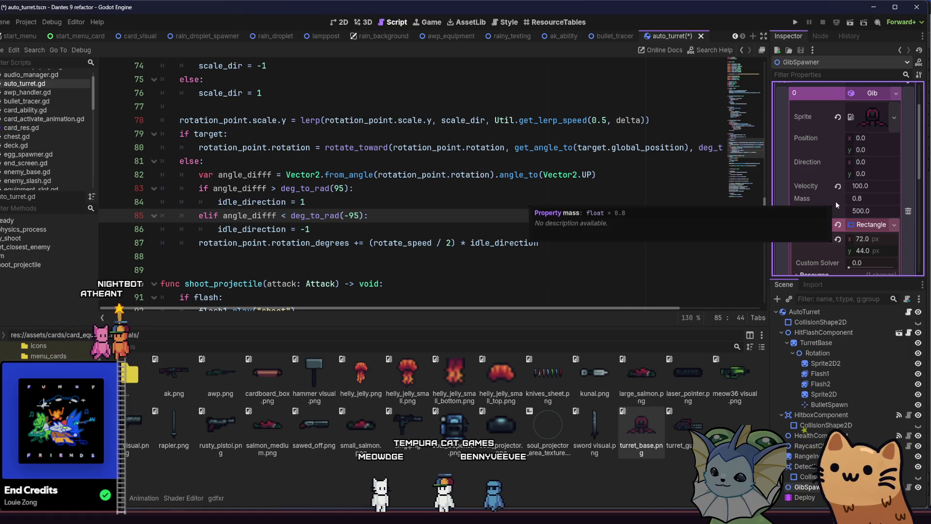
pyautogui.hotkey('ctrl', 's')
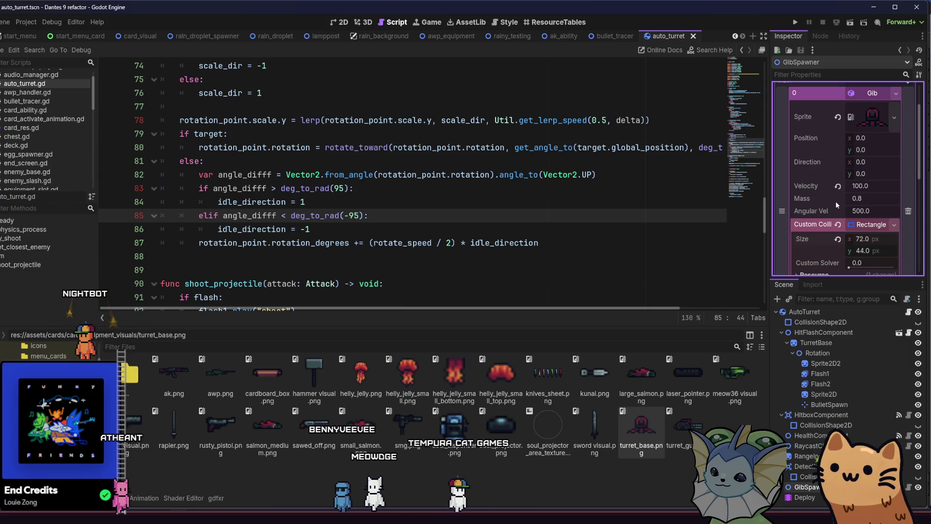
# - Switch to the 2D view and add a second, empty gib slot to the GibSpawner
pyautogui.scroll(-3, 842, 210)
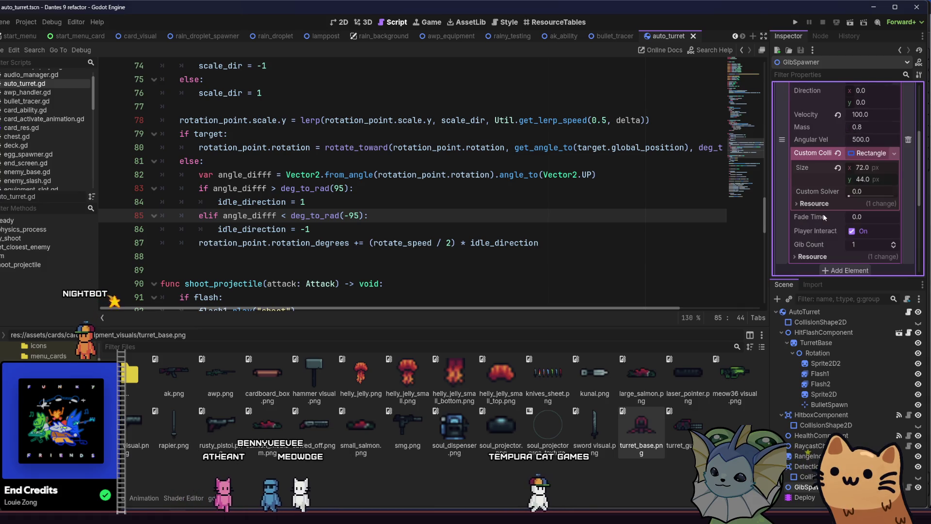
pyautogui.click(340, 22)
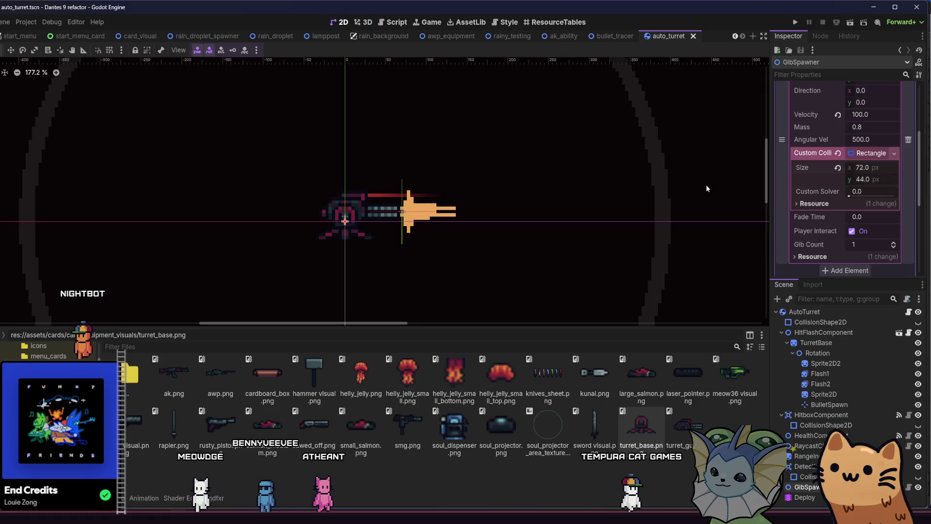
pyautogui.scroll(1, 873, 185)
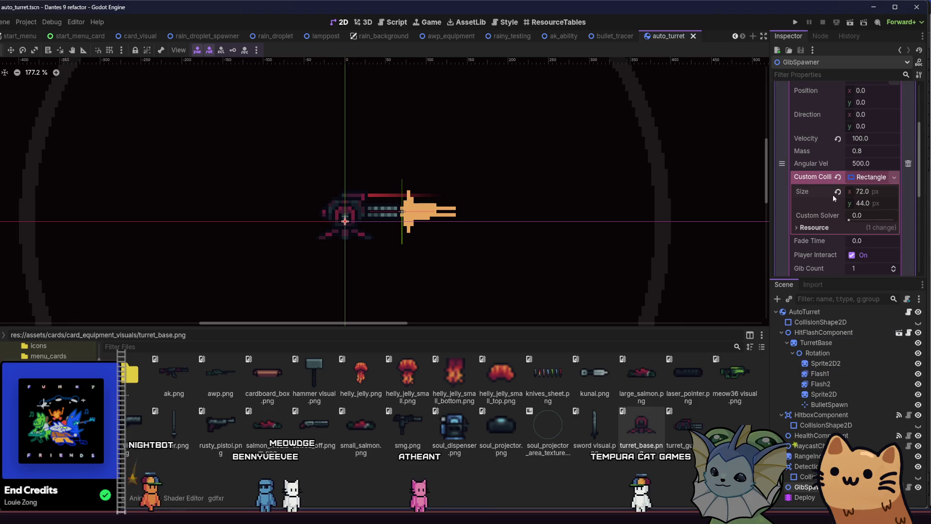
pyautogui.scroll(-3, 825, 201)
pyautogui.click(845, 178)
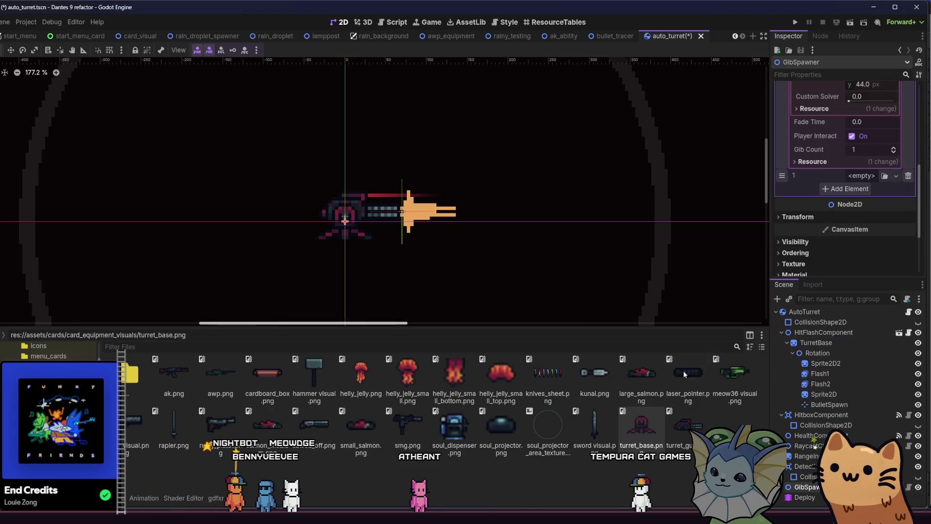
pyautogui.moveTo(688, 442); pyautogui.dragTo(864, 171)
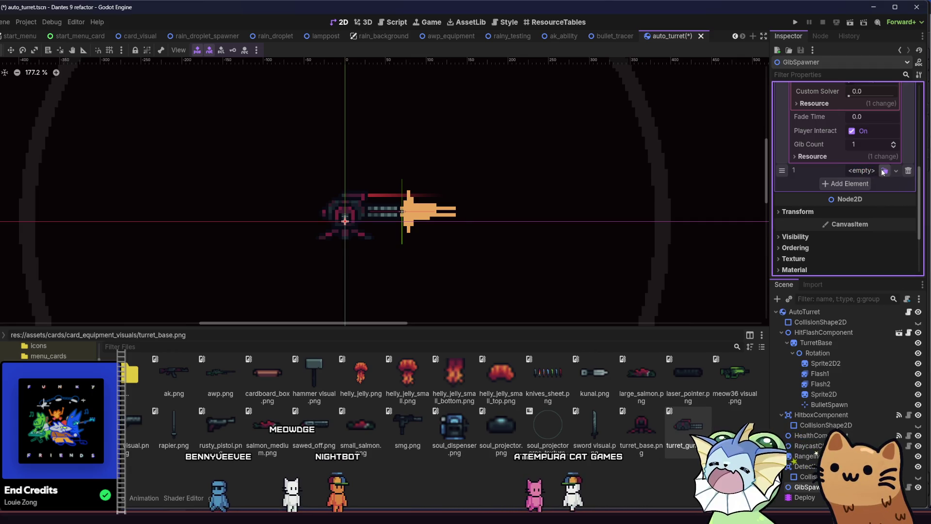
# - Create a new Gib in the second slot with turret_gun.png as its sprite
pyautogui.click(859, 170)
pyautogui.click(469, 108)
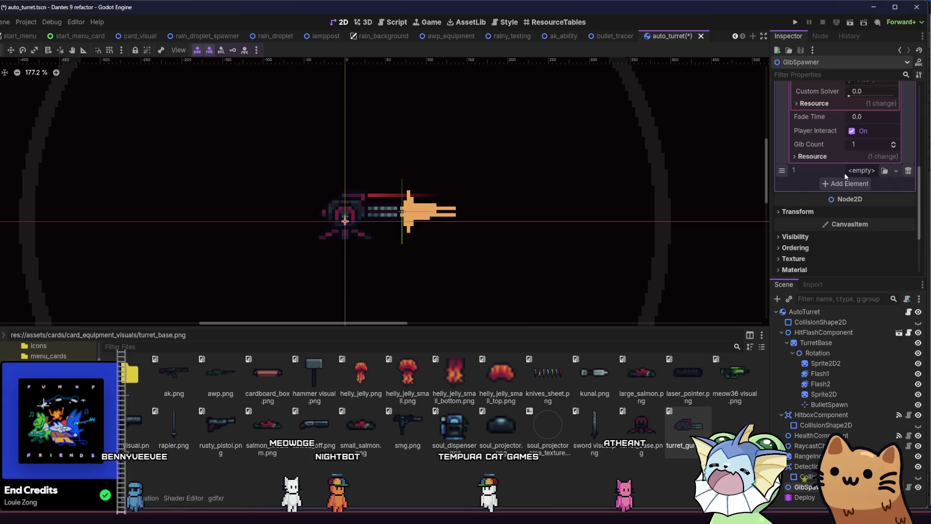
pyautogui.click(896, 170)
pyautogui.click(865, 181)
pyautogui.click(864, 172)
pyautogui.moveTo(687, 425); pyautogui.dragTo(845, 225)
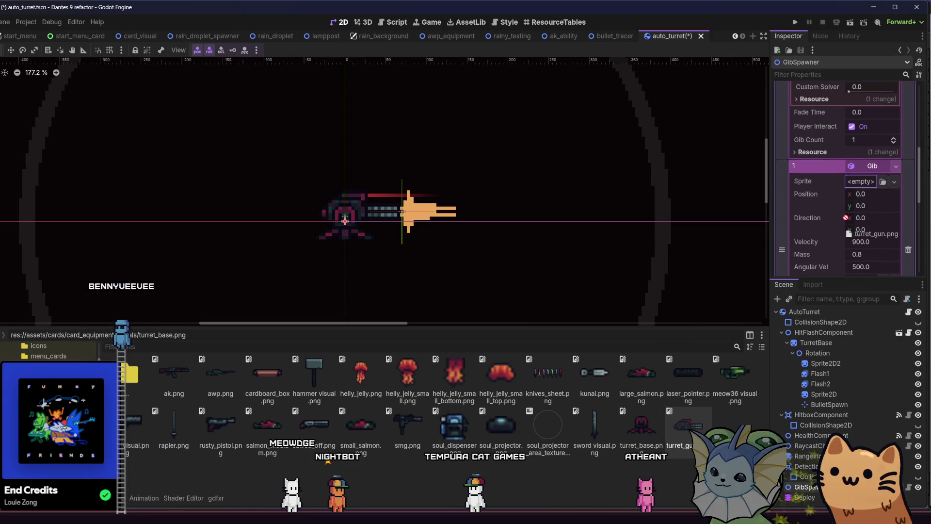
pyautogui.moveTo(863, 188); pyautogui.dragTo(864, 187)
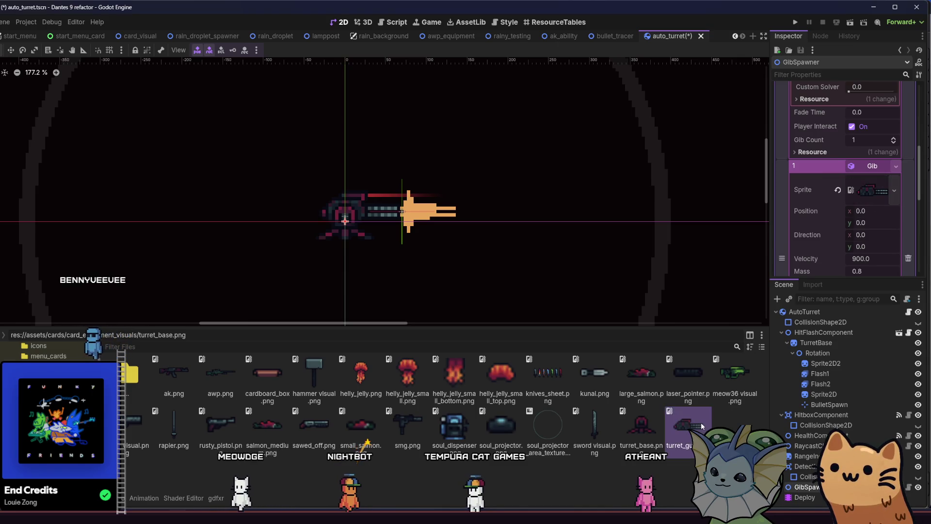
# - Give the second gib a 100×40 RectangleShape2D collision and save the scene
pyautogui.scroll(-2, 831, 223)
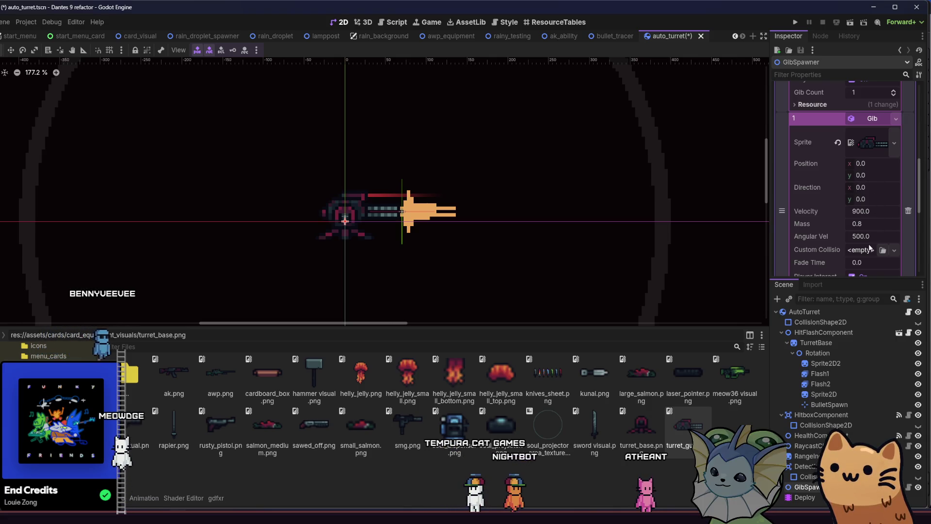
pyautogui.click(894, 250)
pyautogui.click(854, 311)
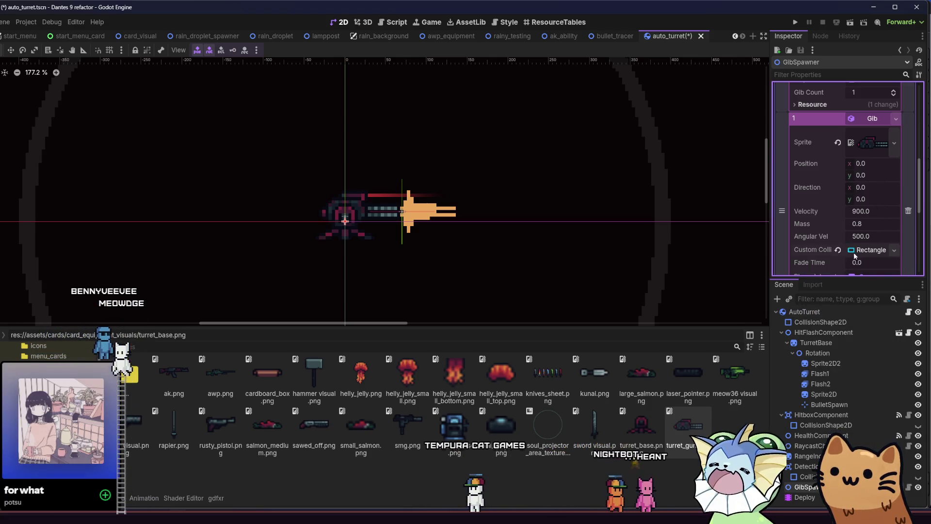
pyautogui.click(853, 251)
pyautogui.click(866, 240)
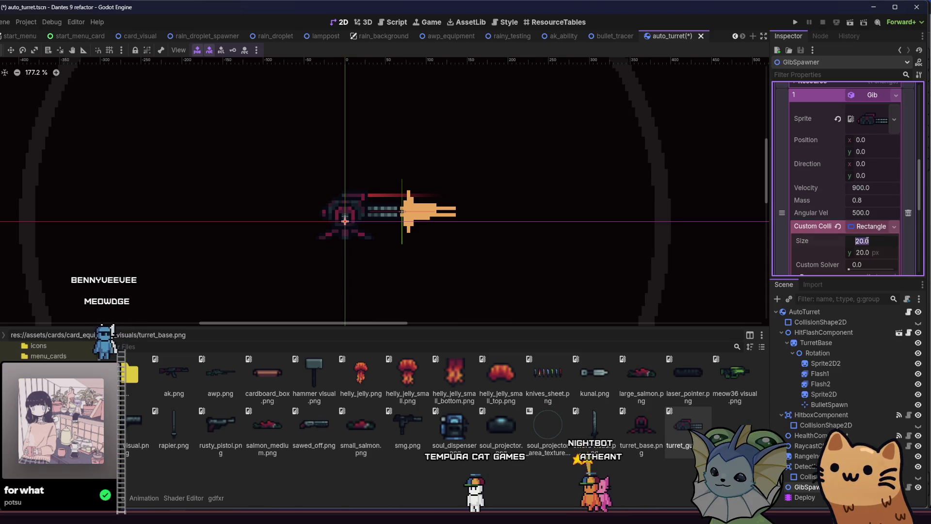
pyautogui.click(870, 252)
pyautogui.write('4')
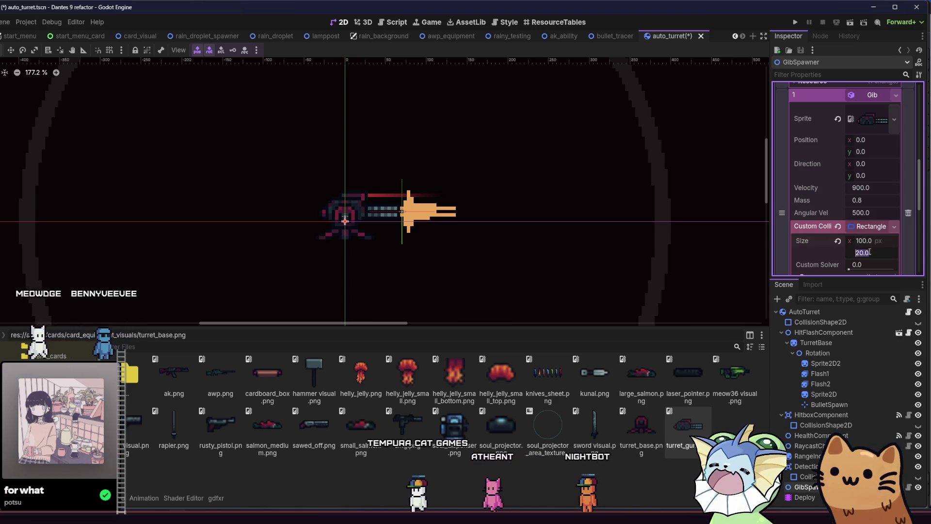
pyautogui.write('0')
pyautogui.press('Return')
pyautogui.hotkey('ctrl', 's')
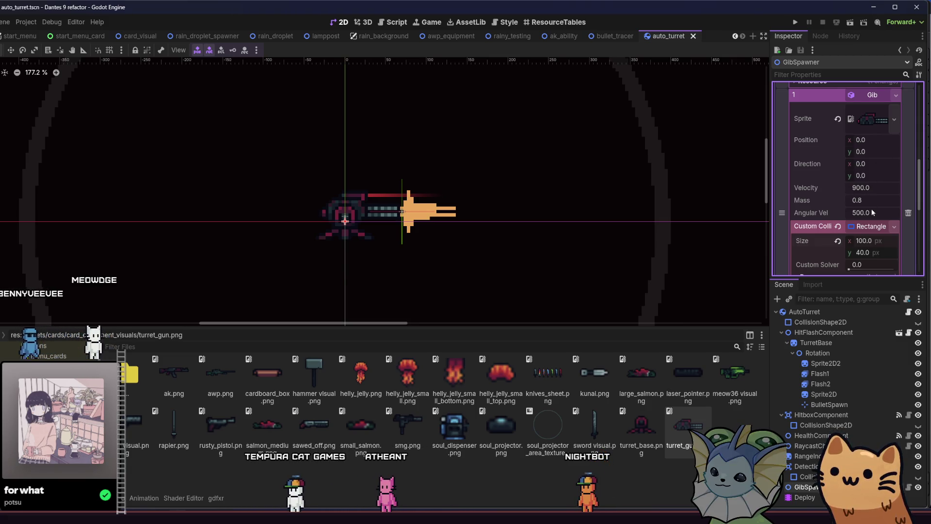
# - Confirm zero spin on the first gib and direction (0, -1) on the second, saving the scene
pyautogui.scroll(5, 868, 204)
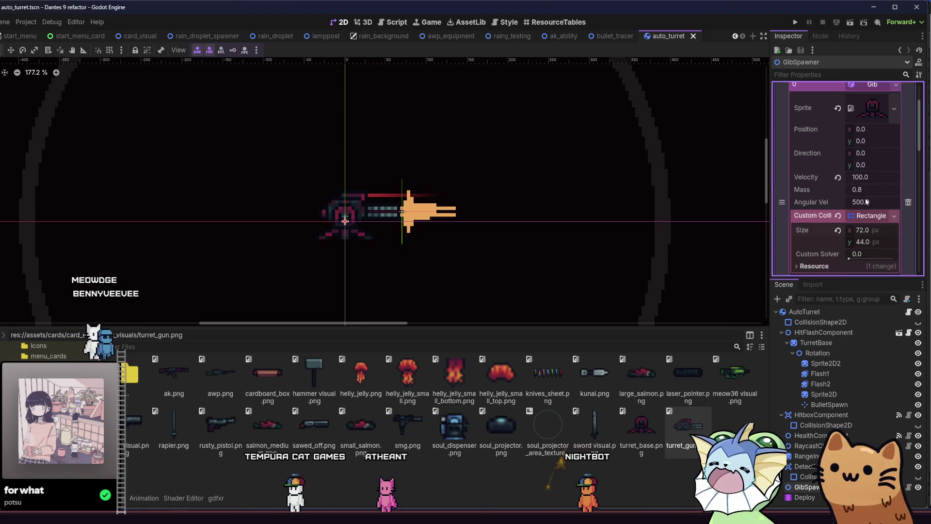
pyautogui.press('Return')
pyautogui.hotkey('ctrl', 's')
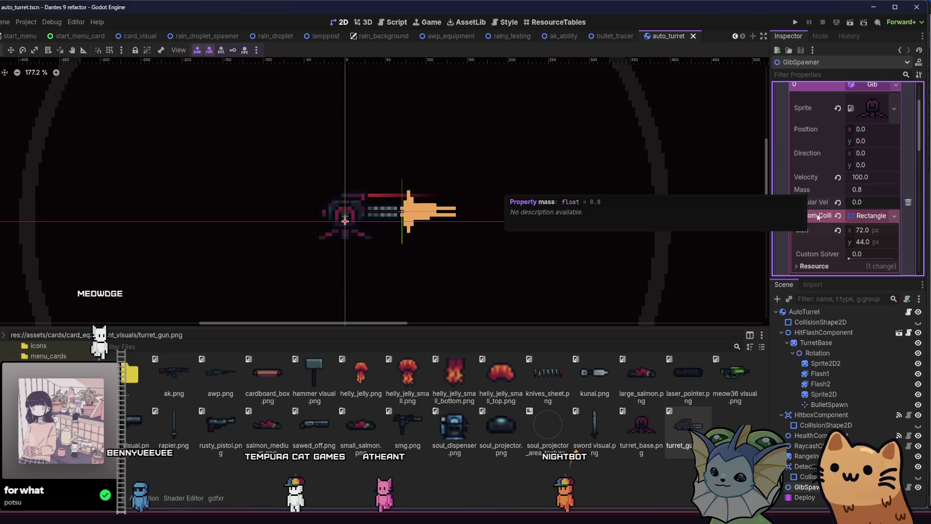
pyautogui.scroll(-5, 815, 199)
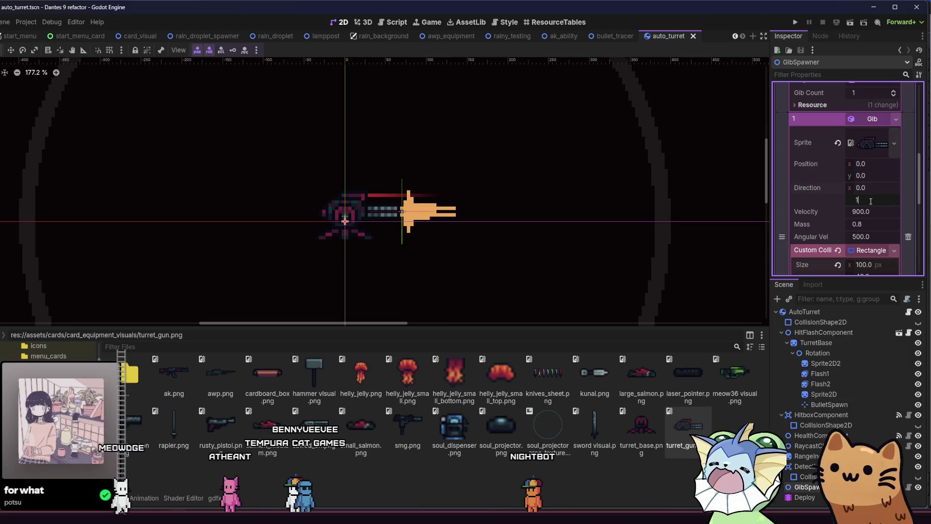
pyautogui.write('-1')
pyautogui.press('Return')
pyautogui.hotkey('ctrl', 's')
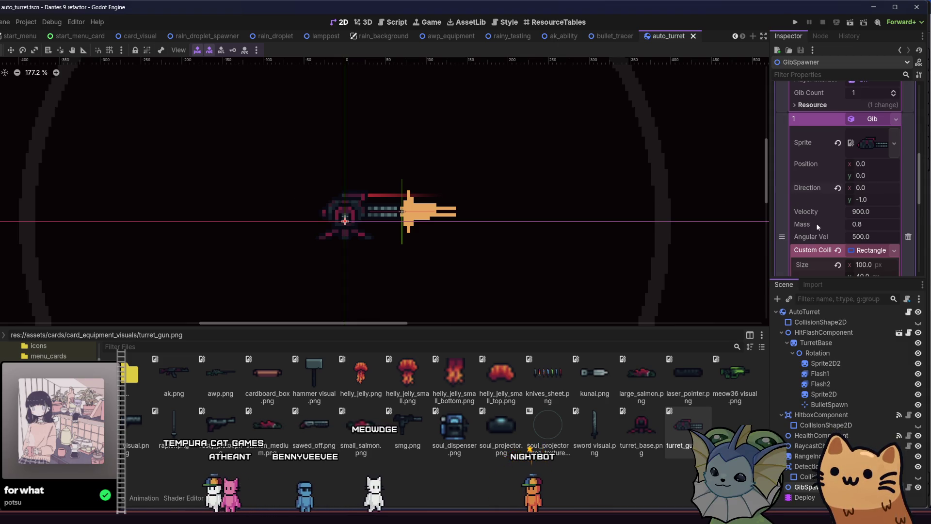
pyautogui.scroll(-1, 816, 223)
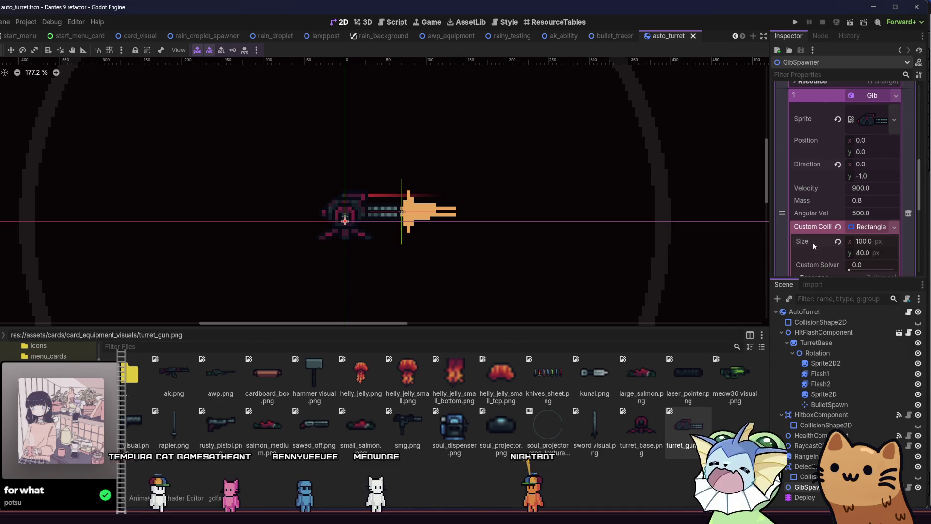
pyautogui.scroll(-1, 813, 242)
pyautogui.hotkey('ctrl', 's')
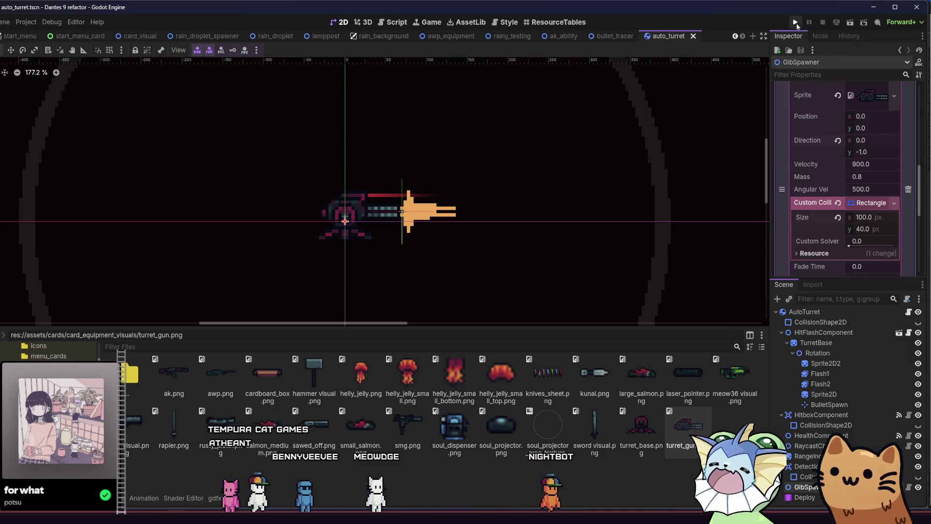
# - Run the game, start a run from the main menu, and add Auto Turret cards
pyautogui.click(796, 22)
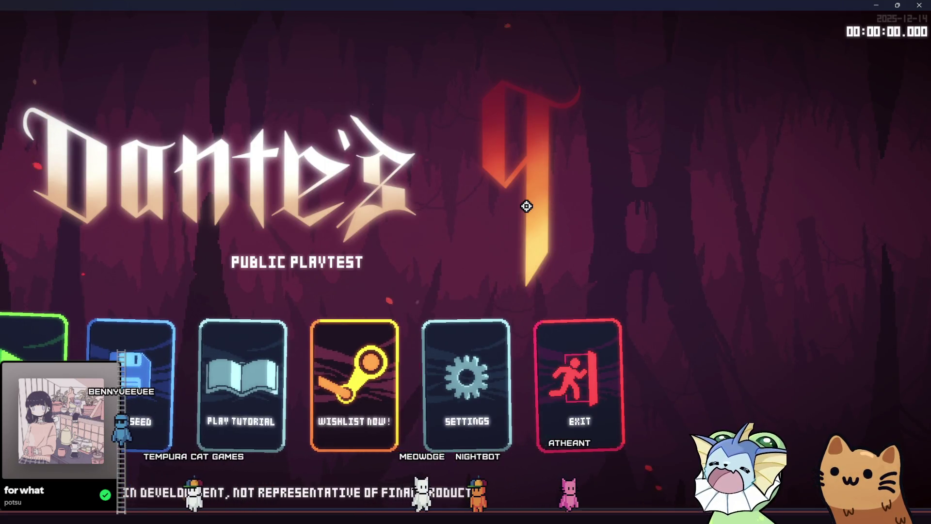
pyautogui.click(32, 339)
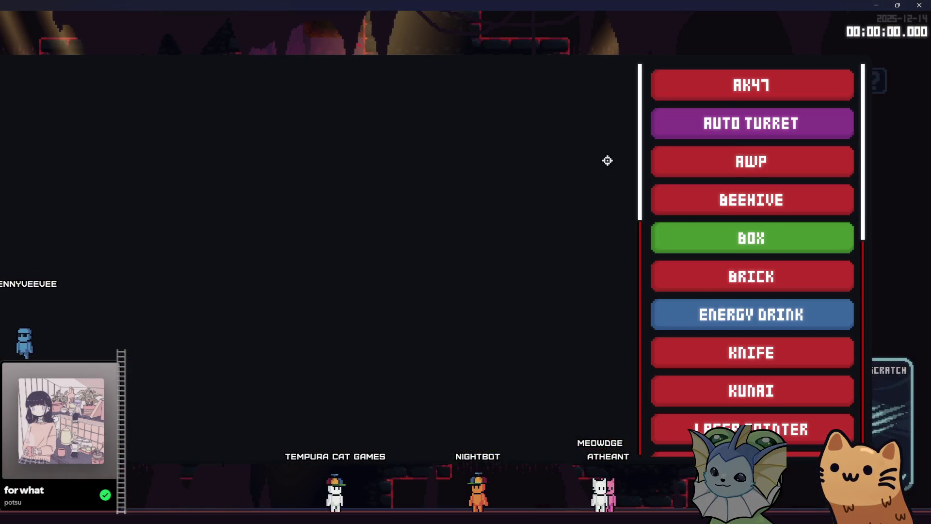
pyautogui.click(788, 130)
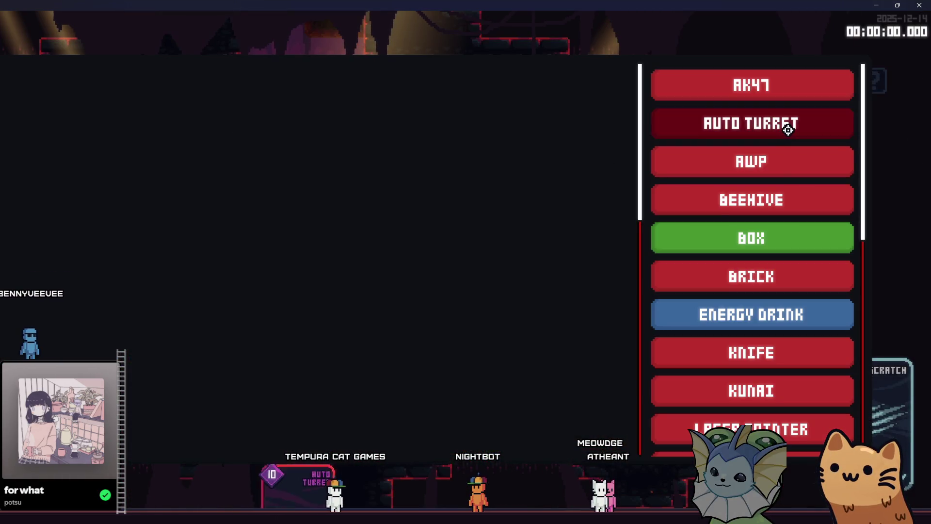
pyautogui.click(788, 130)
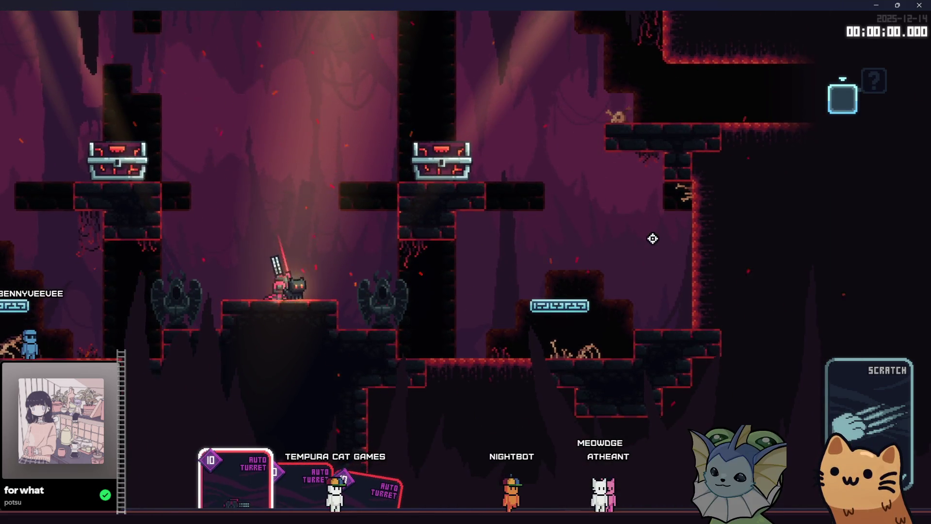
# - Spawn an Eyeball and a FlyingFireProjectileEnemy against the turrets, then stop the game with F8
pyautogui.press('Tab')
pyautogui.press('Tab')
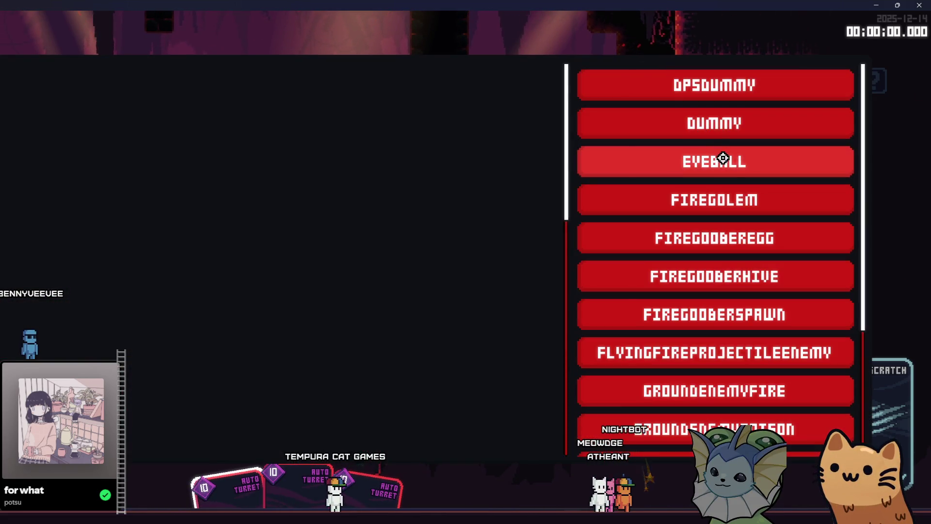
pyautogui.click(727, 164)
pyautogui.click(380, 277)
pyautogui.press('Tab')
pyautogui.press('Tab')
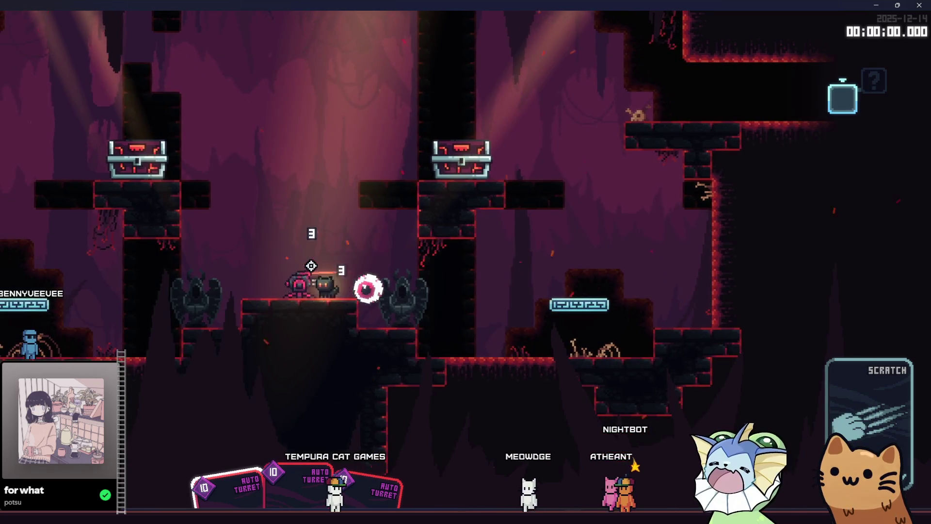
pyautogui.press('Tab')
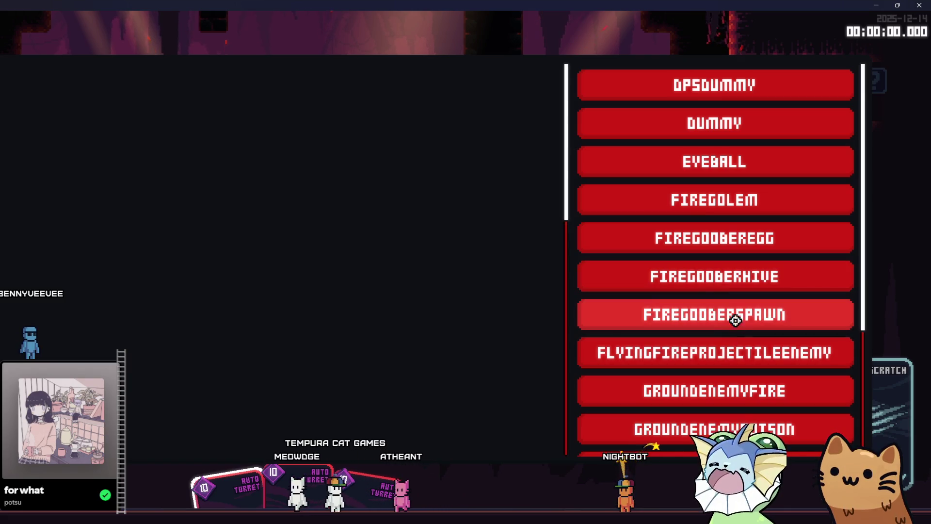
pyautogui.click(734, 351)
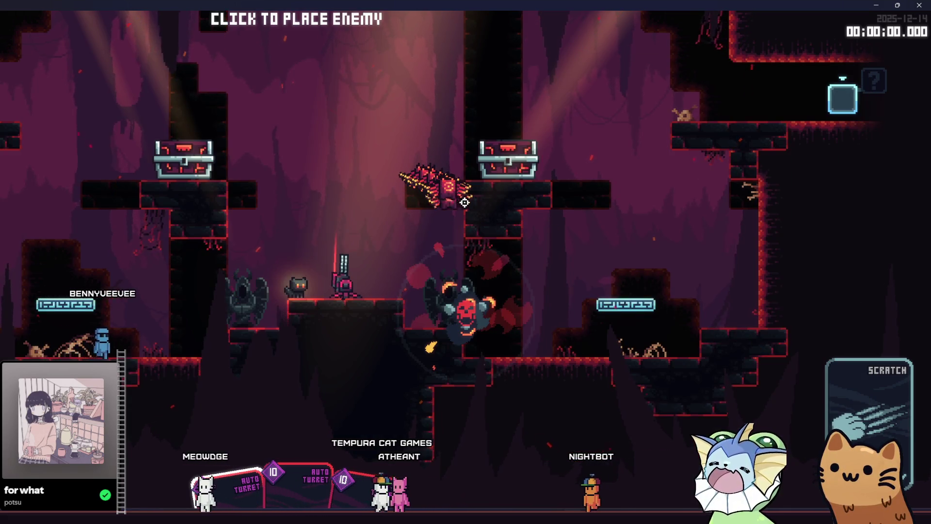
pyautogui.click(444, 180)
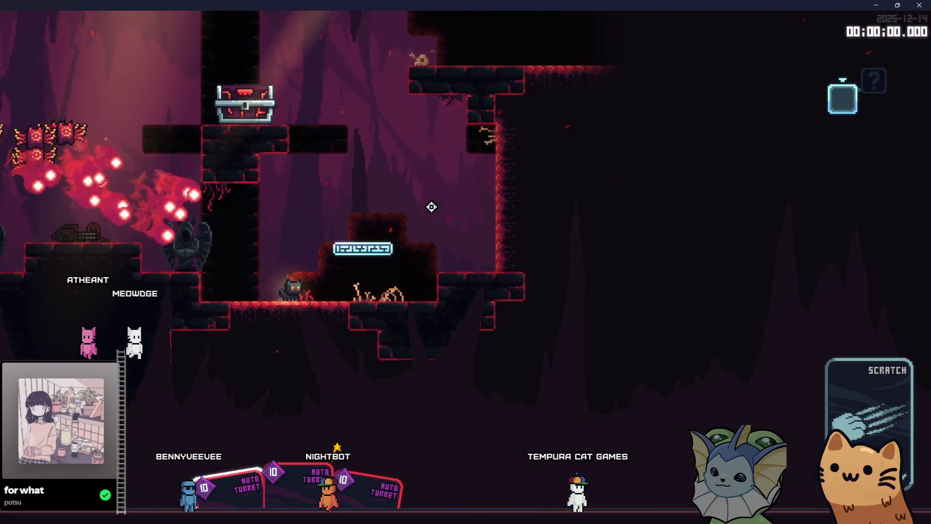
pyautogui.press('space')
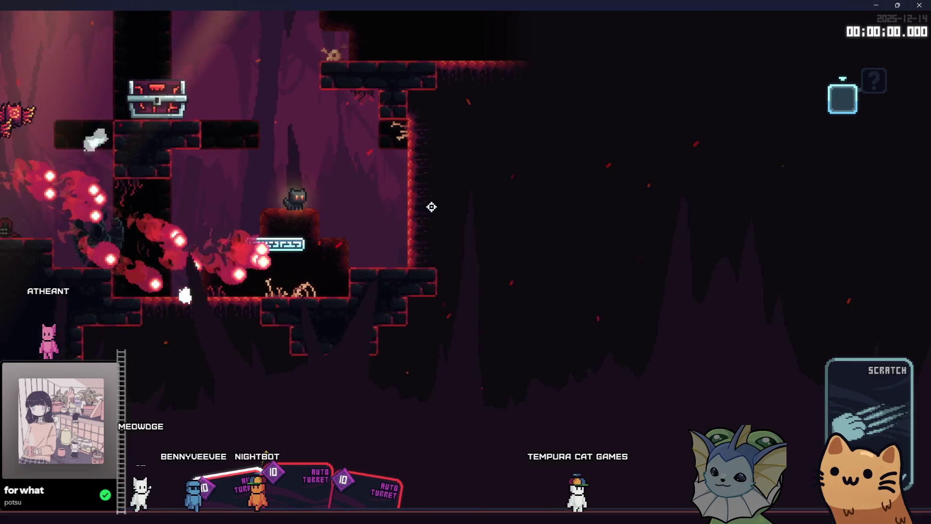
pyautogui.press('space')
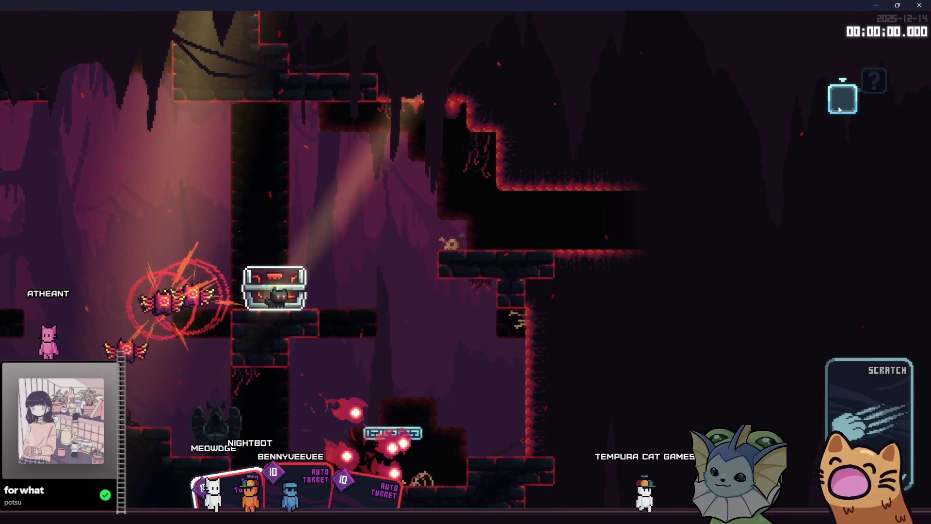
pyautogui.press('F8')
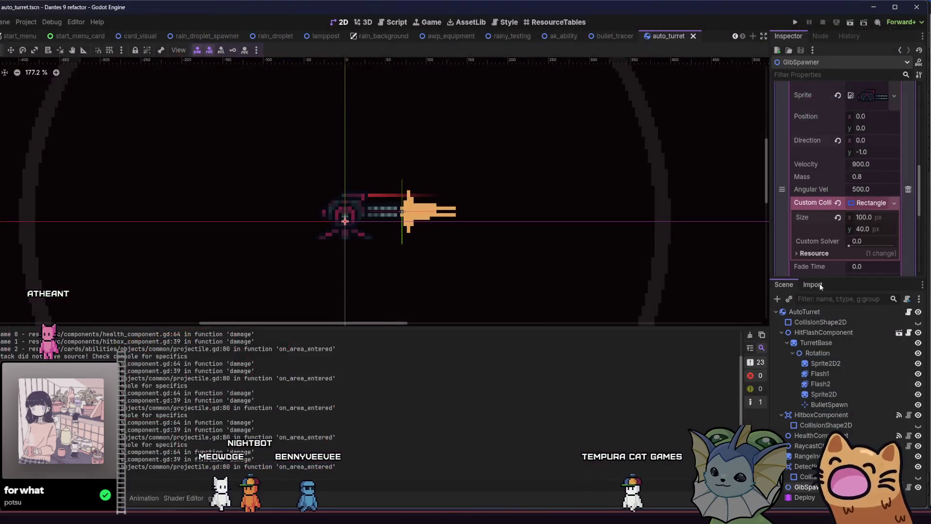
# - Enable collision layer 3 on the turret's HitboxComponent and relaunch the game with F5
pyautogui.click(843, 423)
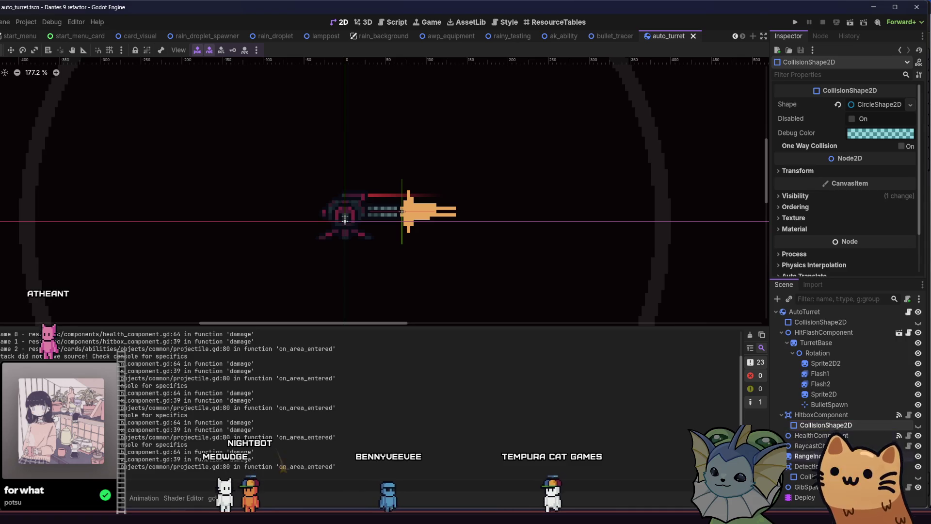
pyautogui.click(806, 466)
pyautogui.click(809, 477)
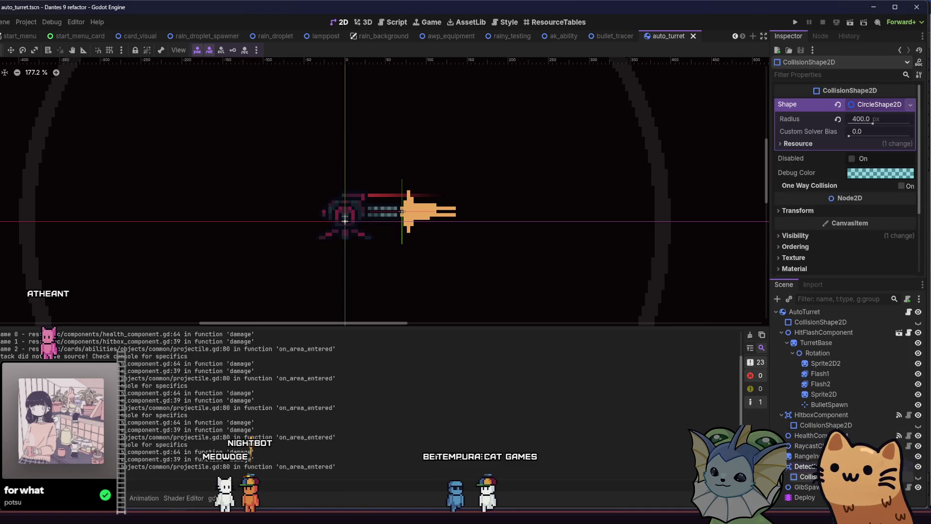
pyautogui.click(828, 415)
pyautogui.scroll(-2, 848, 225)
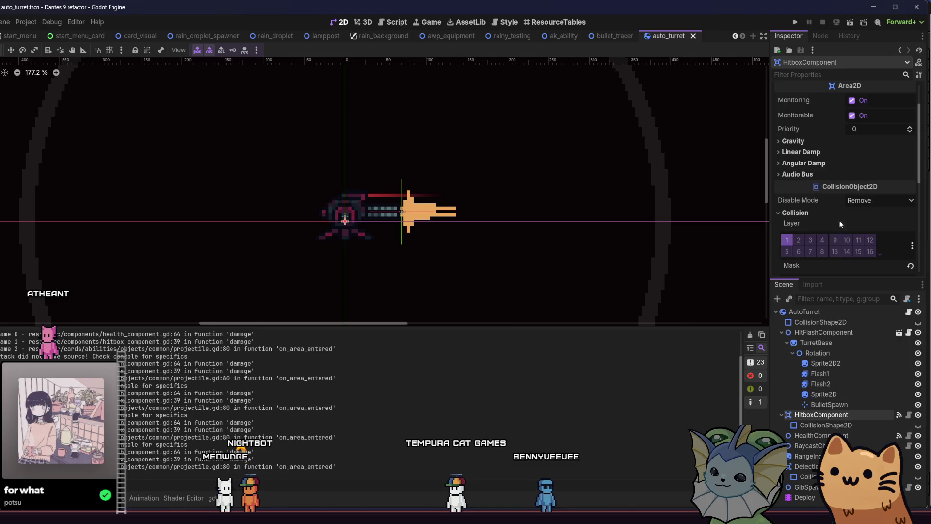
pyautogui.scroll(-3, 775, 239)
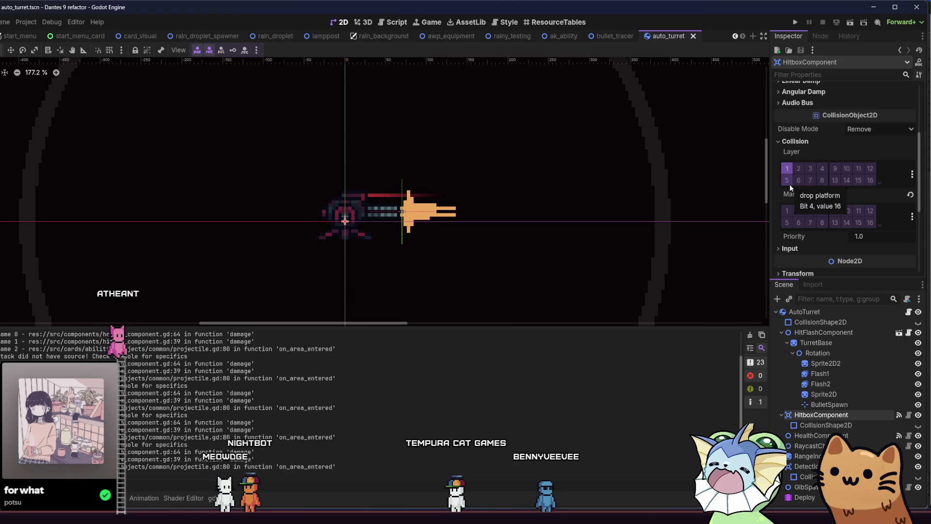
pyautogui.click(811, 168)
pyautogui.press('F5')
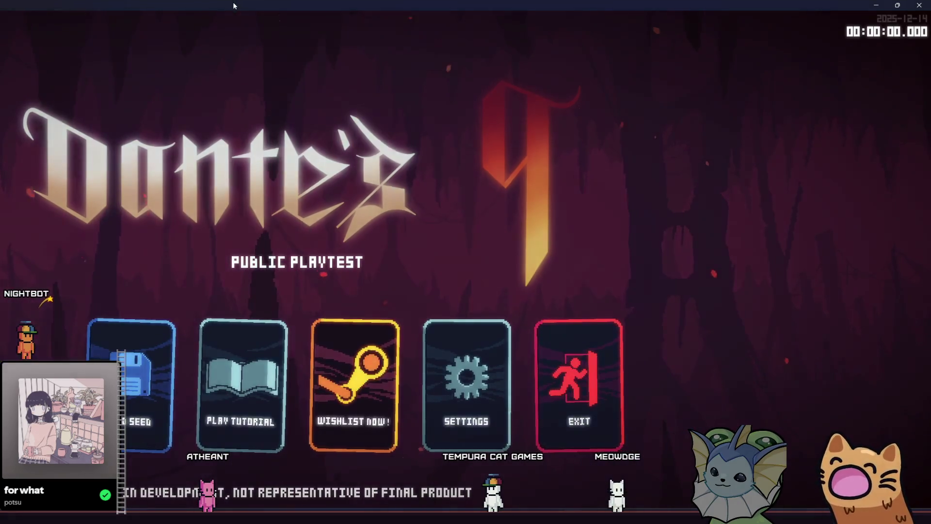
# - Re-maximize the game window, add an Auto Turret card via the F1 debug menu, and return to the centre platform
pyautogui.doubleClick(233, 5)
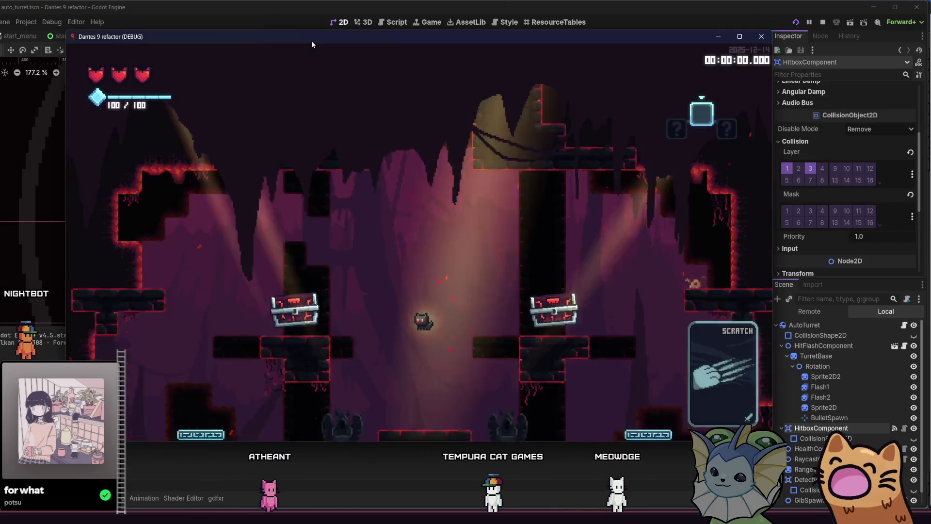
pyautogui.doubleClick(311, 40)
pyautogui.press('F1')
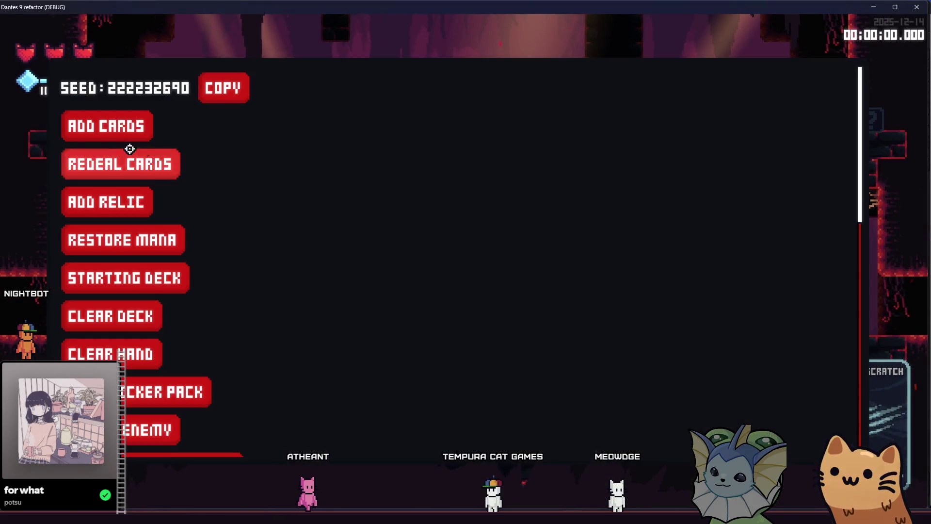
pyautogui.click(107, 126)
pyautogui.click(750, 125)
pyautogui.press('F1')
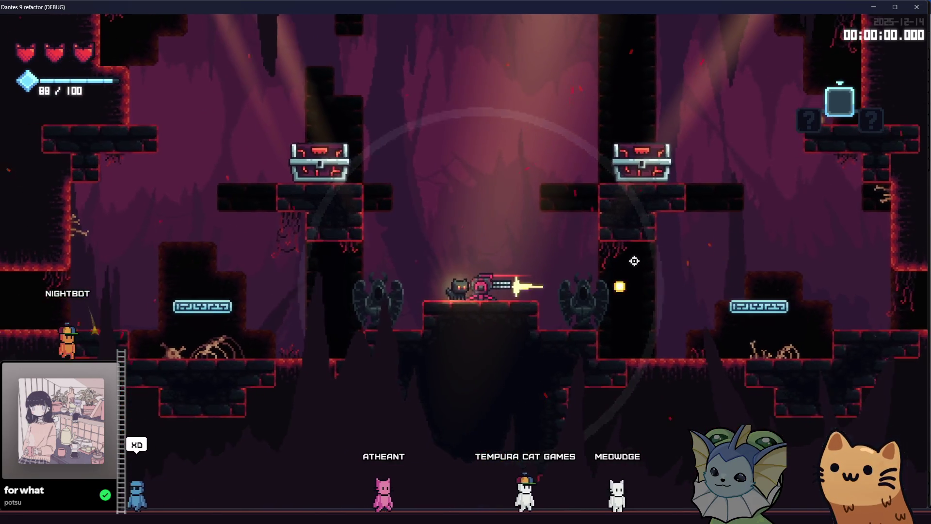
pyautogui.press('a')
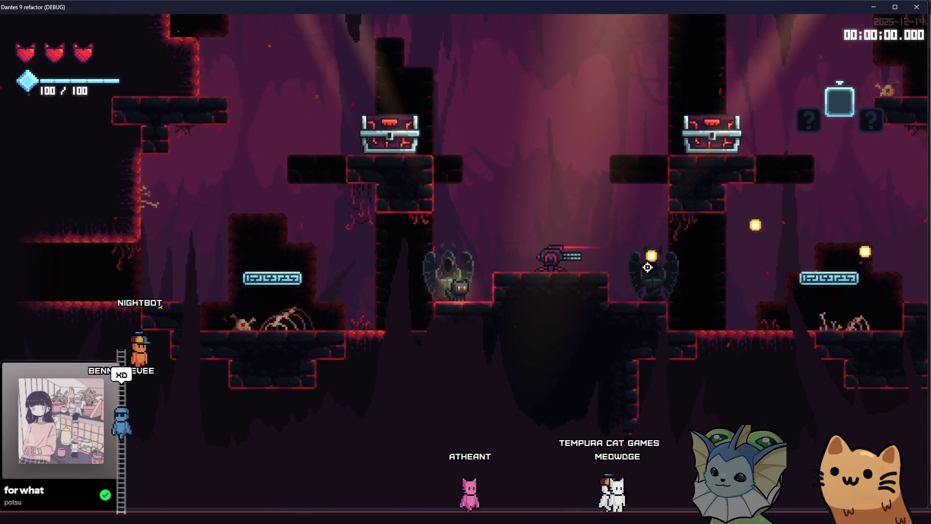
pyautogui.press('d')
pyautogui.press('space')
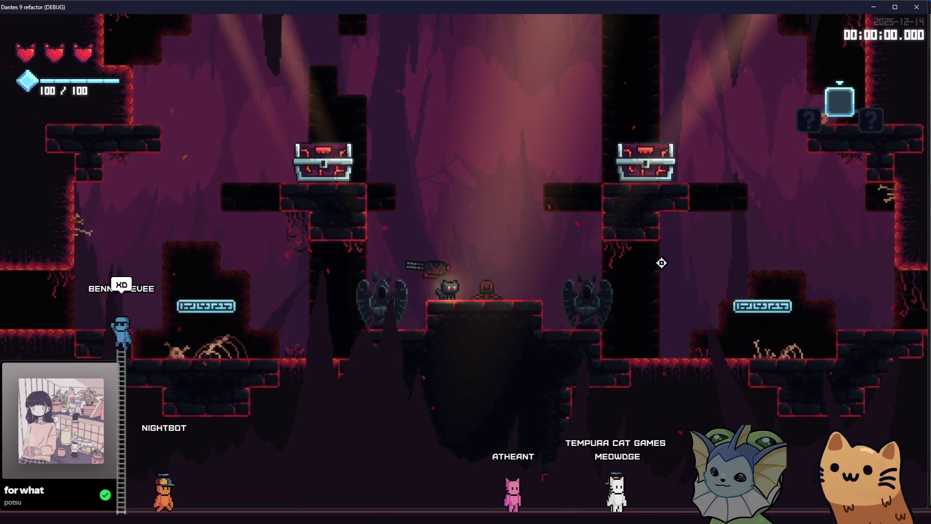
# - Add and deploy two Auto Turret cards, then walk left and fire to the right
pyautogui.press('F1')
pyautogui.click(707, 140)
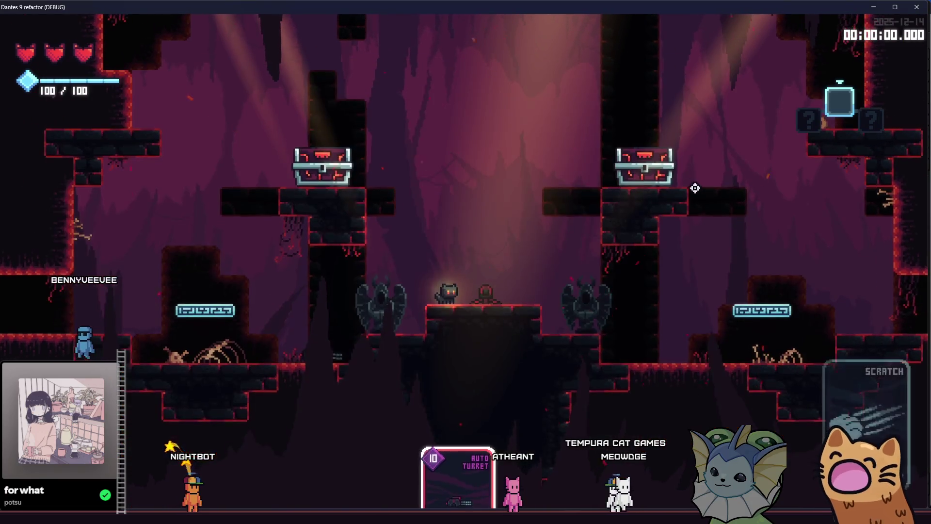
pyautogui.click(678, 215)
pyautogui.press('F1')
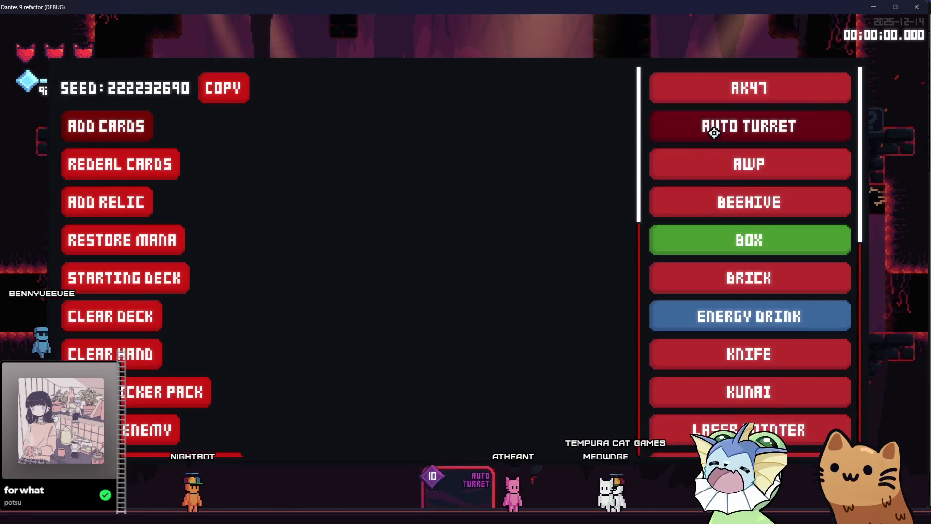
pyautogui.click(714, 133)
pyautogui.click(711, 196)
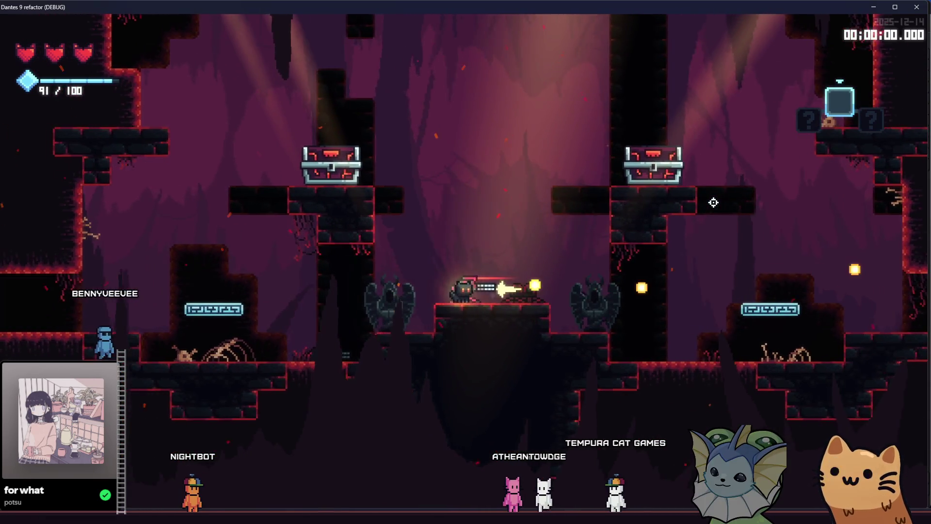
pyautogui.press('a')
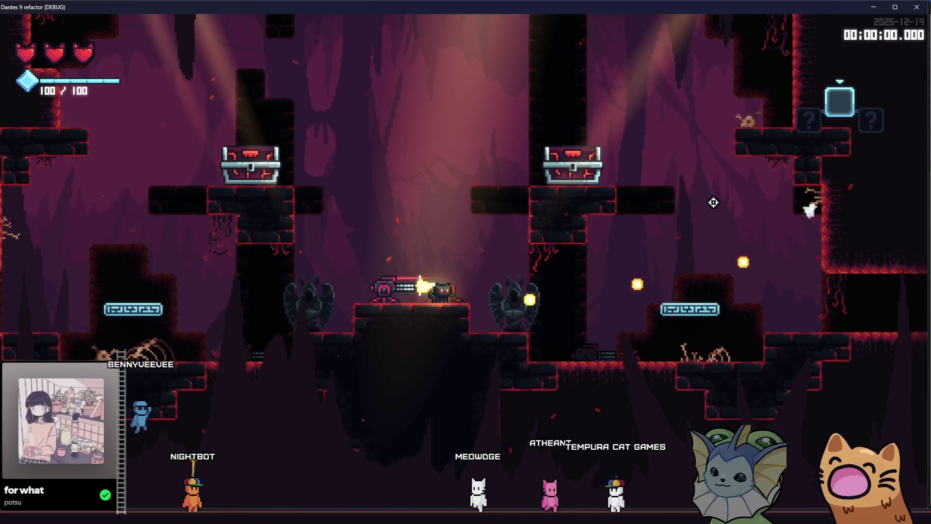
pyautogui.press('a')
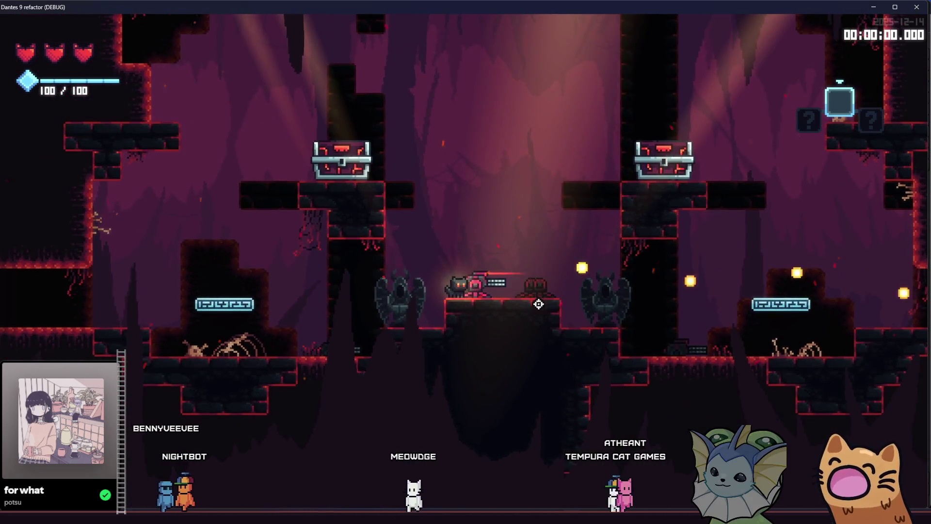
pyautogui.click(589, 290)
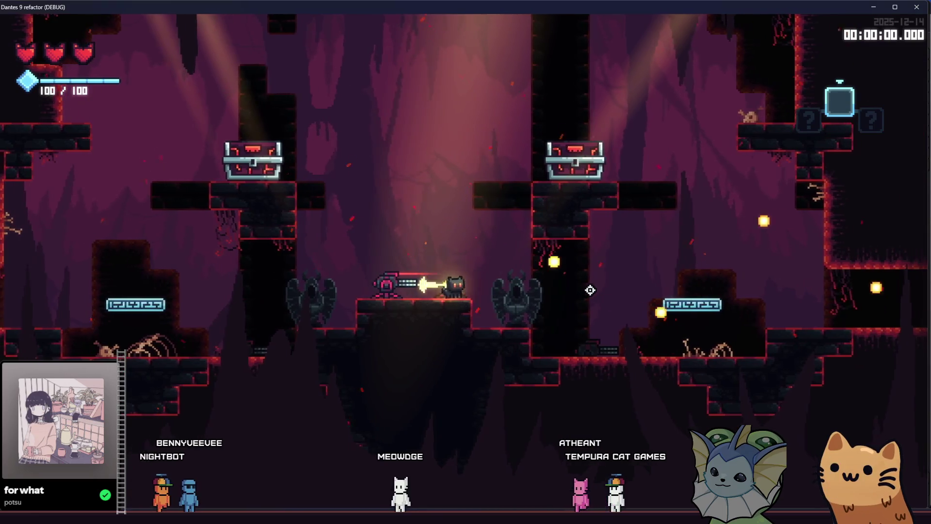
# - Add another Auto Turret card while moving left and deploy a turret
pyautogui.press('F1')
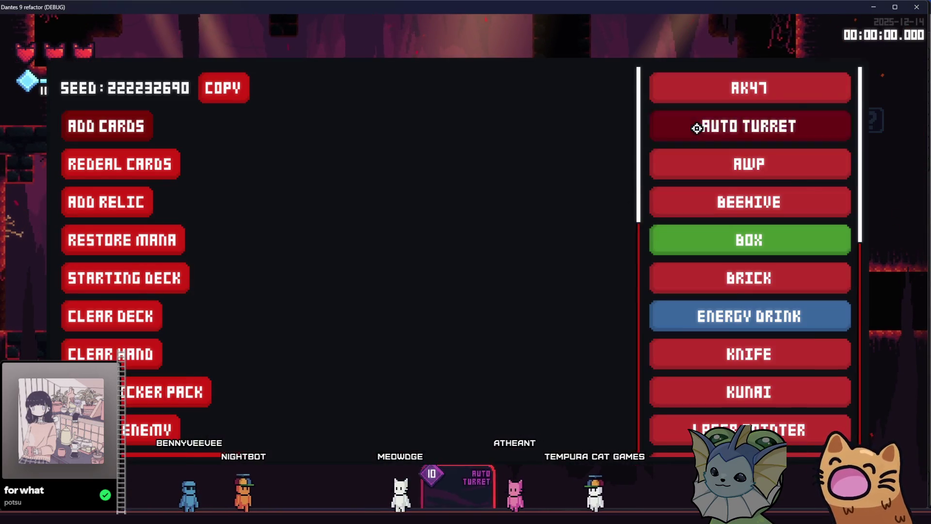
pyautogui.click(697, 128)
pyautogui.press('a')
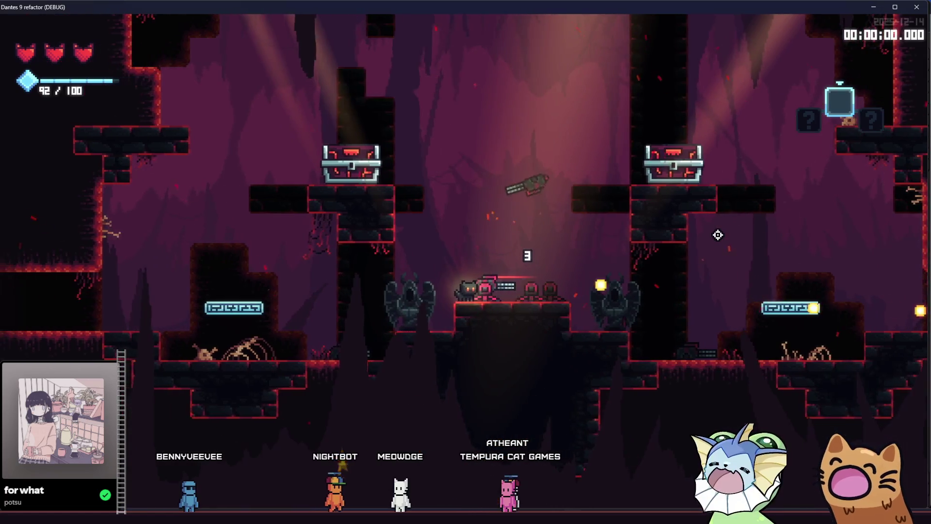
pyautogui.press('a')
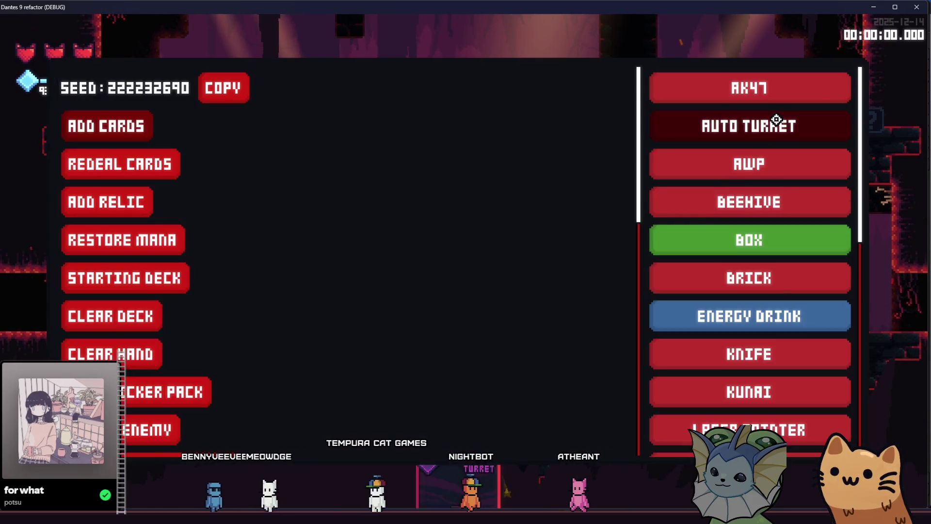
pyautogui.press('F1')
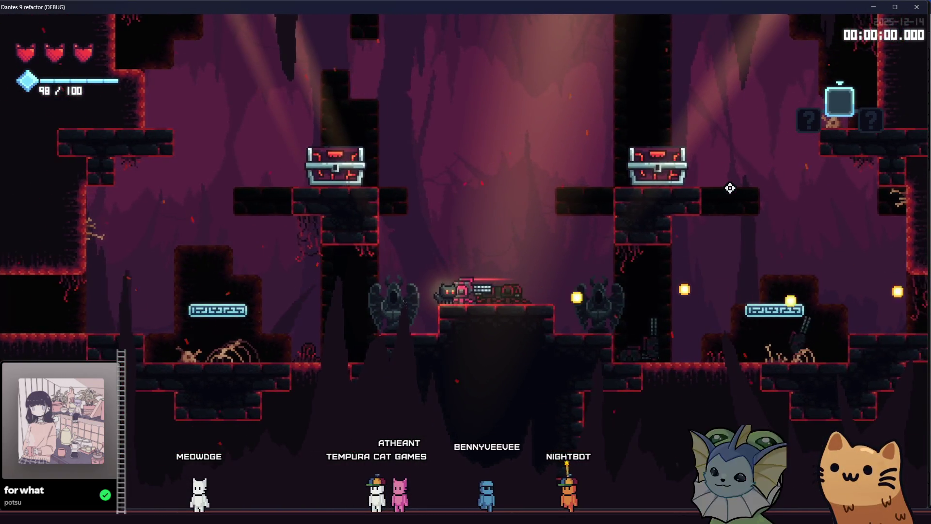
pyautogui.press('F1')
pyautogui.press('F1')
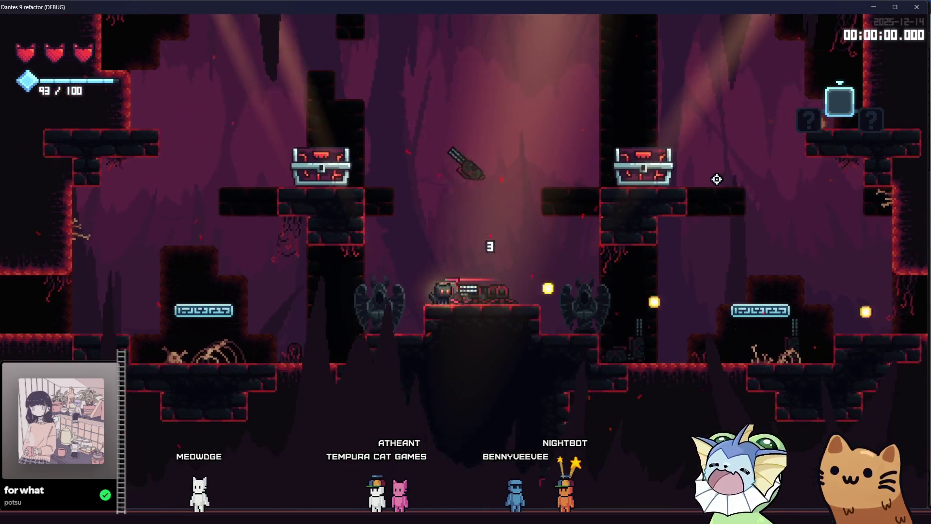
pyautogui.press('a')
# - Add two more Auto Turret cards and deploy several turrets at once
pyautogui.press('F1')
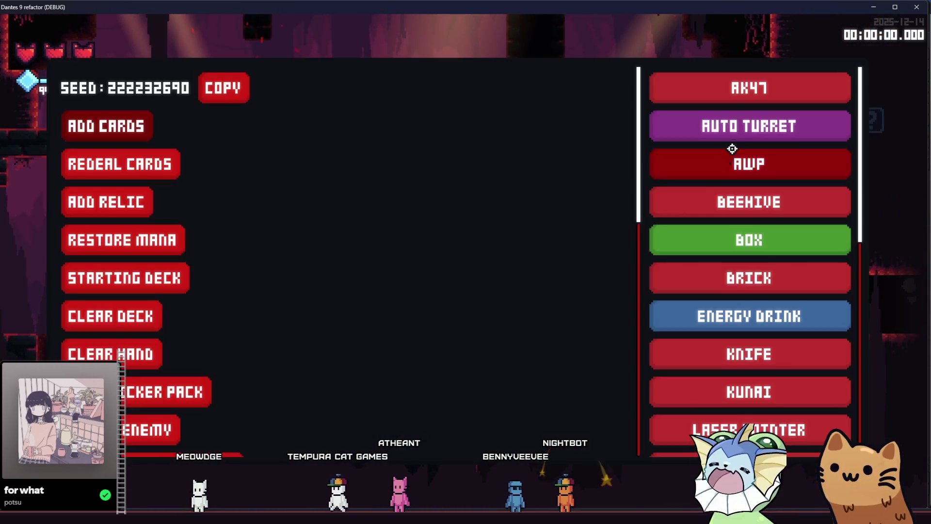
pyautogui.press('F1')
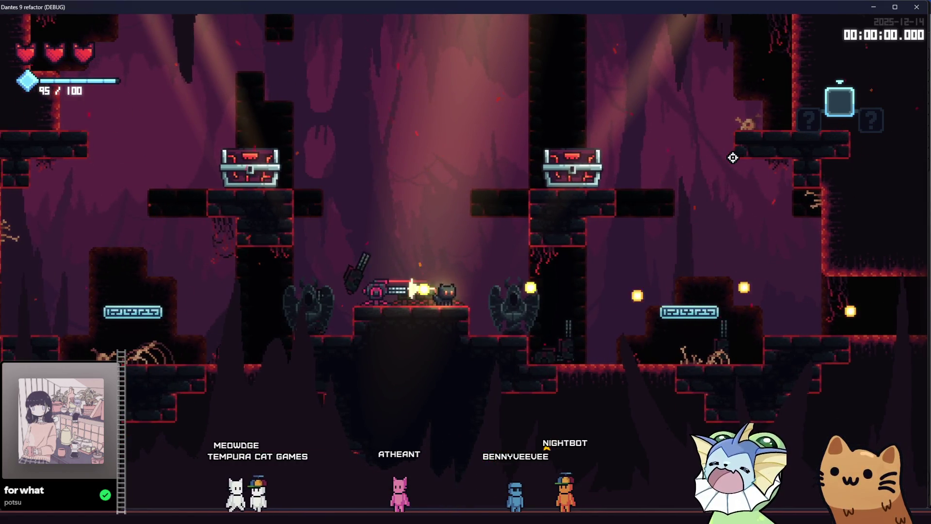
pyautogui.press('F1')
pyautogui.click(751, 135)
pyautogui.press('F1')
pyautogui.press('F1')
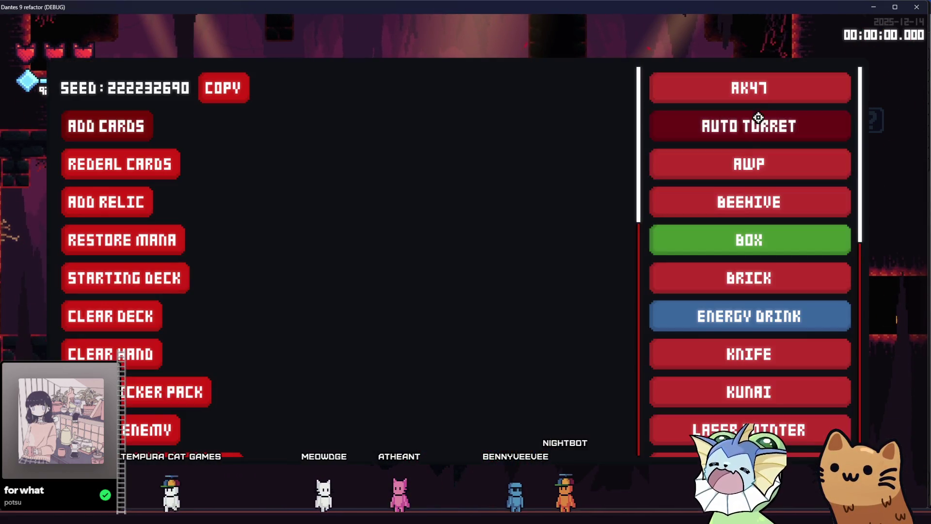
pyautogui.click(754, 122)
pyautogui.press('F1')
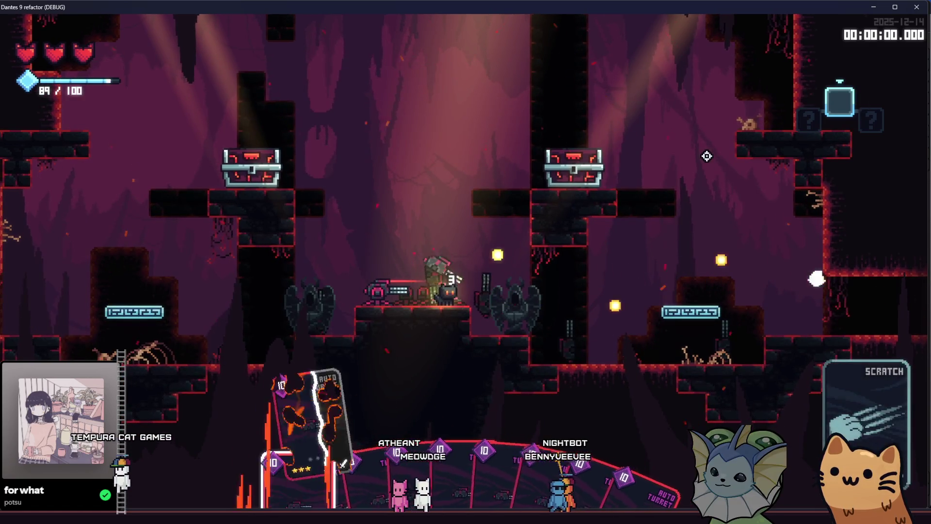
pyautogui.press('w')
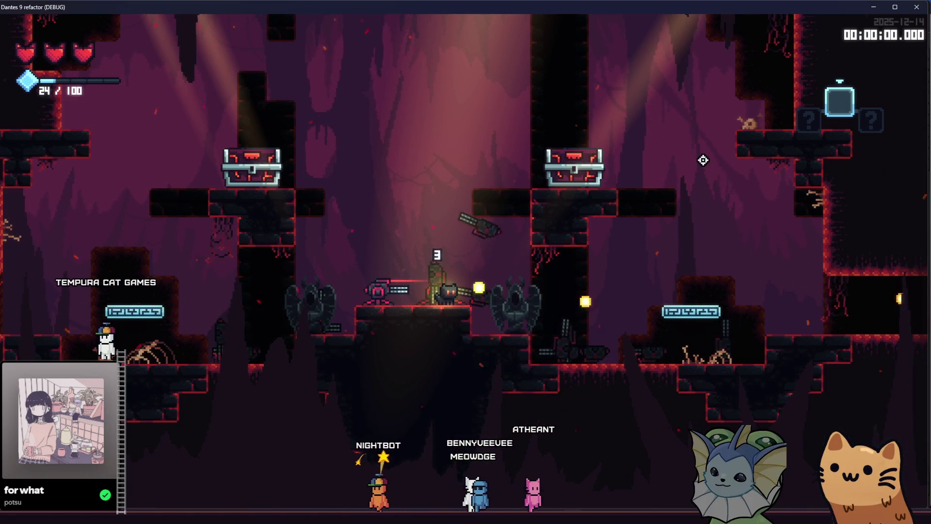
# - Shift the player slightly left and top up the hand with more Auto Turret cards
pyautogui.press('a')
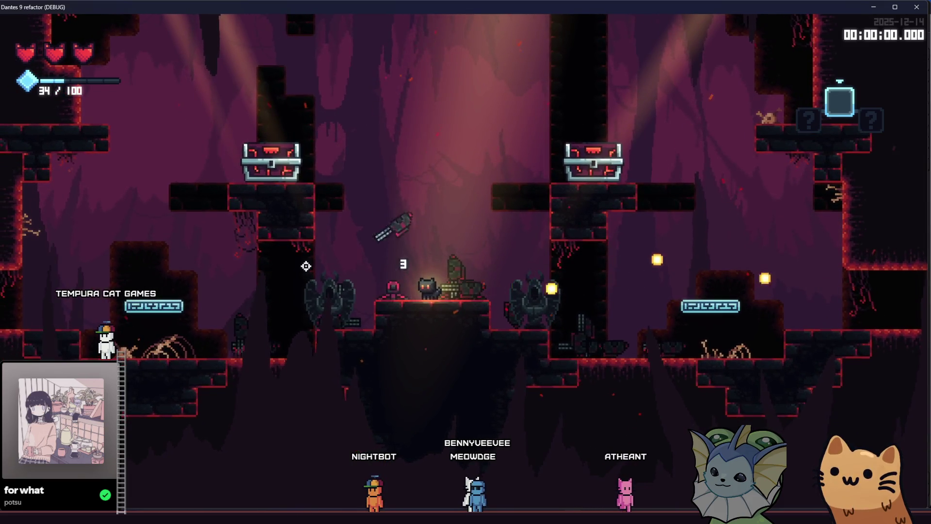
pyautogui.press('F1')
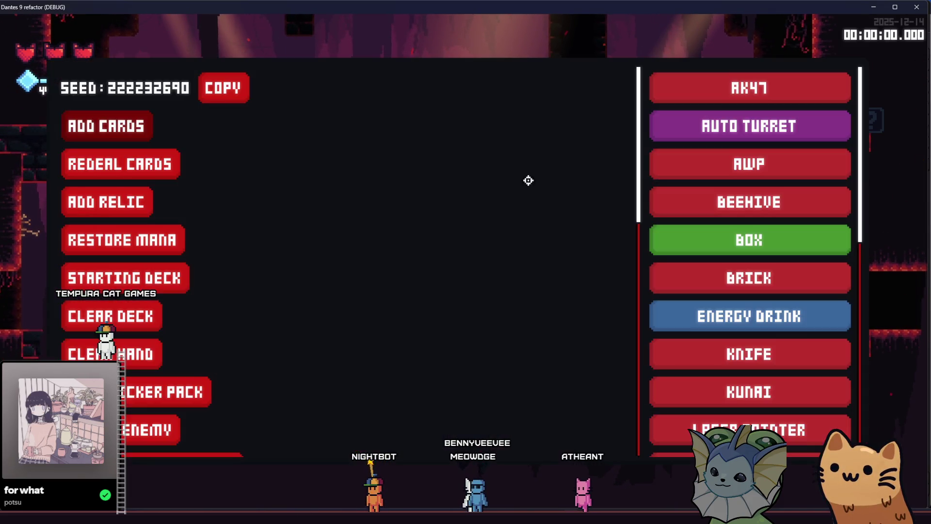
pyautogui.click(705, 135)
pyautogui.press('F1')
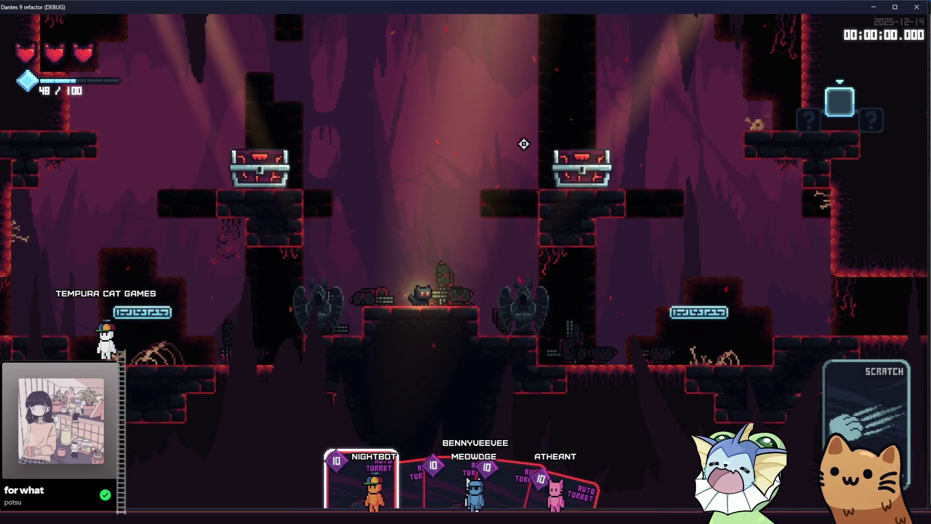
pyautogui.press('F1')
pyautogui.press('F1')
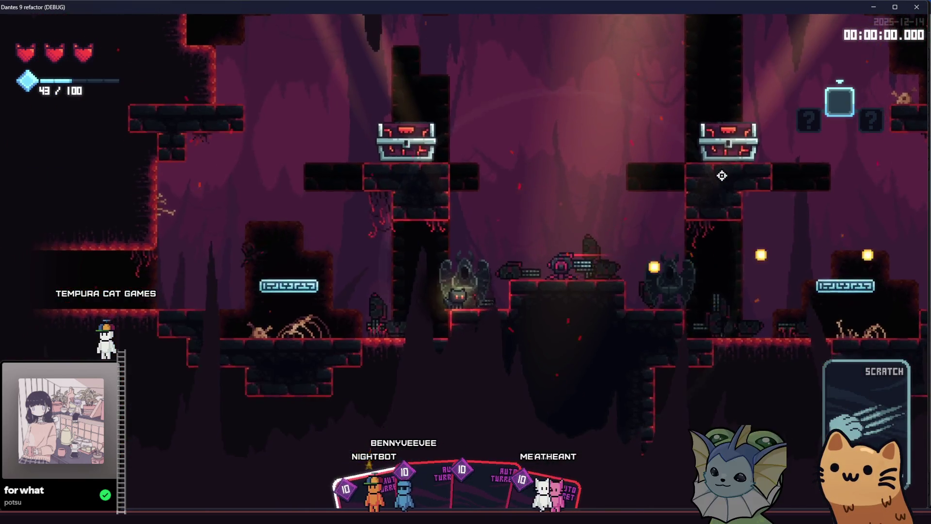
pyautogui.press('F1')
pyautogui.press('F1')
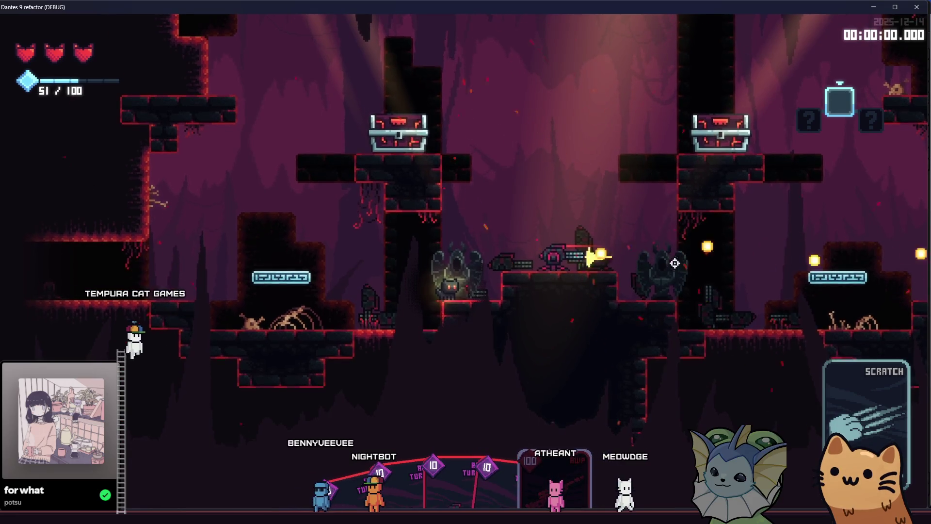
pyautogui.press('F1')
pyautogui.scroll(-4, 175, 391)
# - Close the debug menu with the AWP equipped and jump across to the central turret platform
pyautogui.scroll(-1, 175, 391)
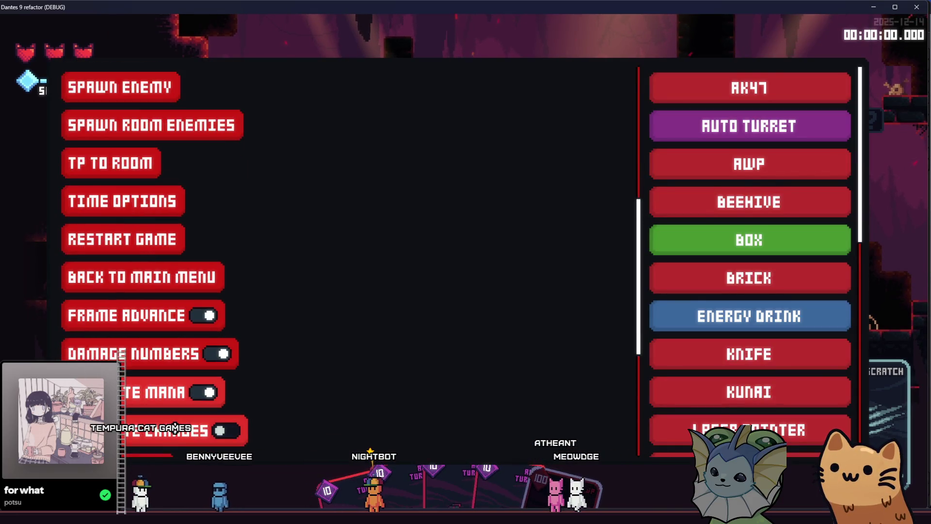
pyautogui.press('F1')
pyautogui.press('F1')
pyautogui.press('F1')
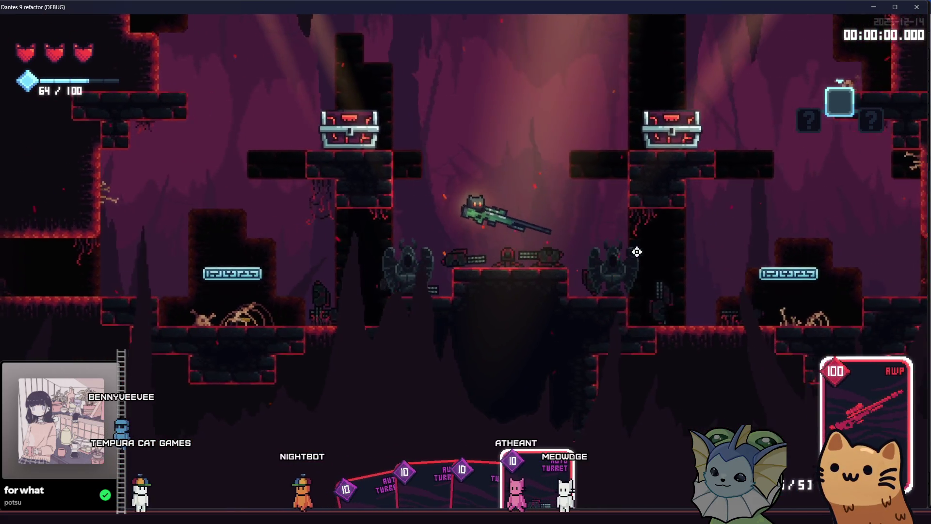
pyautogui.press('space')
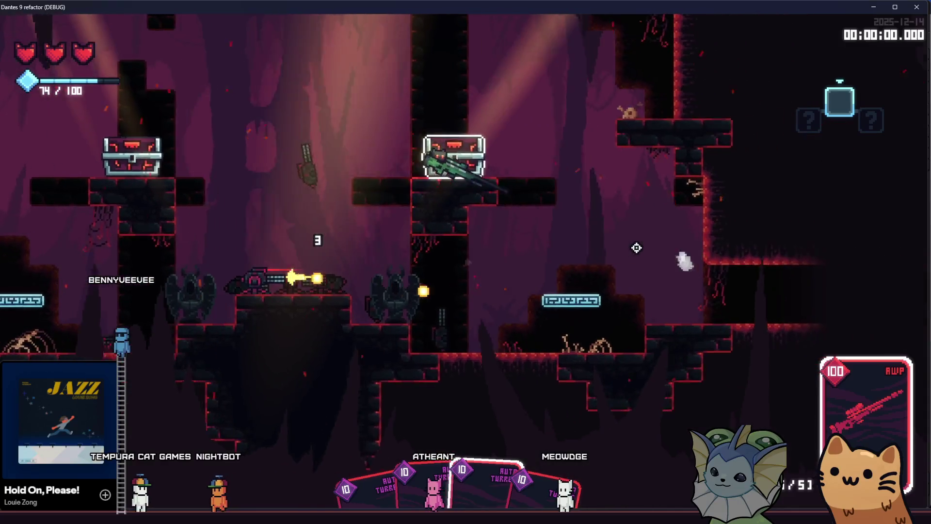
pyautogui.press('r')
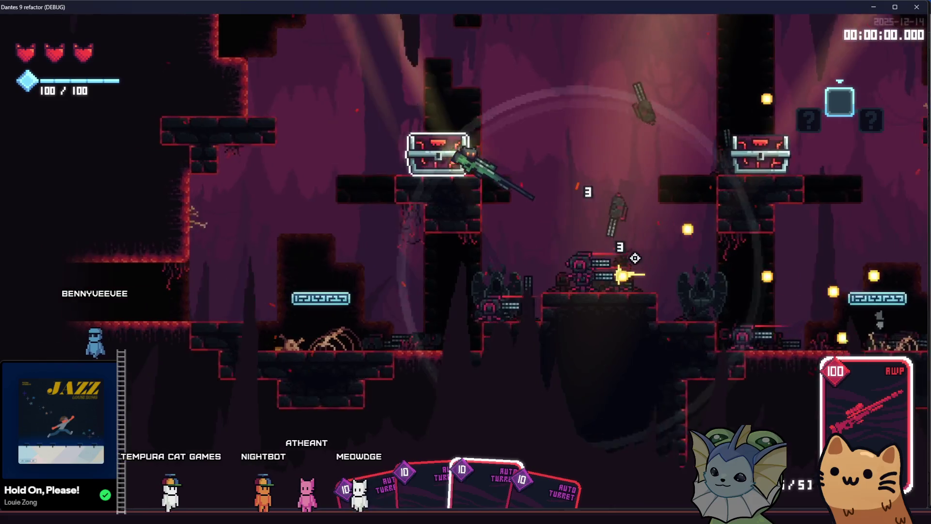
pyautogui.press('space')
pyautogui.press('d')
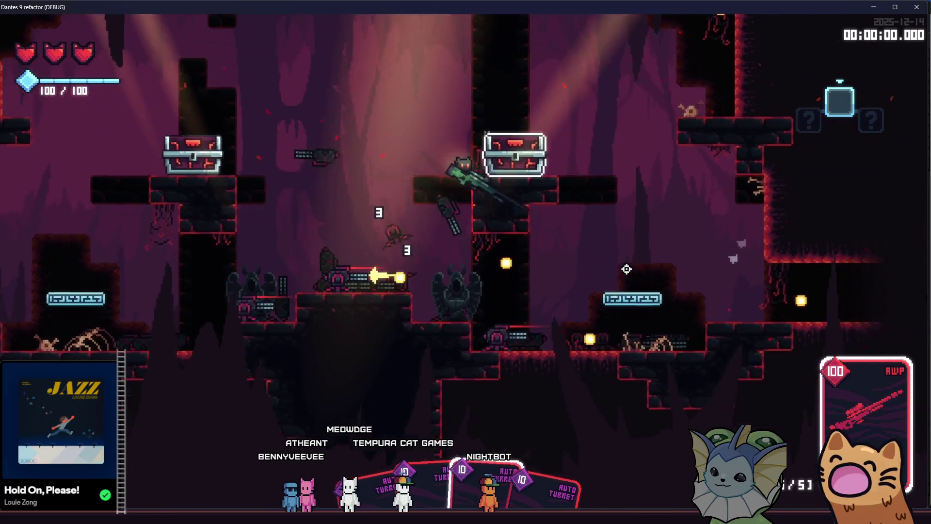
# - Run and jump around the platform, firing the AWP up-left, ahead and at the pillar
pyautogui.press('a')
pyautogui.press('space')
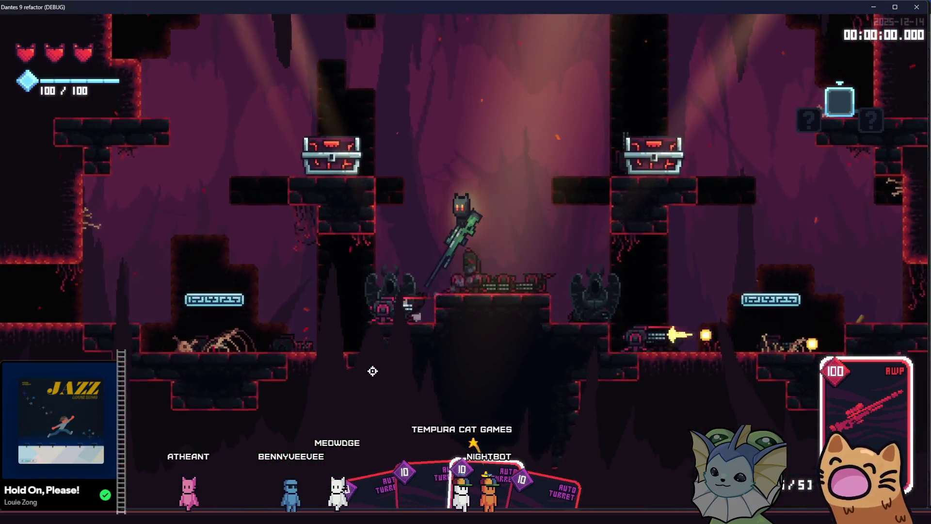
pyautogui.click(337, 351)
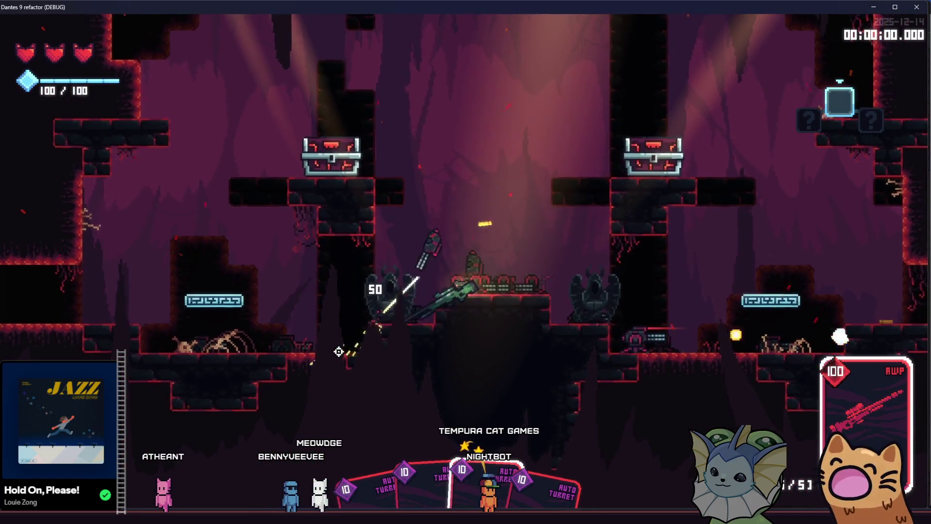
pyautogui.press('d')
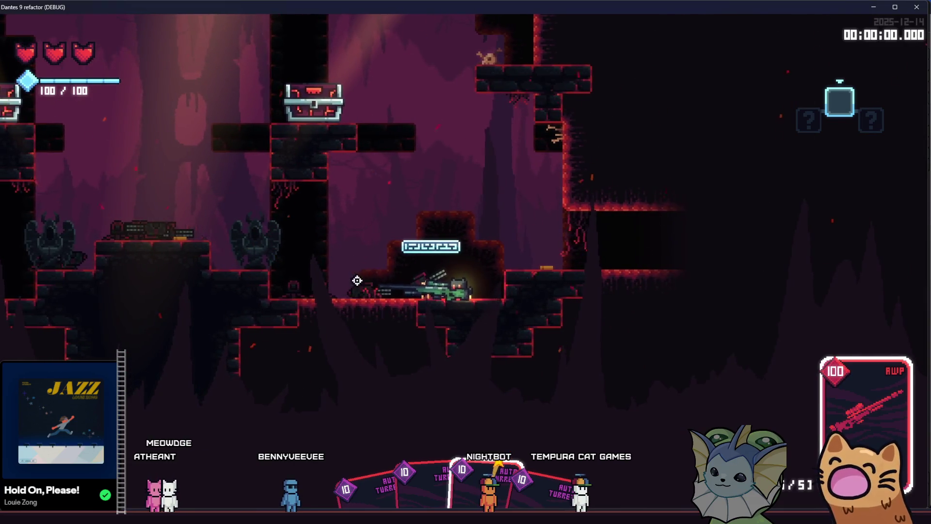
pyautogui.click(268, 179)
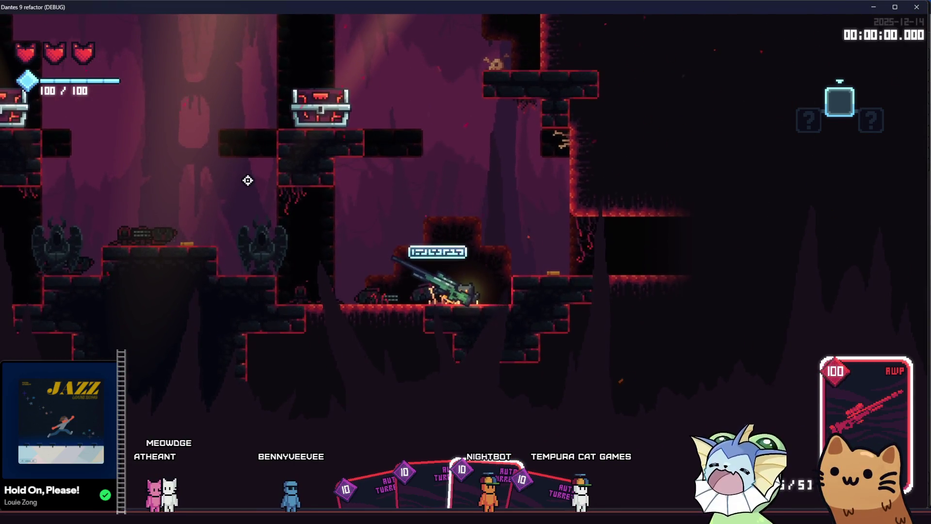
pyautogui.click(245, 187)
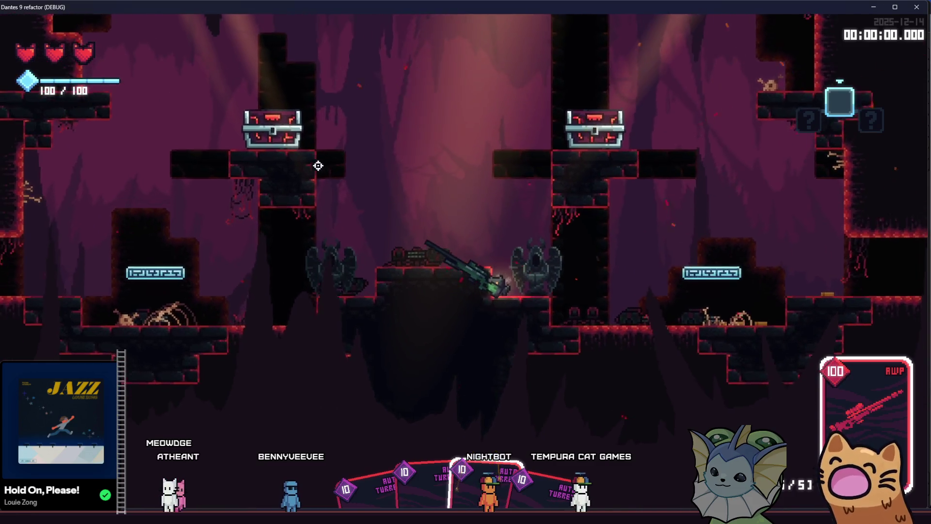
pyautogui.press('a')
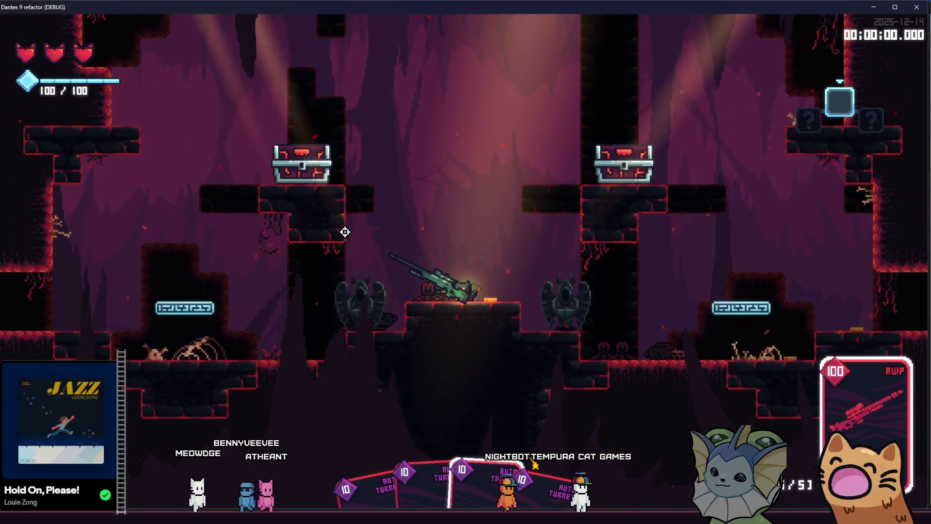
pyautogui.click(344, 240)
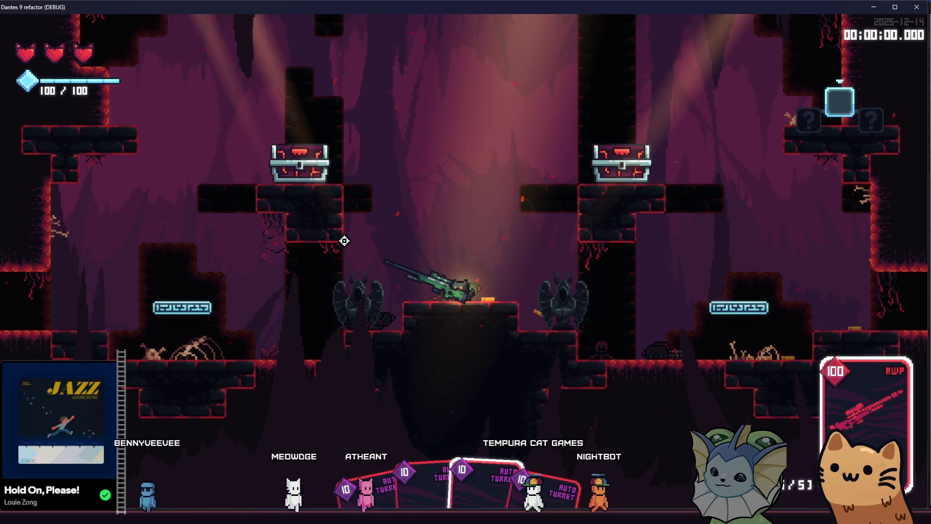
pyautogui.click(344, 240)
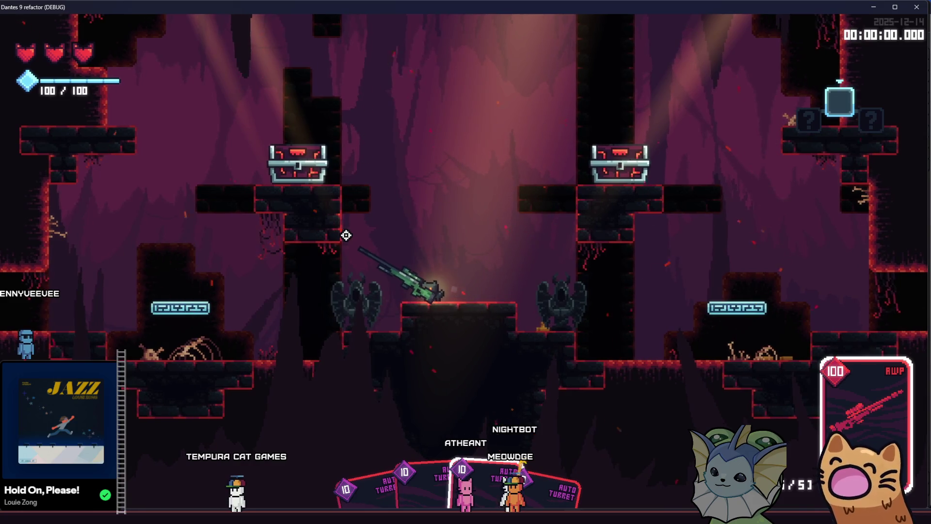
# - Fire the AWP five times at the wall to inspect tracer and shell ejection, then stop the game
pyautogui.click(319, 224)
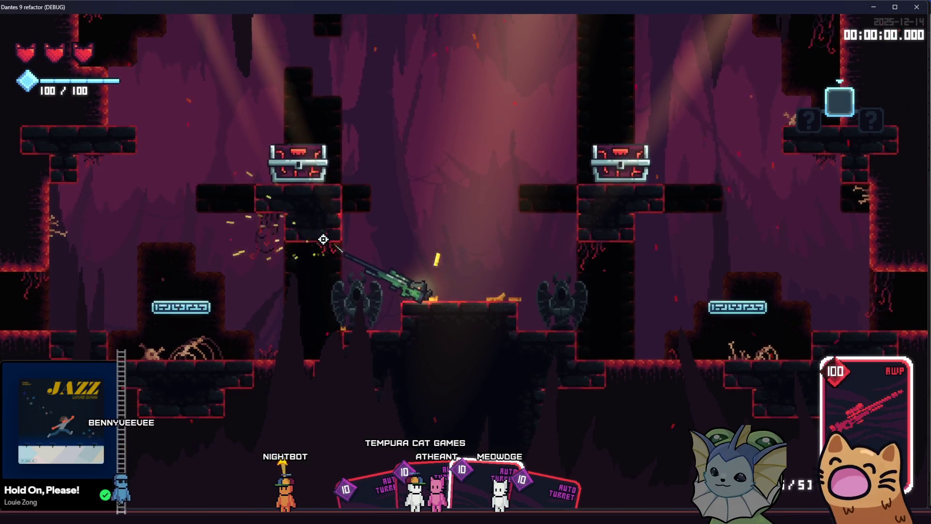
pyautogui.click(323, 238)
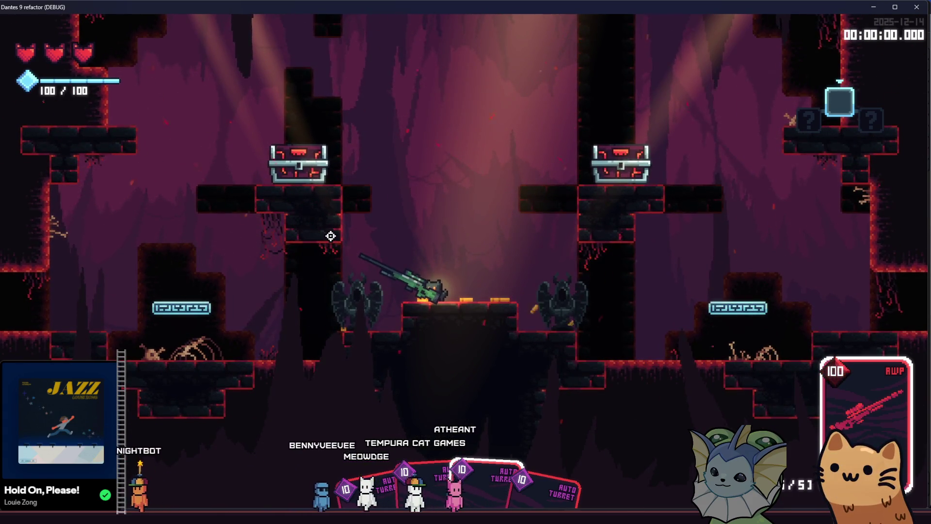
pyautogui.click(342, 225)
pyautogui.click(336, 214)
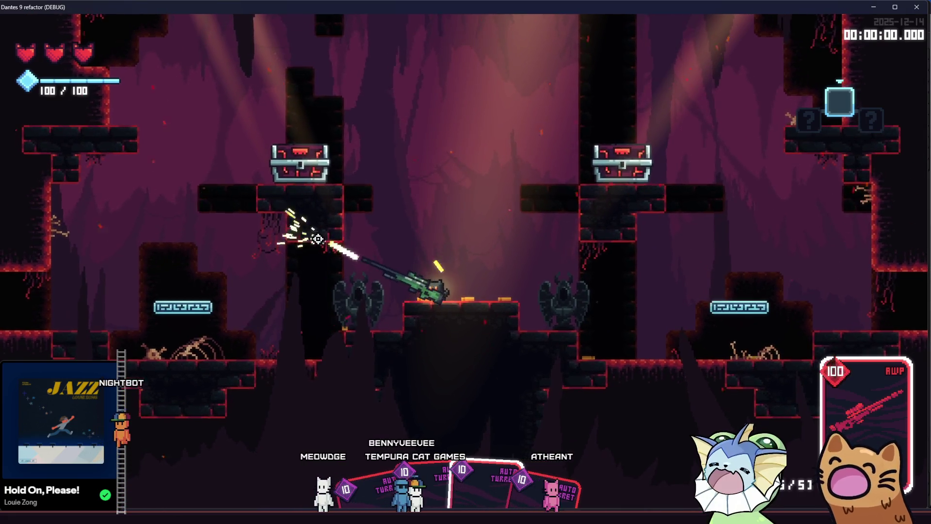
pyautogui.click(335, 232)
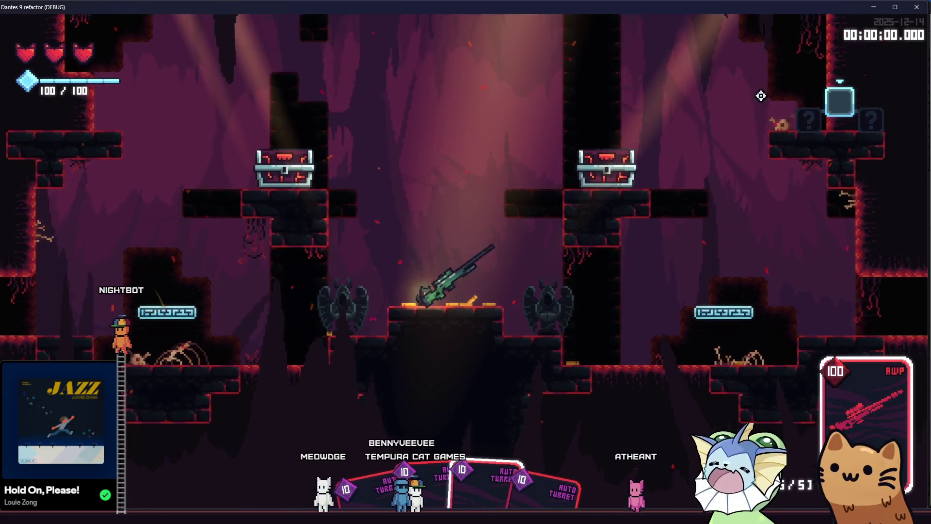
pyautogui.press('F8')
# - In Obsidian, return to the JW Dec 16 - Jan 6 note and scroll to its end
pyautogui.hotkey('alt', 'Tab')
pyautogui.scroll(-1, 53, 310)
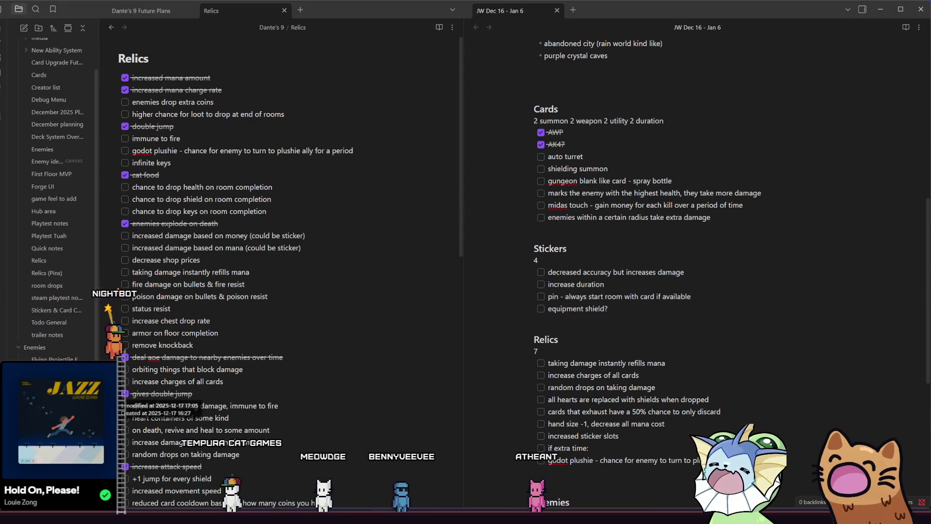
pyautogui.hotkey('ctrl', 'alt', 'Left')
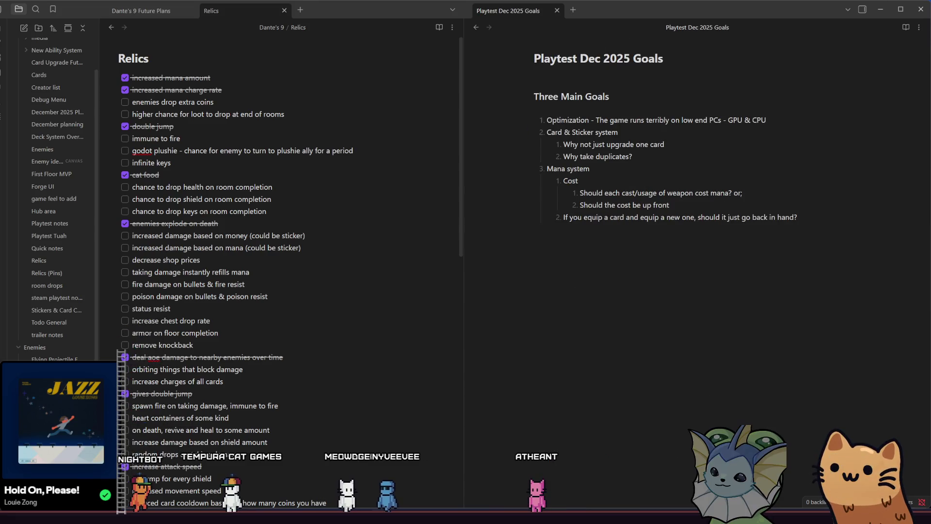
pyautogui.hotkey('ctrl', 'alt', 'Right')
pyautogui.scroll(-10, 621, 360)
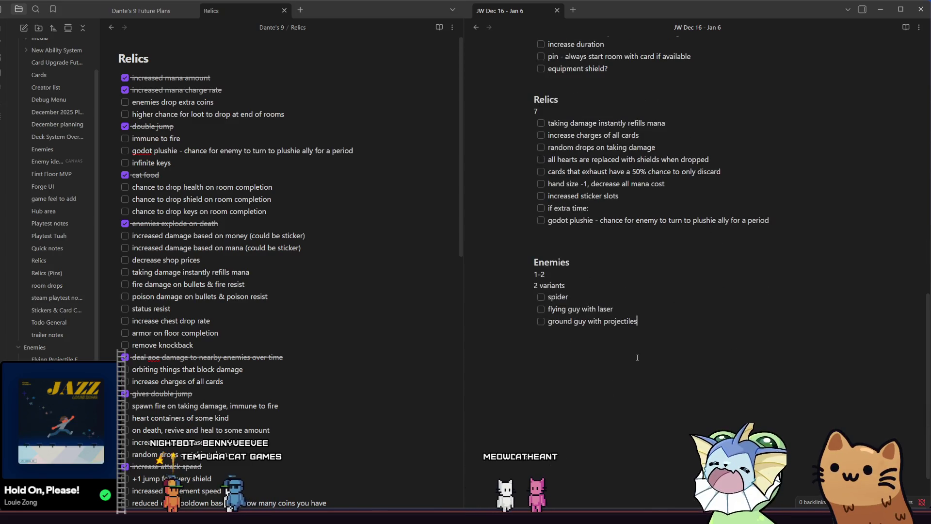
# - Add a Notes heading with the line 'x awp tracer not being', then save the auto_turret scene in Godot
pyautogui.press('Return')
pyautogui.press('Return')
pyautogui.write('Notes')
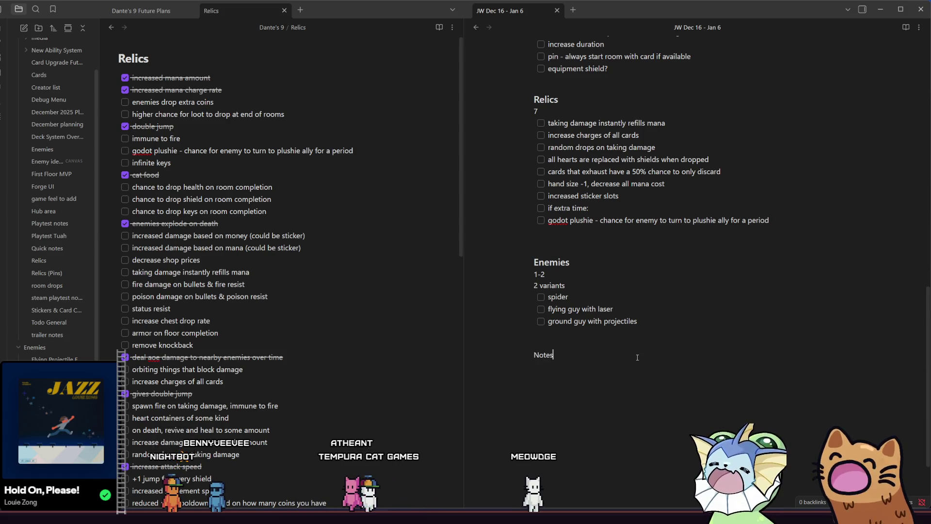
pyautogui.press('BackSpace')
pyautogui.press('BackSpace')
pyautogui.press('BackSpace')
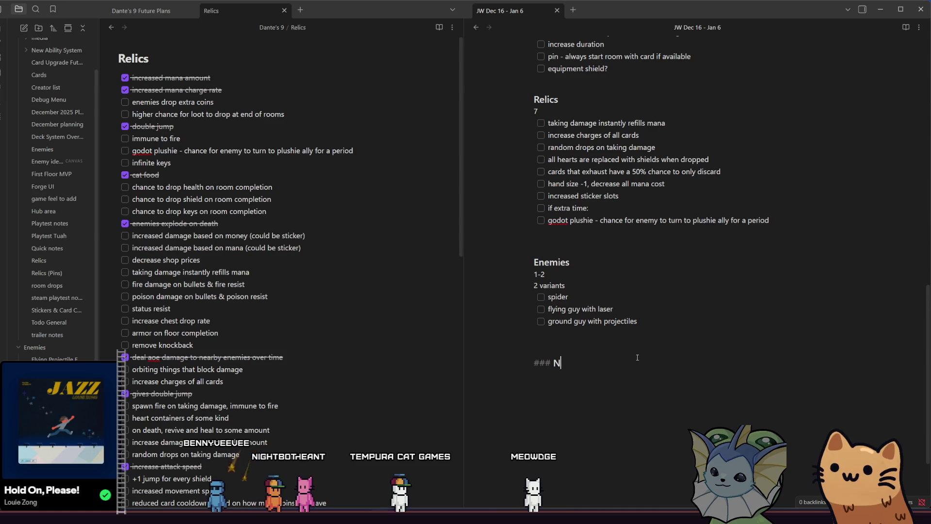
pyautogui.write('fix awp')
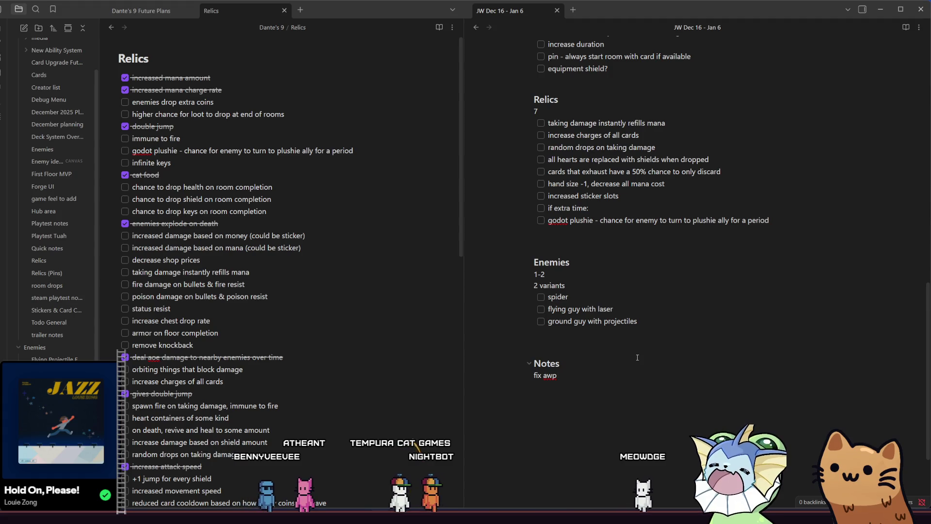
pyautogui.write(' tracer not being quite in line with barrel')
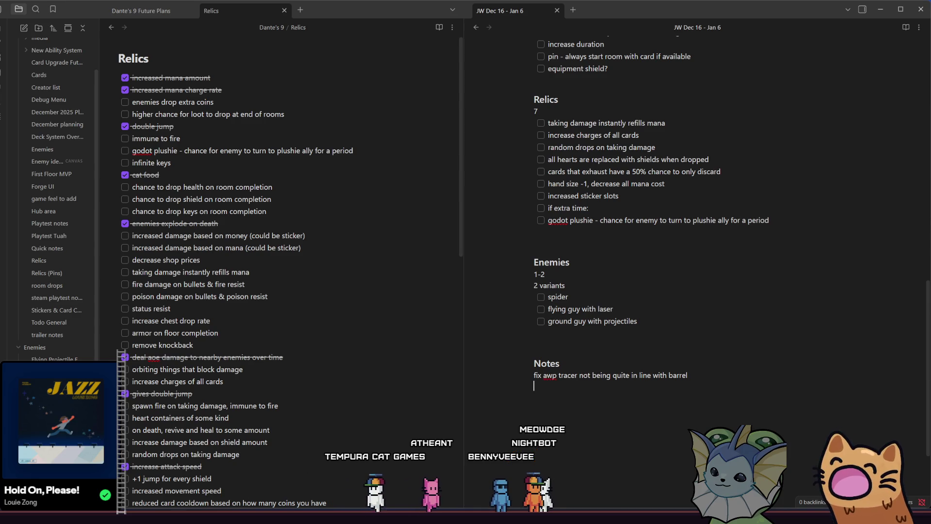
pyautogui.hotkey('alt', 'Tab')
pyautogui.hotkey('ctrl', 's')
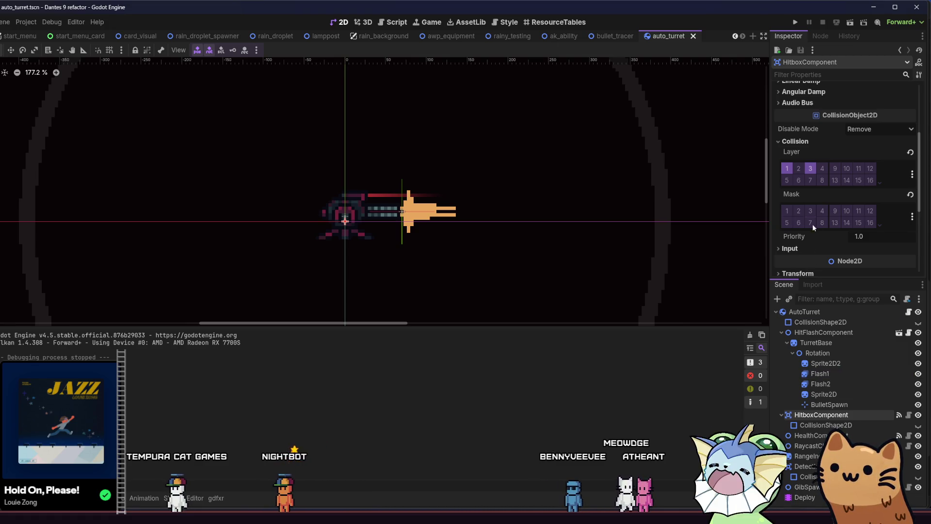
pyautogui.scroll(5, 779, 151)
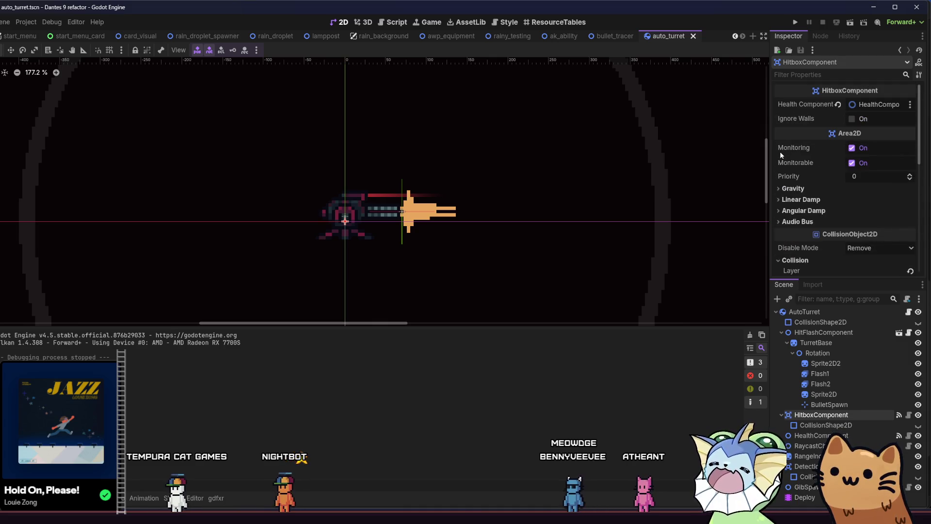
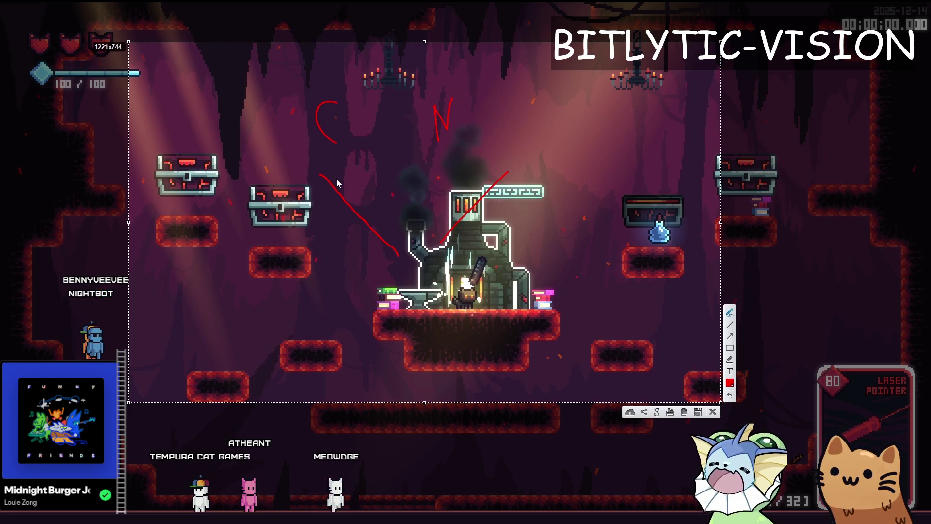
# - Mark the forge with red lines and an X, dismiss the overlay and settings, then return to Godot
pyautogui.moveTo(318, 187)
pyautogui.mouseDown()
pyautogui.moveTo(344, 187)
pyautogui.moveTo(336, 191)
pyautogui.mouseUp()
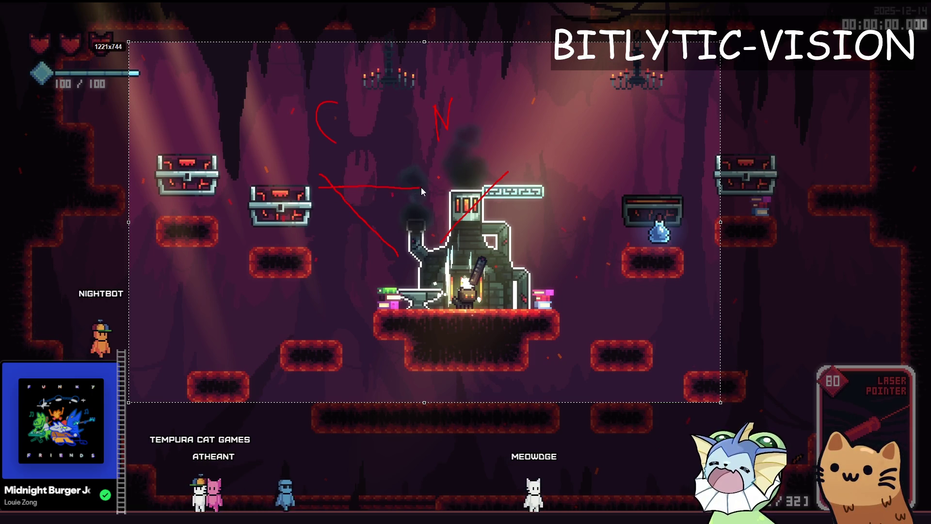
pyautogui.moveTo(421, 188); pyautogui.dragTo(433, 187)
pyautogui.moveTo(431, 175); pyautogui.dragTo(431, 198)
pyautogui.moveTo(293, 276); pyautogui.dragTo(524, 174)
pyautogui.moveTo(320, 163); pyautogui.dragTo(429, 255)
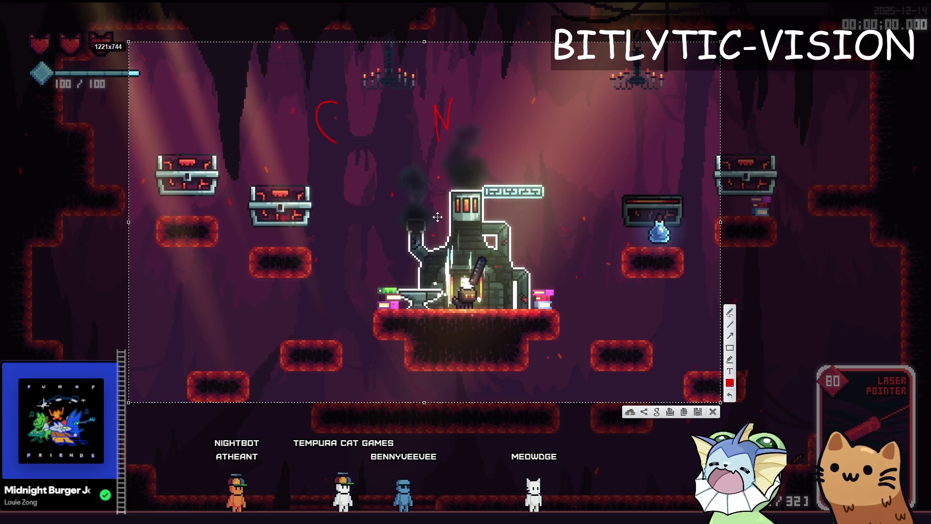
pyautogui.press('Escape')
pyautogui.press('Escape')
pyautogui.hotkey('alt', 'Tab')
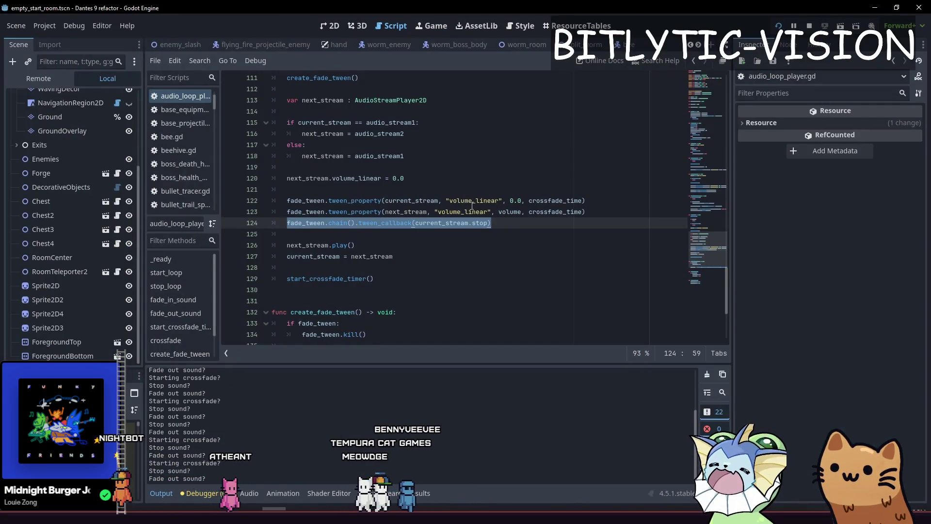
pyautogui.doubleClick(473, 201)
pyautogui.scroll(7, 472, 206)
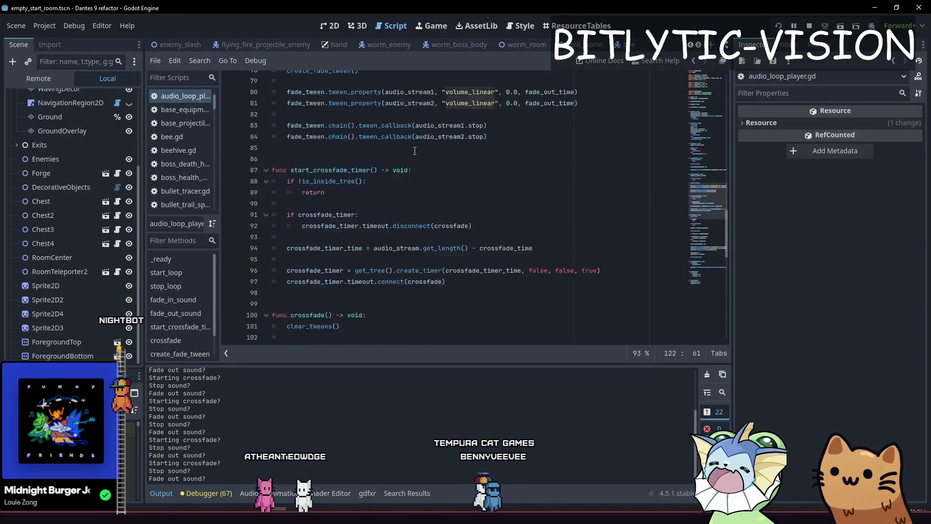
pyautogui.scroll(-8, 434, 176)
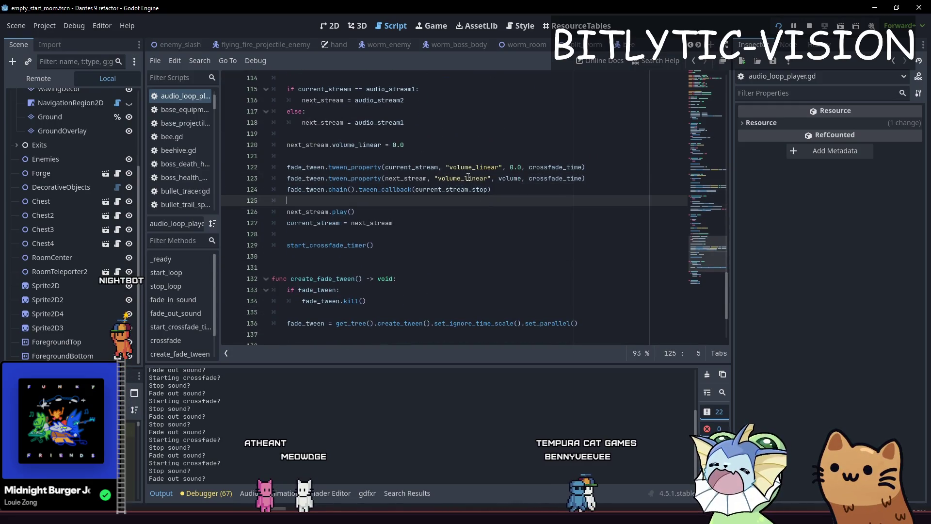
pyautogui.moveTo(382, 167); pyautogui.dragTo(503, 166)
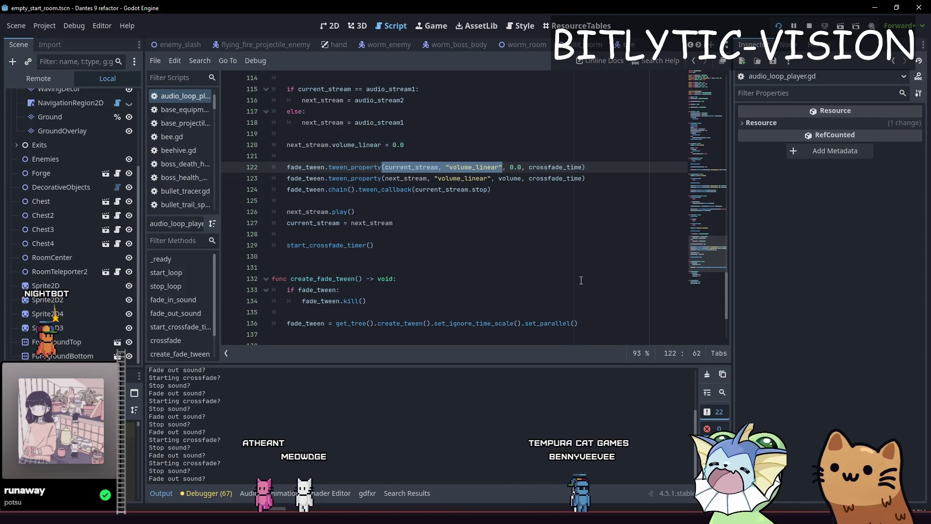
pyautogui.click(623, 172)
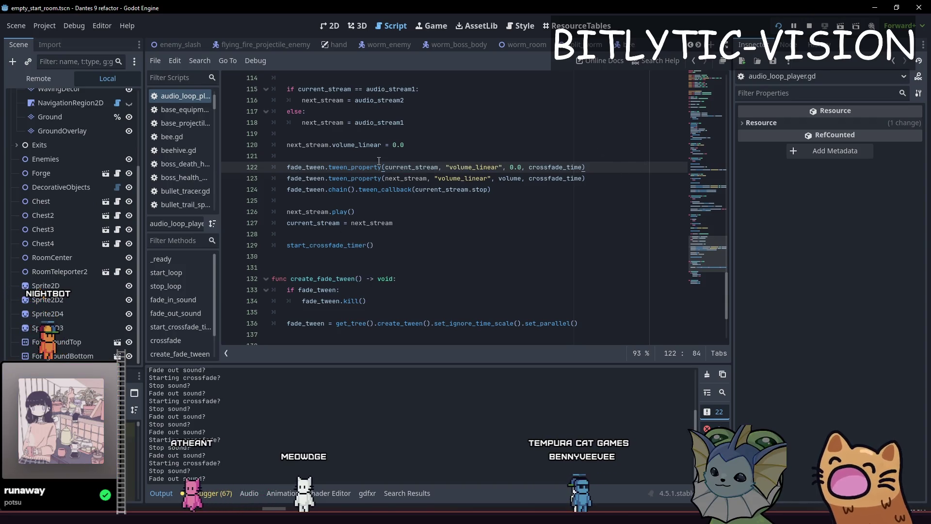
pyautogui.moveTo(704, 252); pyautogui.dragTo(704, 72)
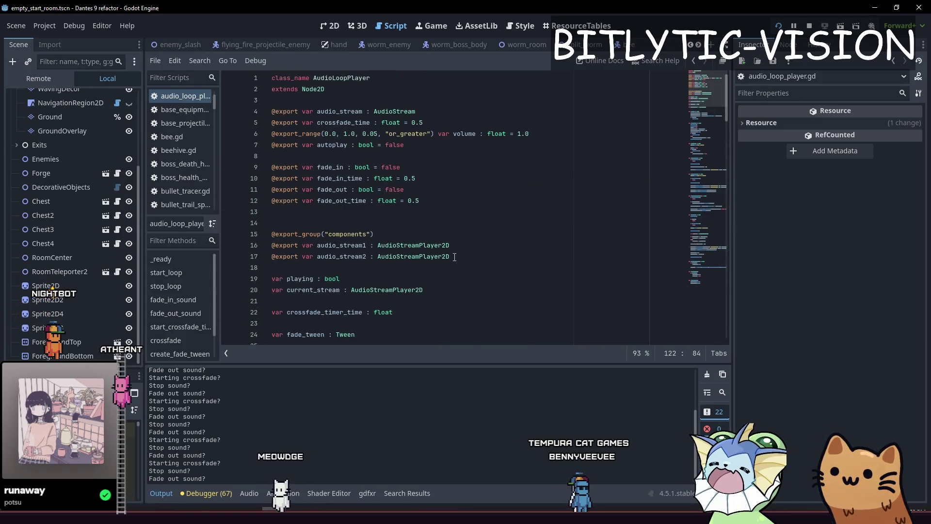
pyautogui.doubleClick(413, 245)
pyautogui.moveTo(412, 245); pyautogui.dragTo(377, 237)
pyautogui.doubleClick(413, 244)
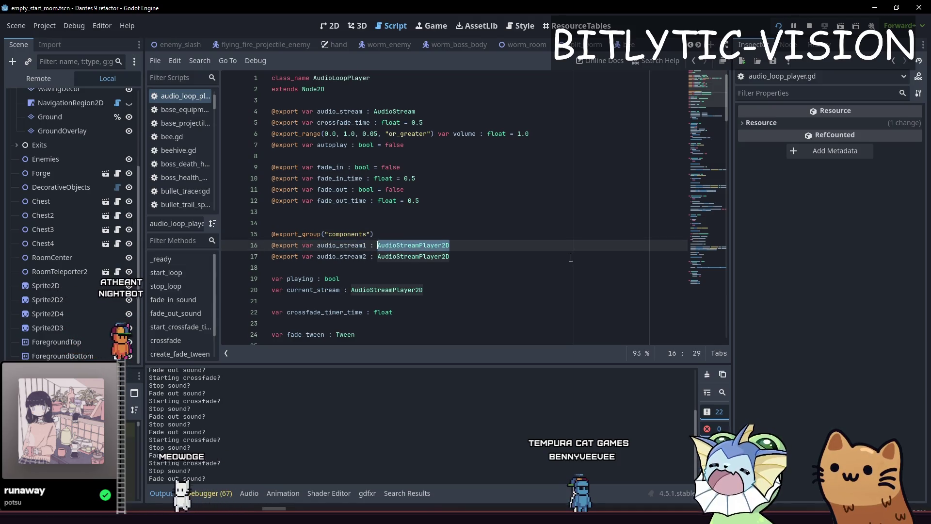
pyautogui.scroll(-6, 415, 251)
pyautogui.scroll(6, 414, 251)
# - Look up the AudioStreamPlayer2D and Node2D class docs, then go back to audio_loop_player.gd
pyautogui.keyDown('ctrl'); pyautogui.click(413, 251); pyautogui.keyUp('ctrl')
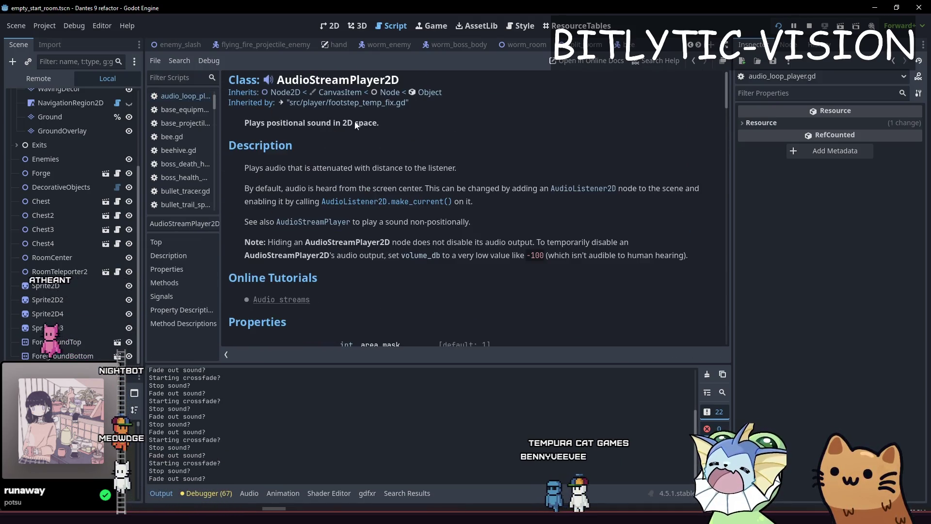
pyautogui.click(283, 92)
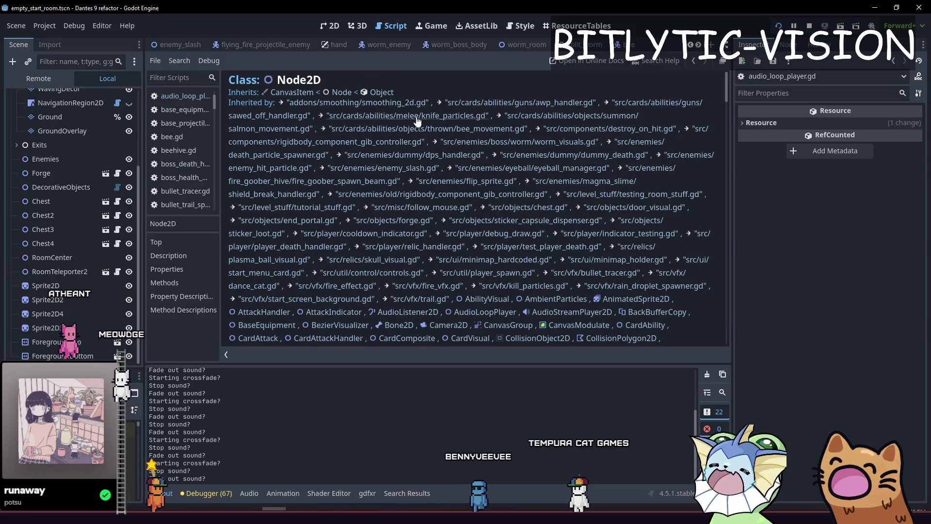
pyautogui.hotkey('alt', 'Left')
pyautogui.hotkey('alt', 'Left')
pyautogui.hotkey('alt', 'Right')
pyautogui.hotkey('alt', 'Left')
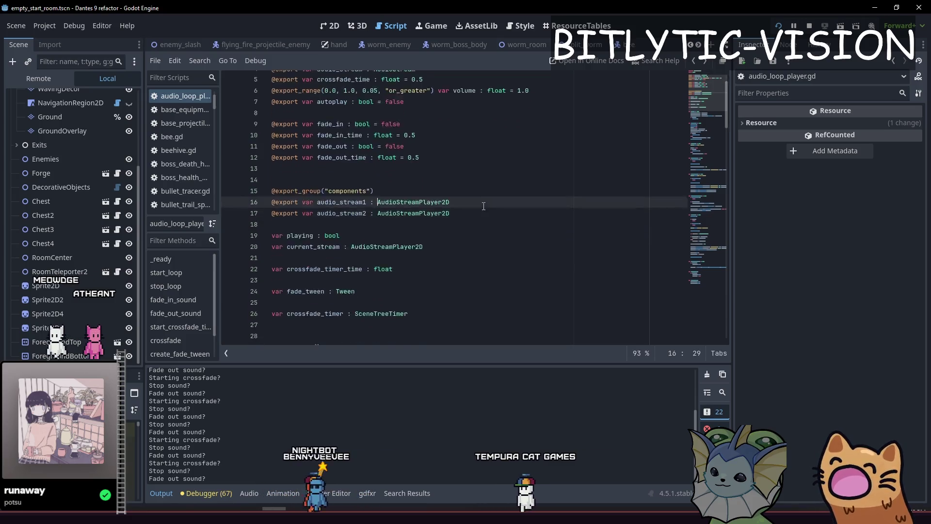
# - Find and delete the "Fade out sound?" debug print line in the crossfade code
pyautogui.scroll(-10, 424, 235)
pyautogui.click(286, 245)
pyautogui.scroll(-2, 423, 235)
pyautogui.click(699, 274)
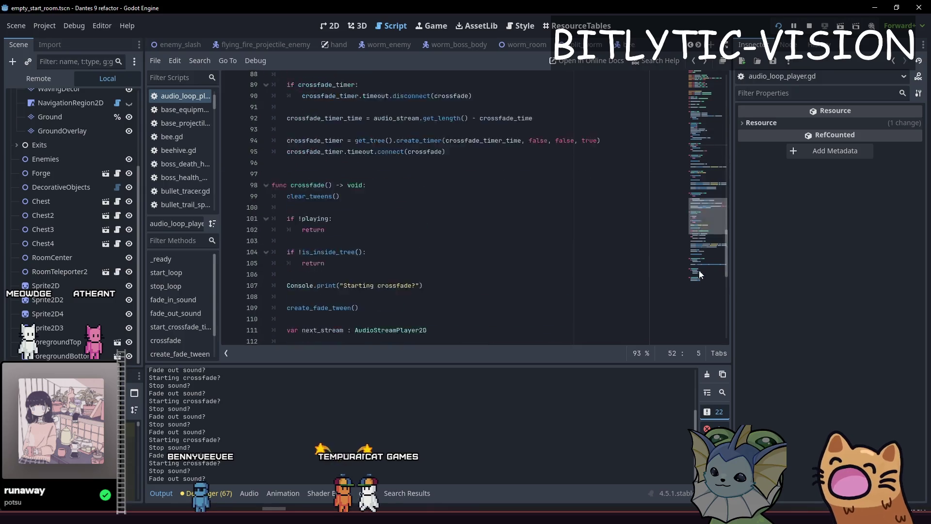
pyautogui.scroll(-10, 425, 244)
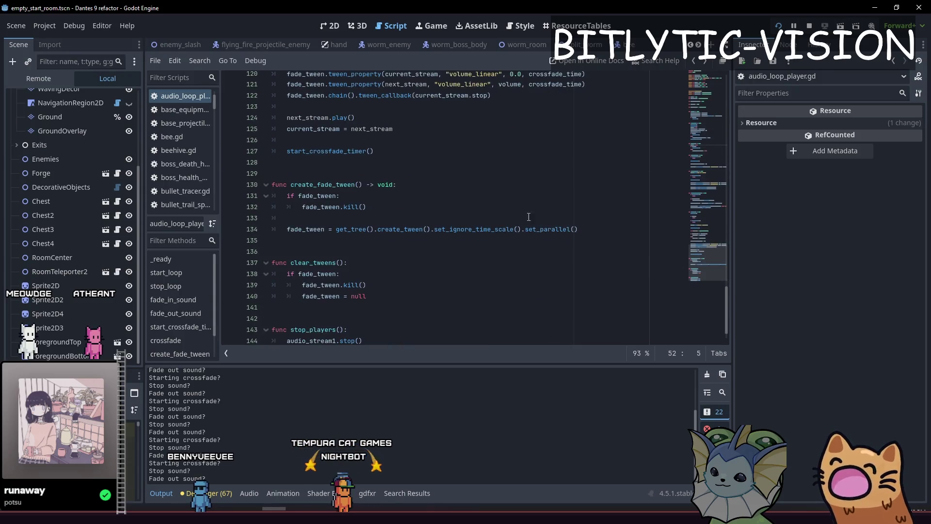
pyautogui.scroll(10, 426, 244)
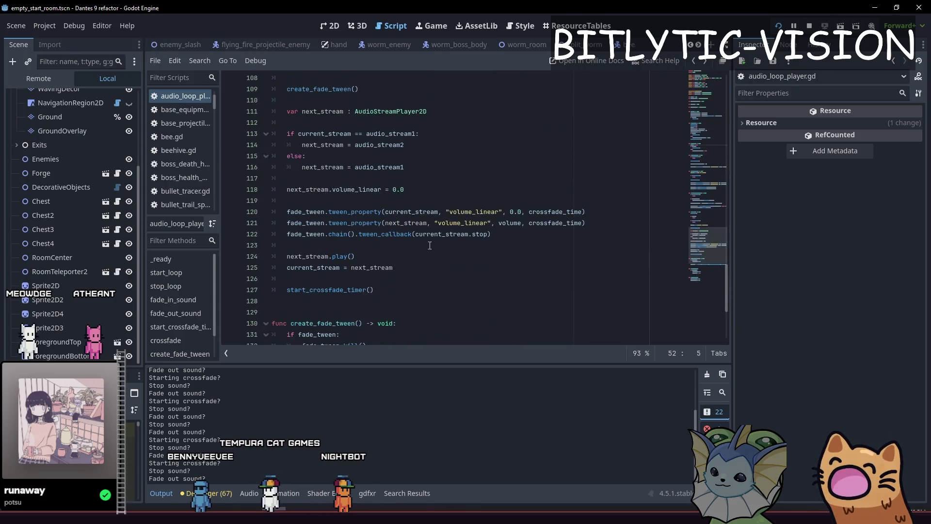
pyautogui.click(430, 265)
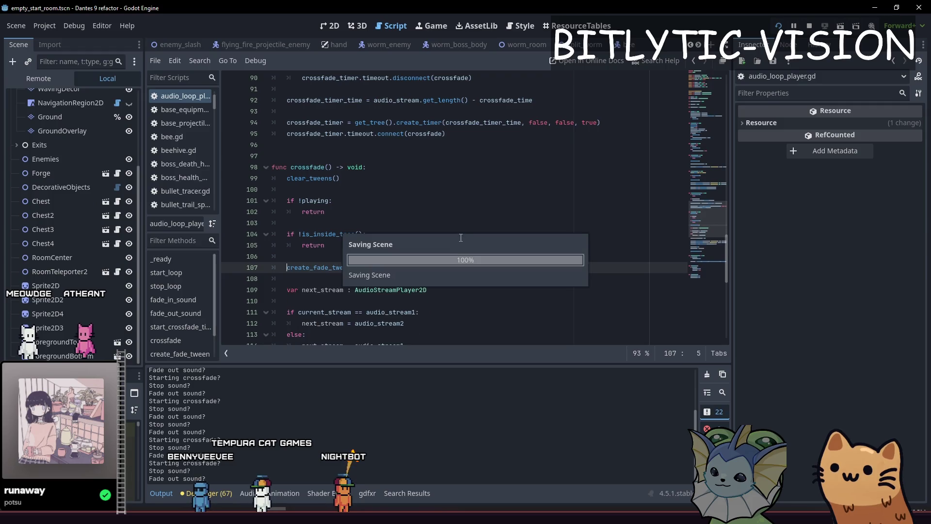
pyautogui.scroll(8, 446, 253)
pyautogui.scroll(1, 439, 250)
pyautogui.click(287, 167)
pyautogui.hotkey('ctrl', 'shift', 'k')
# - Save the script and scene, then run the game with F5 to test the crossfade
pyautogui.scroll(5, 436, 213)
pyautogui.scroll(7, 435, 213)
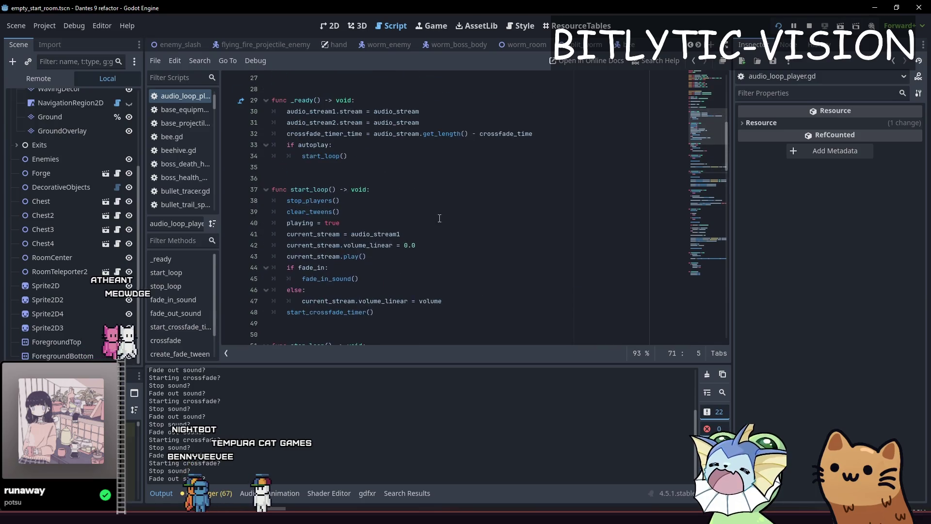
pyautogui.click(439, 223)
pyautogui.hotkey('ctrl', 's')
pyautogui.scroll(6, 444, 242)
pyautogui.scroll(1, 444, 242)
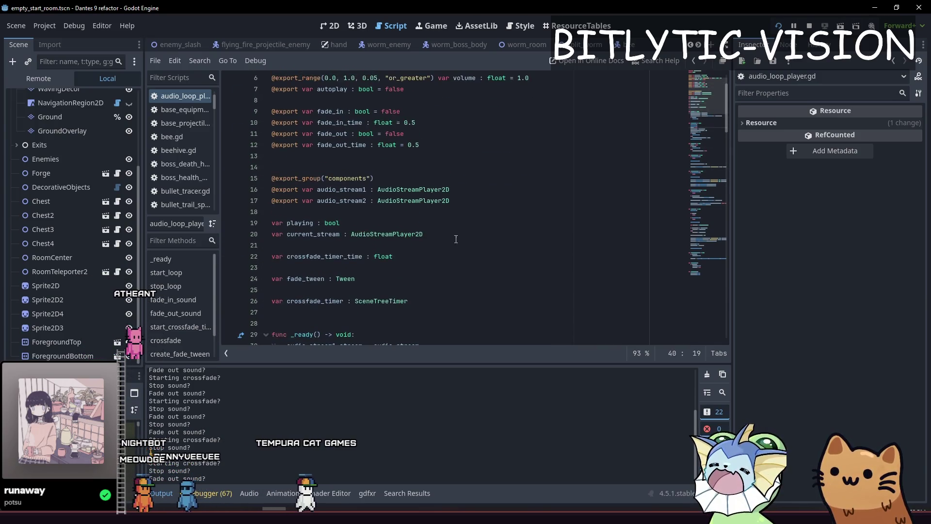
pyautogui.scroll(-5, 455, 194)
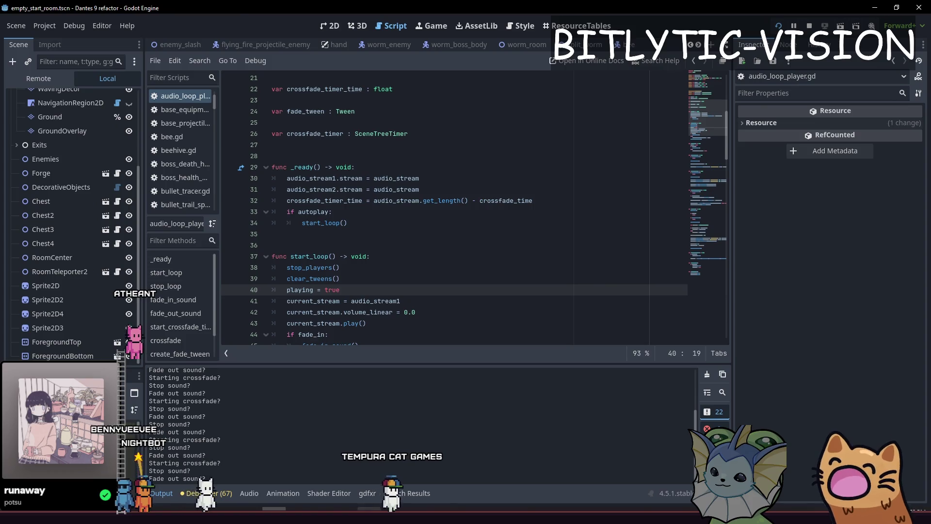
pyautogui.press('F5')
# - Fire the laser and check the Audio volume settings, then resume play
pyautogui.moveTo(745, 234); pyautogui.dragTo(731, 303)
pyautogui.press('Escape')
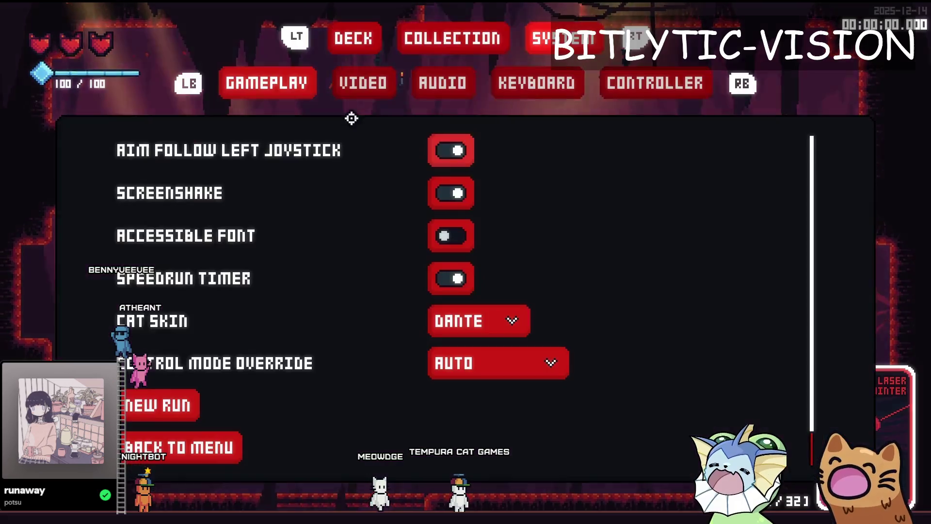
pyautogui.click(418, 83)
pyautogui.press('Escape')
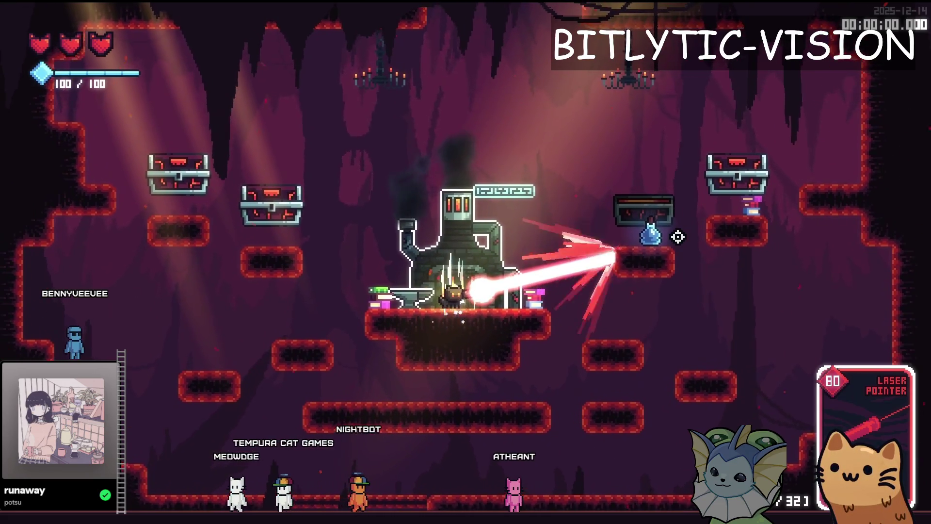
# - Keep firing the laser across the room, then stop the game with F8
pyautogui.moveTo(677, 236); pyautogui.dragTo(677, 249)
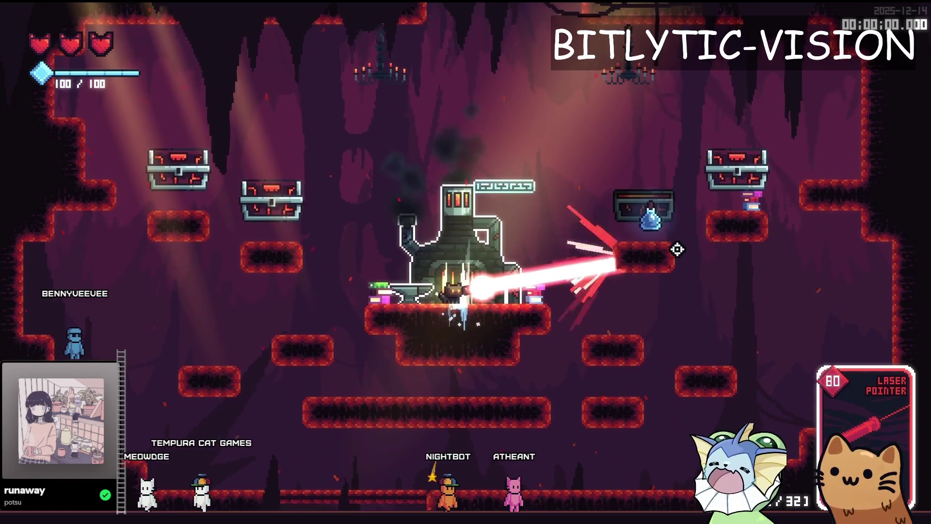
pyautogui.moveTo(678, 248); pyautogui.dragTo(677, 248)
pyautogui.press('F8')
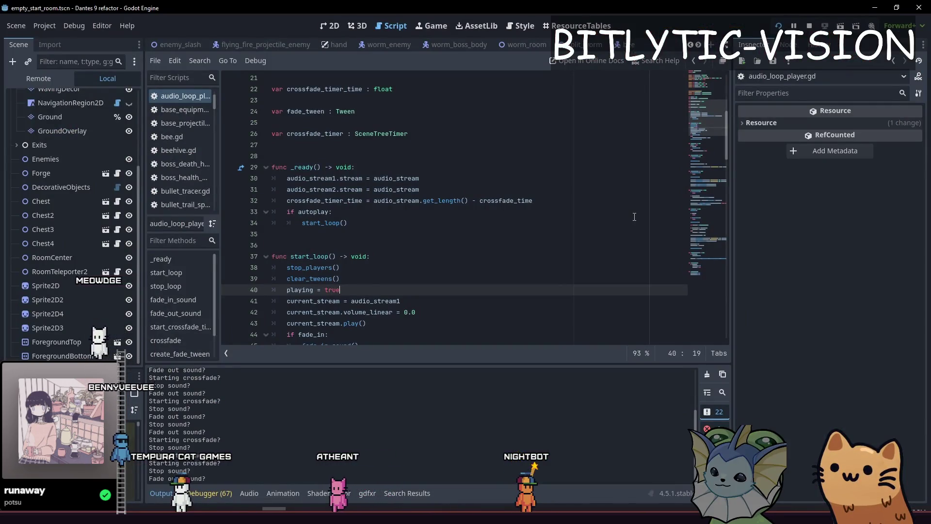